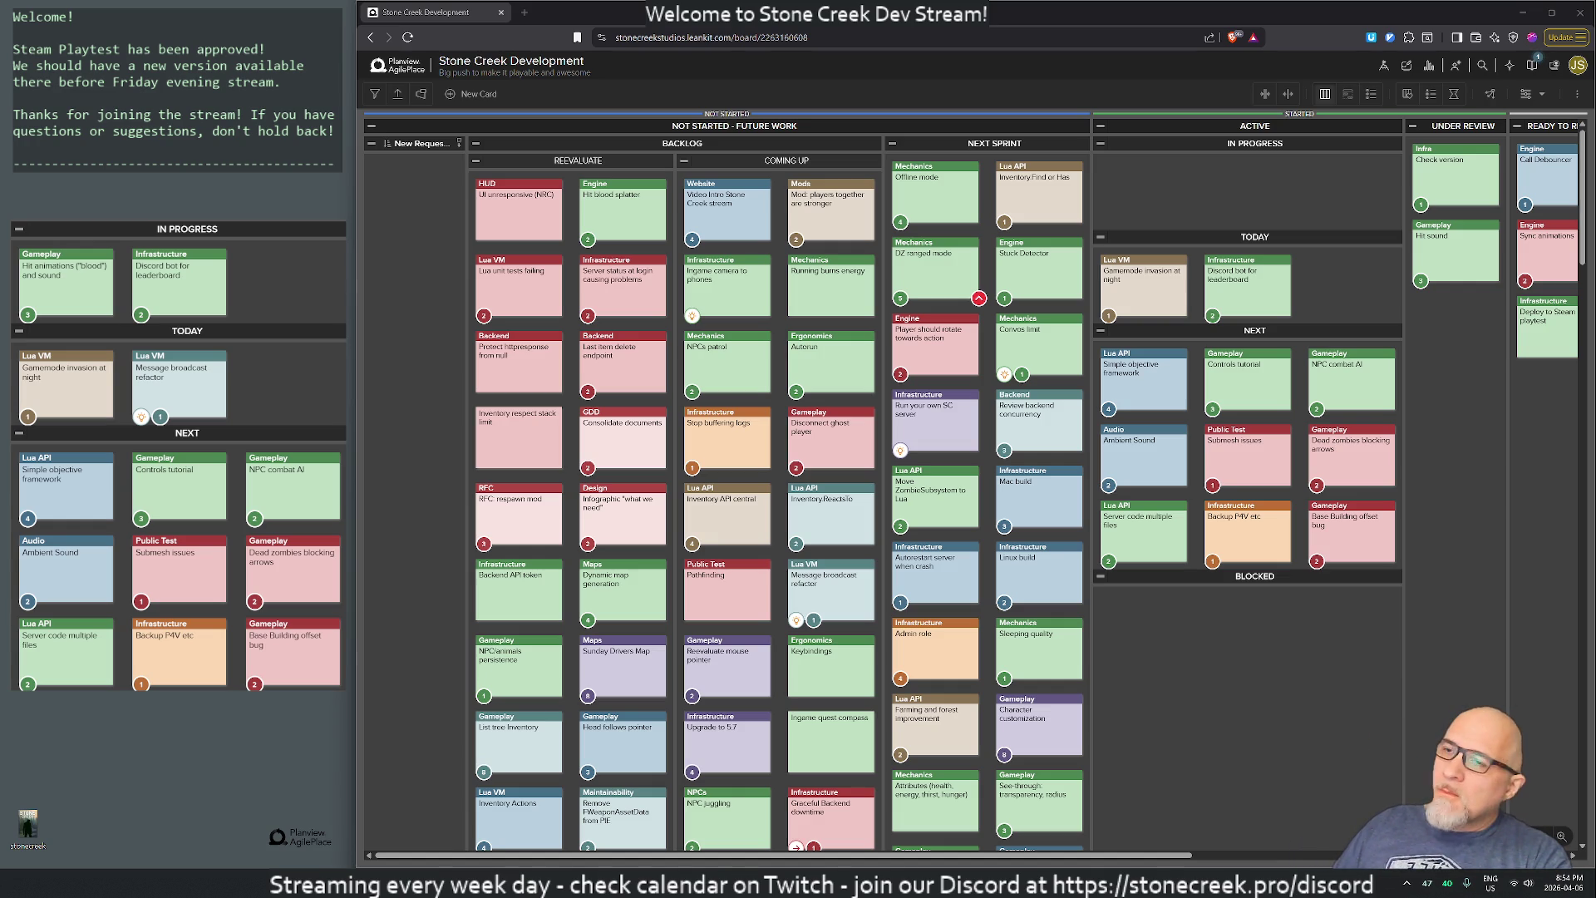
- Launch a Cygwin terminal from system search and move it toward the screen centre
{"action": "key", "text": "super"}
{"action": "type", "text": "cygwin"}
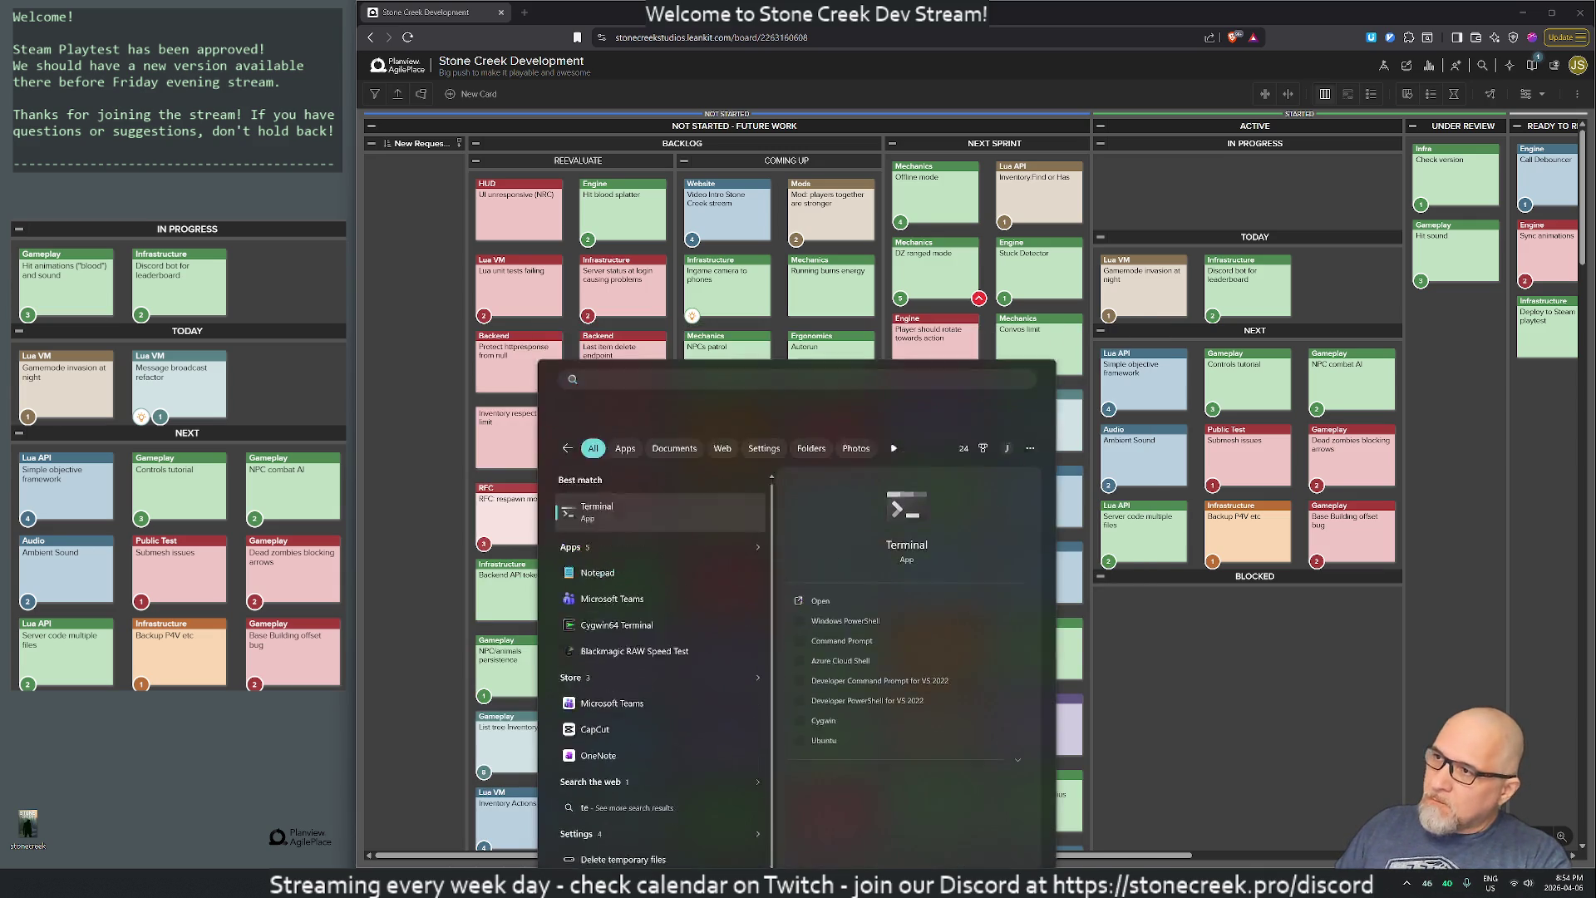
{"action": "key", "text": "Return"}
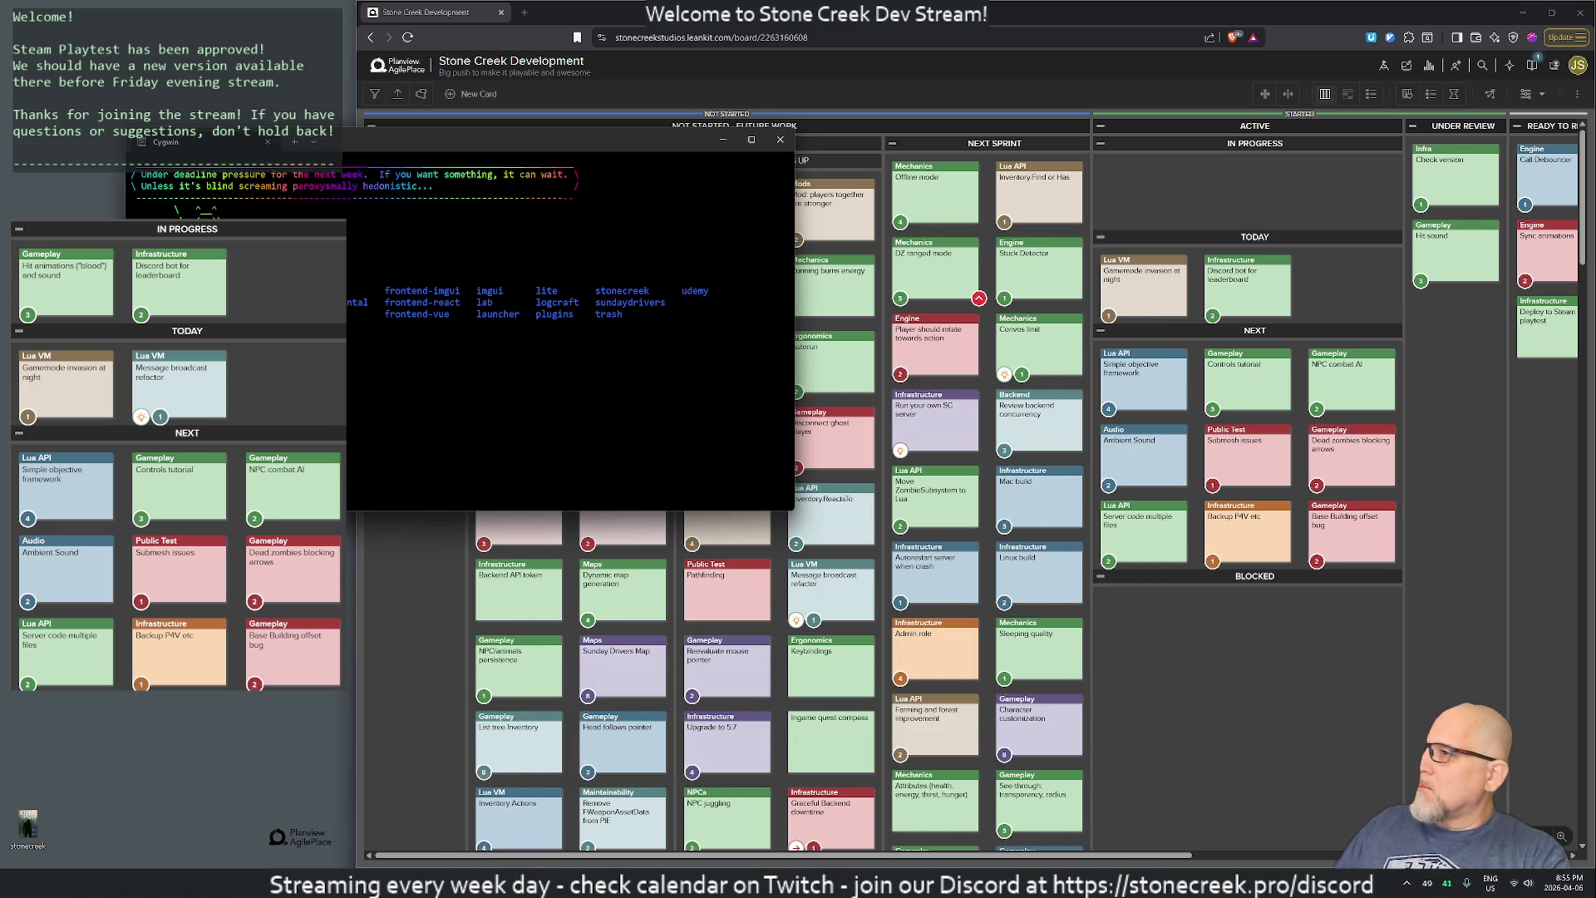
{"action": "mouse_move", "coordinate": [491, 137]}
{"action": "left_mouse_down"}
{"action": "mouse_move", "coordinate": [1097, 282]}
{"action": "mouse_move", "coordinate": [960, 202]}
{"action": "left_mouse_up"}
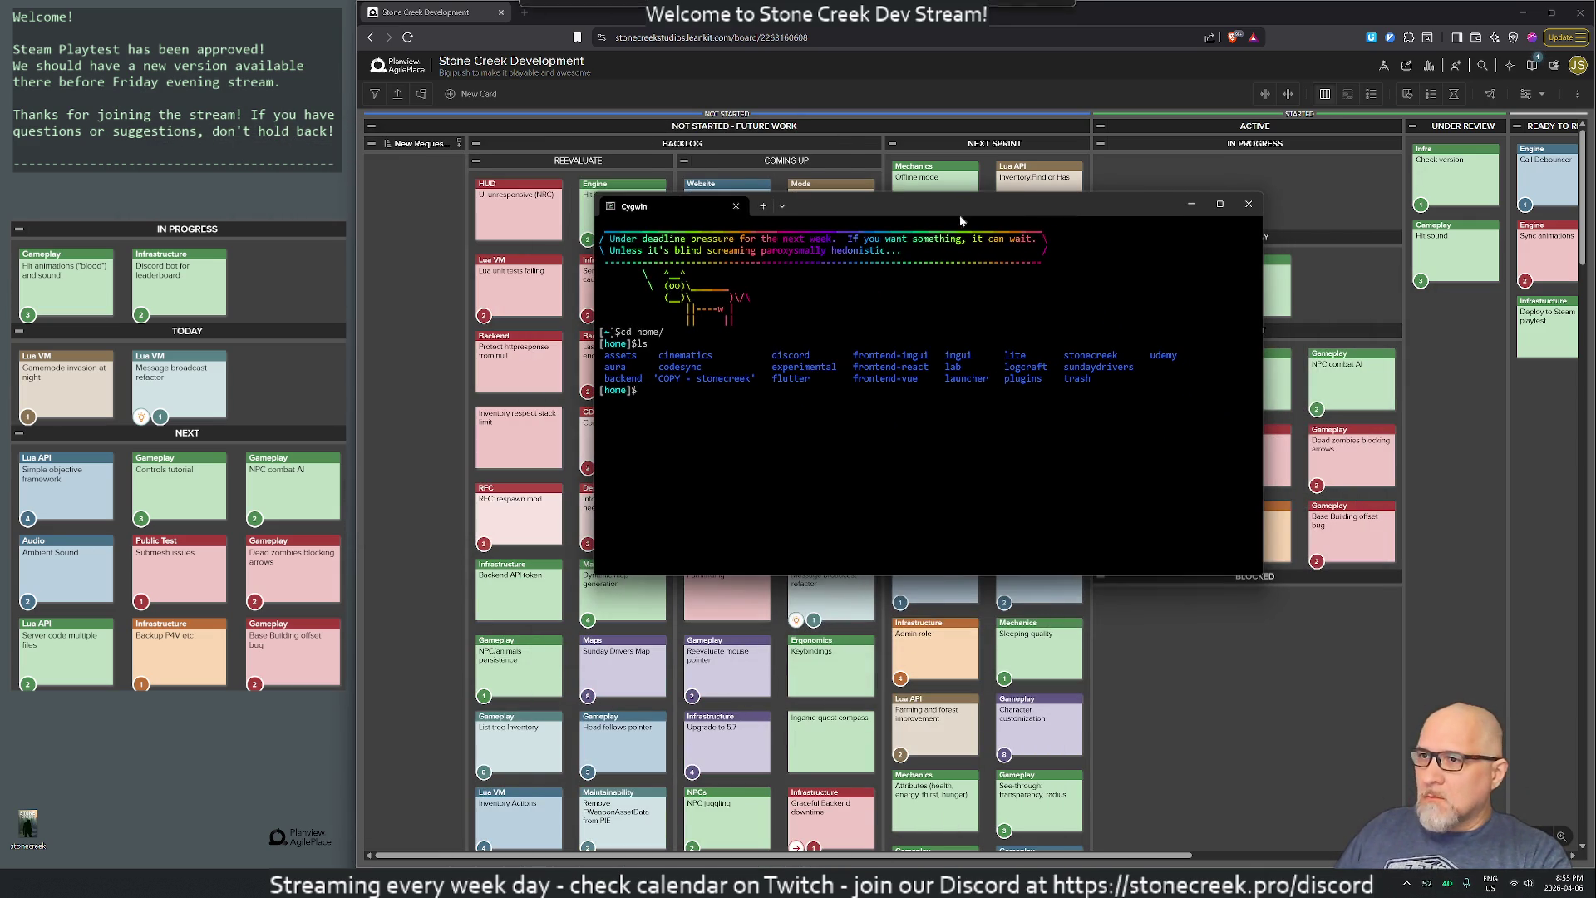
- List the contents of the sundaydrivers folder with ls, then cd .. back home
{"action": "type", "text": "cd "}
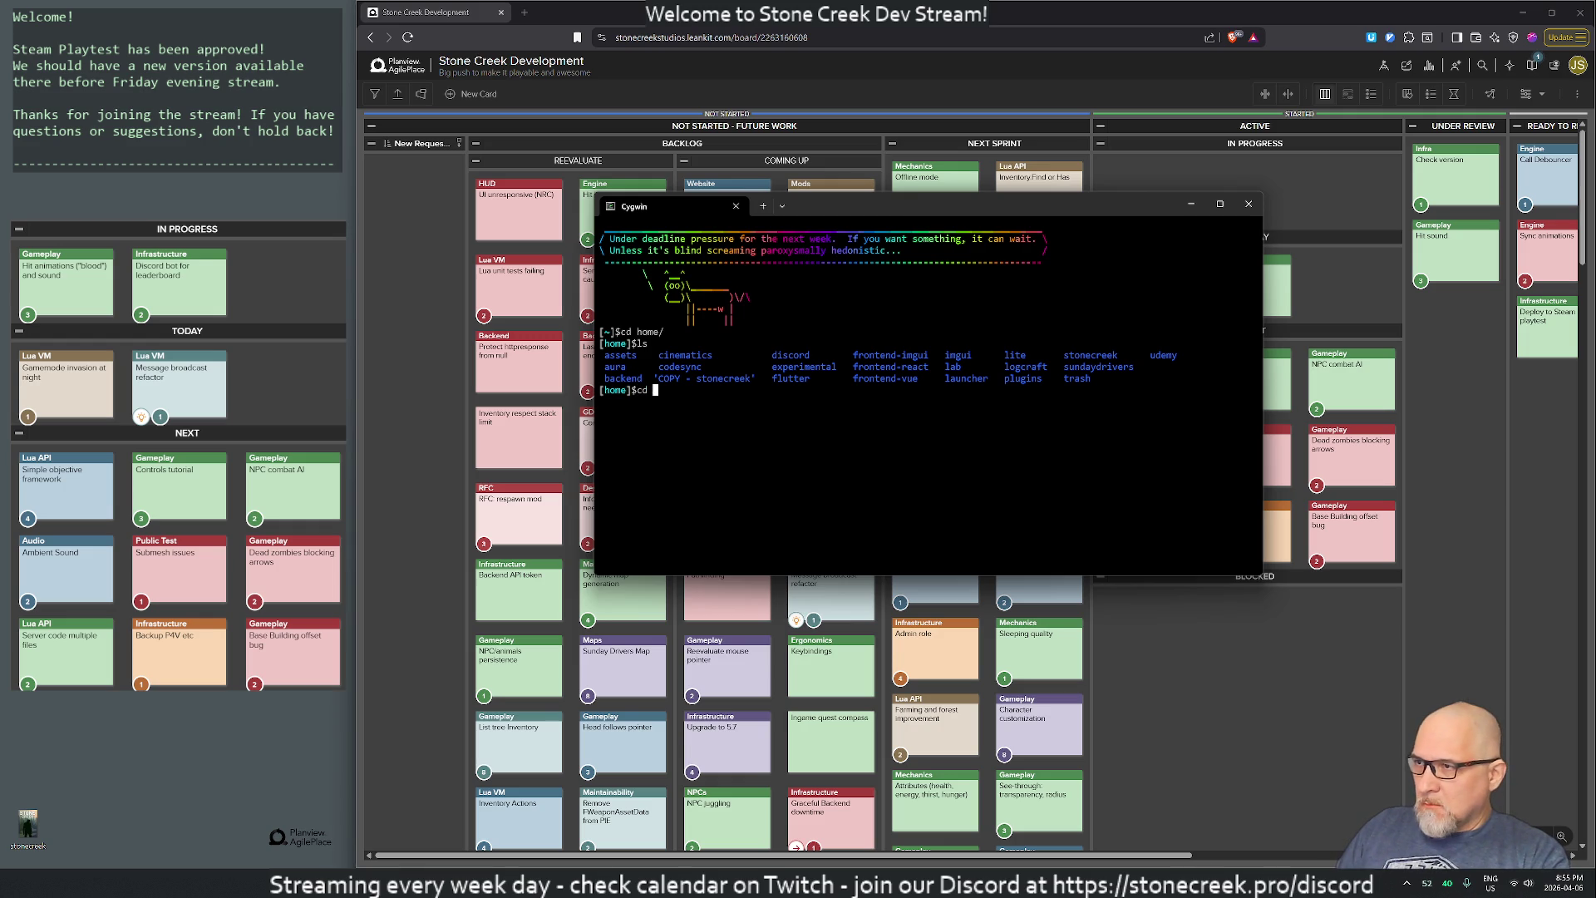
{"action": "type", "text": "sun"}
{"action": "key", "text": "Tab"}
{"action": "key", "text": "Return"}
{"action": "type", "text": "ls"}
{"action": "key", "text": "Return"}
{"action": "type", "text": "cd .."}
{"action": "key", "text": "Return"}
{"action": "key", "text": "Return"}
{"action": "key", "text": "Return"}
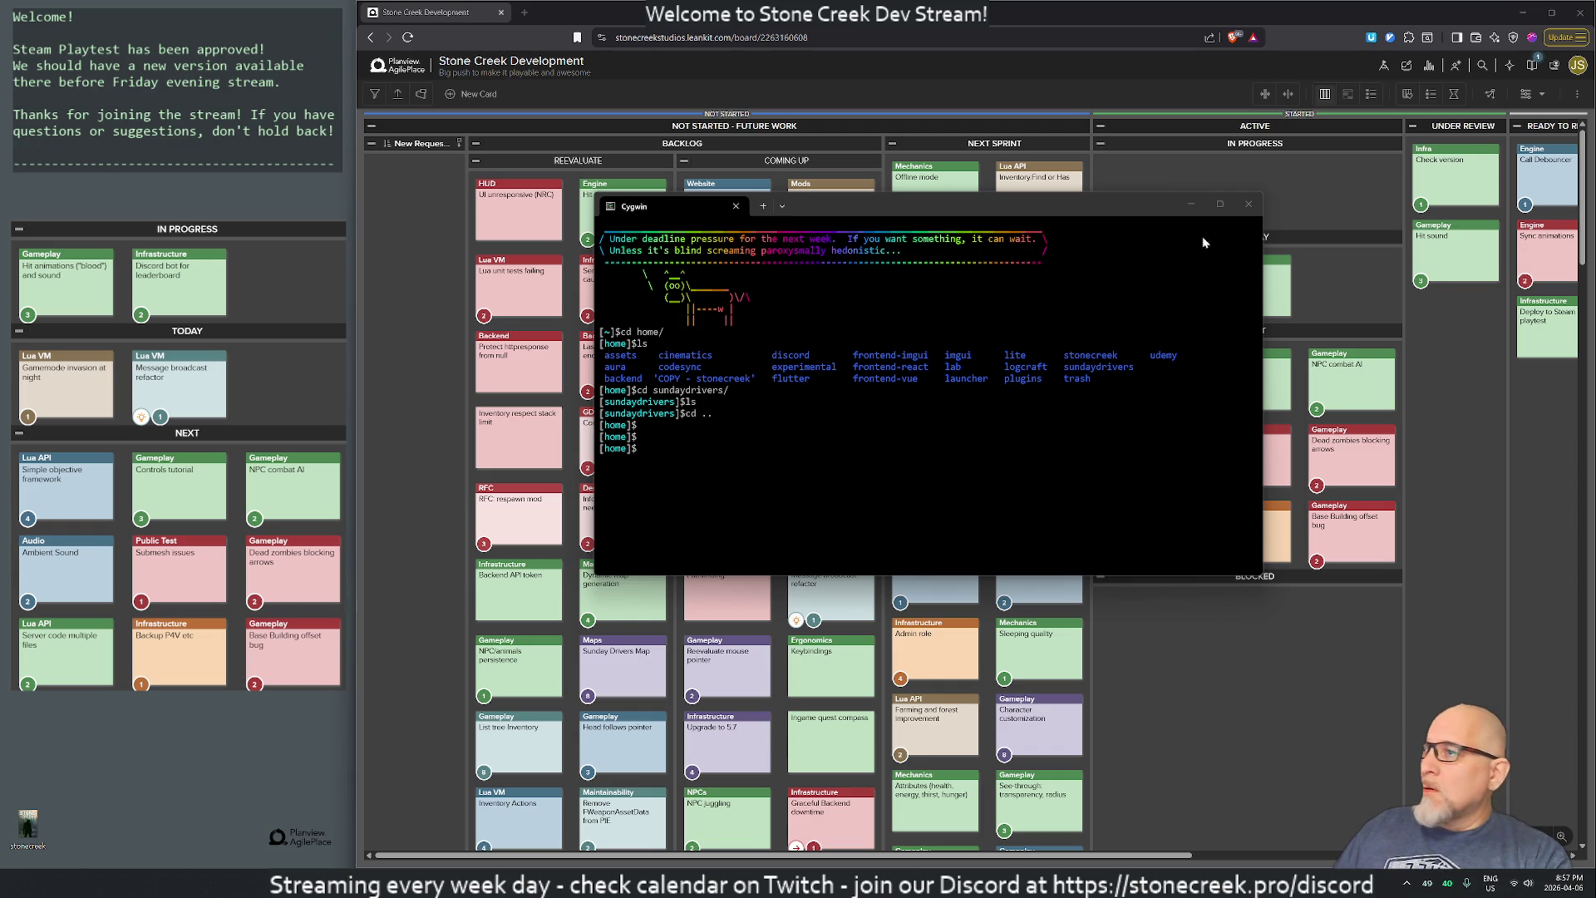
- Reposition the terminal and ssh into the sundaydrivers server, entering the key passphrase
{"action": "left_click", "coordinate": [1022, 367]}
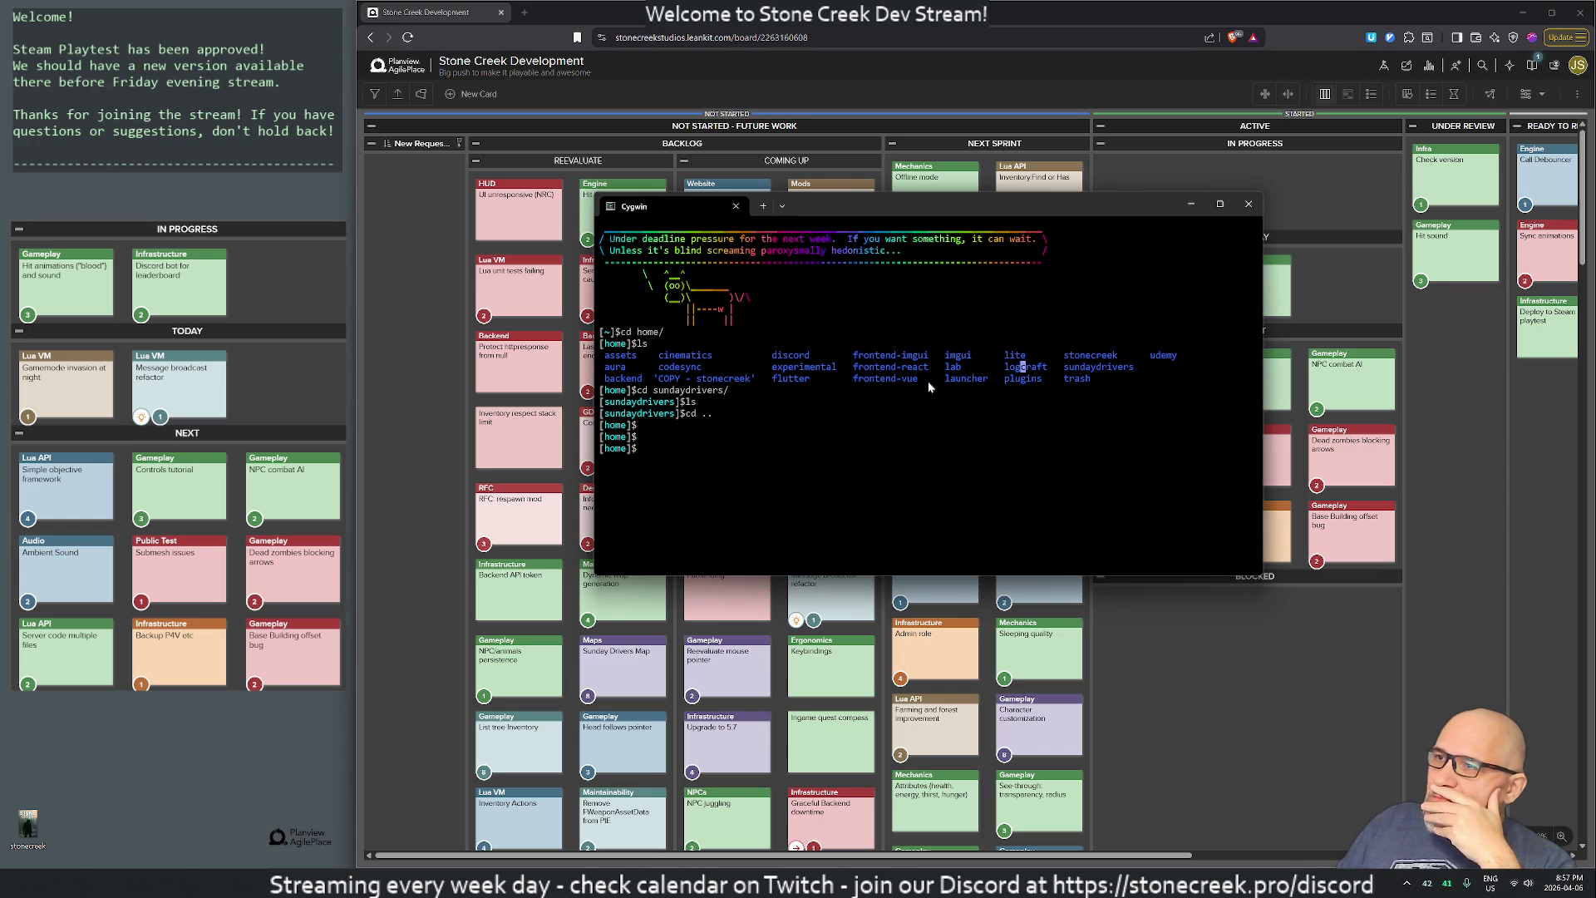
{"action": "mouse_move", "coordinate": [924, 208]}
{"action": "left_mouse_down"}
{"action": "mouse_move", "coordinate": [1062, 381]}
{"action": "mouse_move", "coordinate": [1024, 380]}
{"action": "left_mouse_up"}
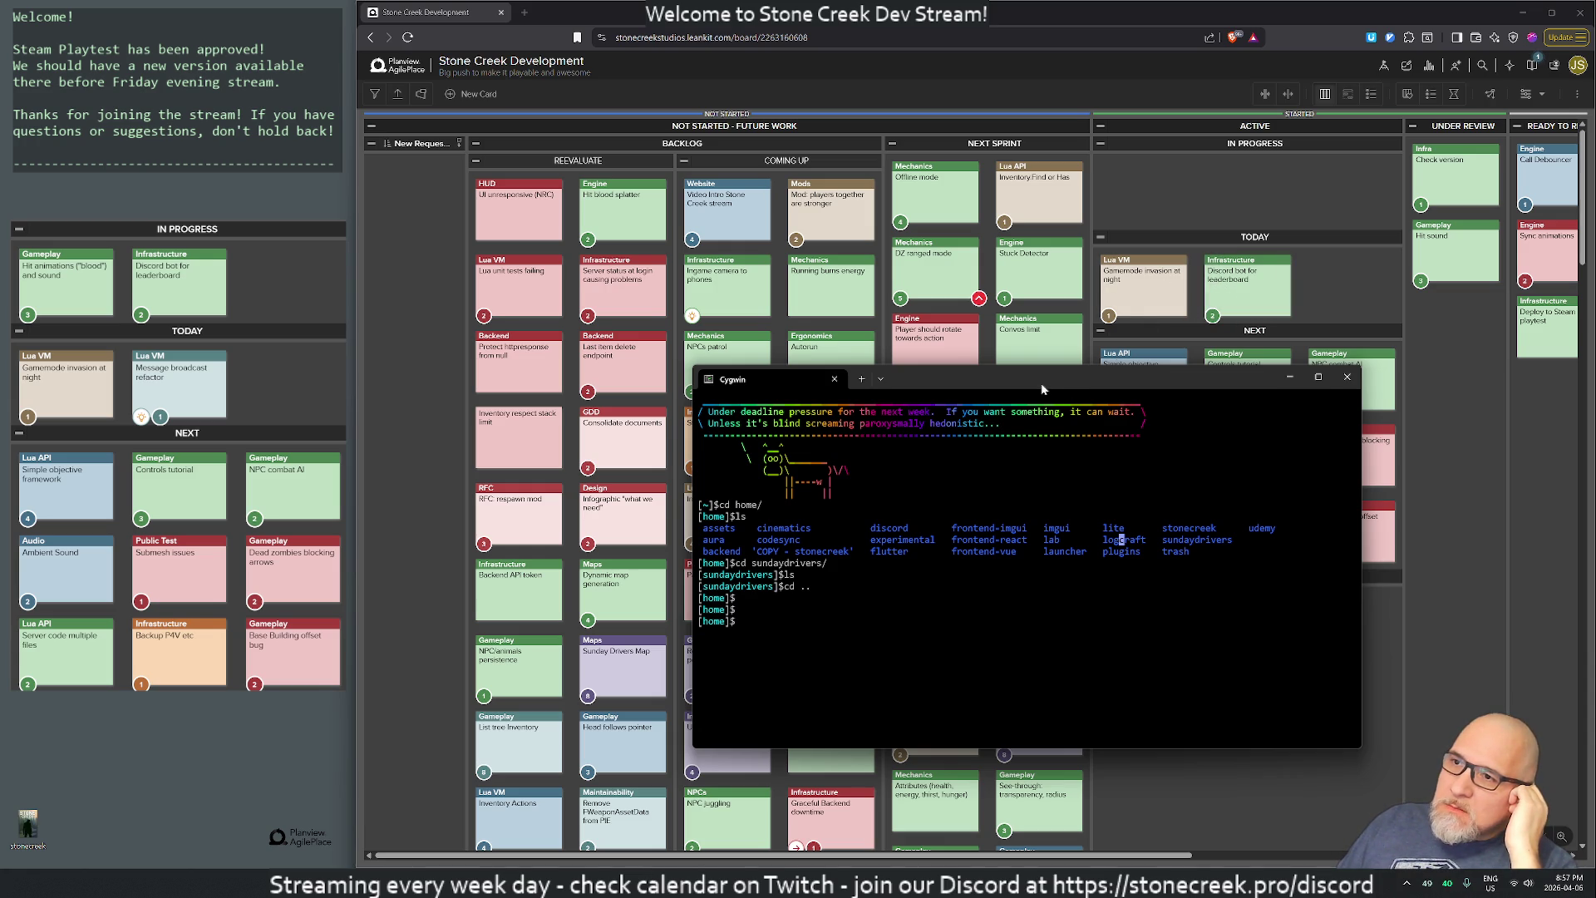
{"action": "left_click_drag", "start_coordinate": [1045, 382], "coordinate": [987, 343]}
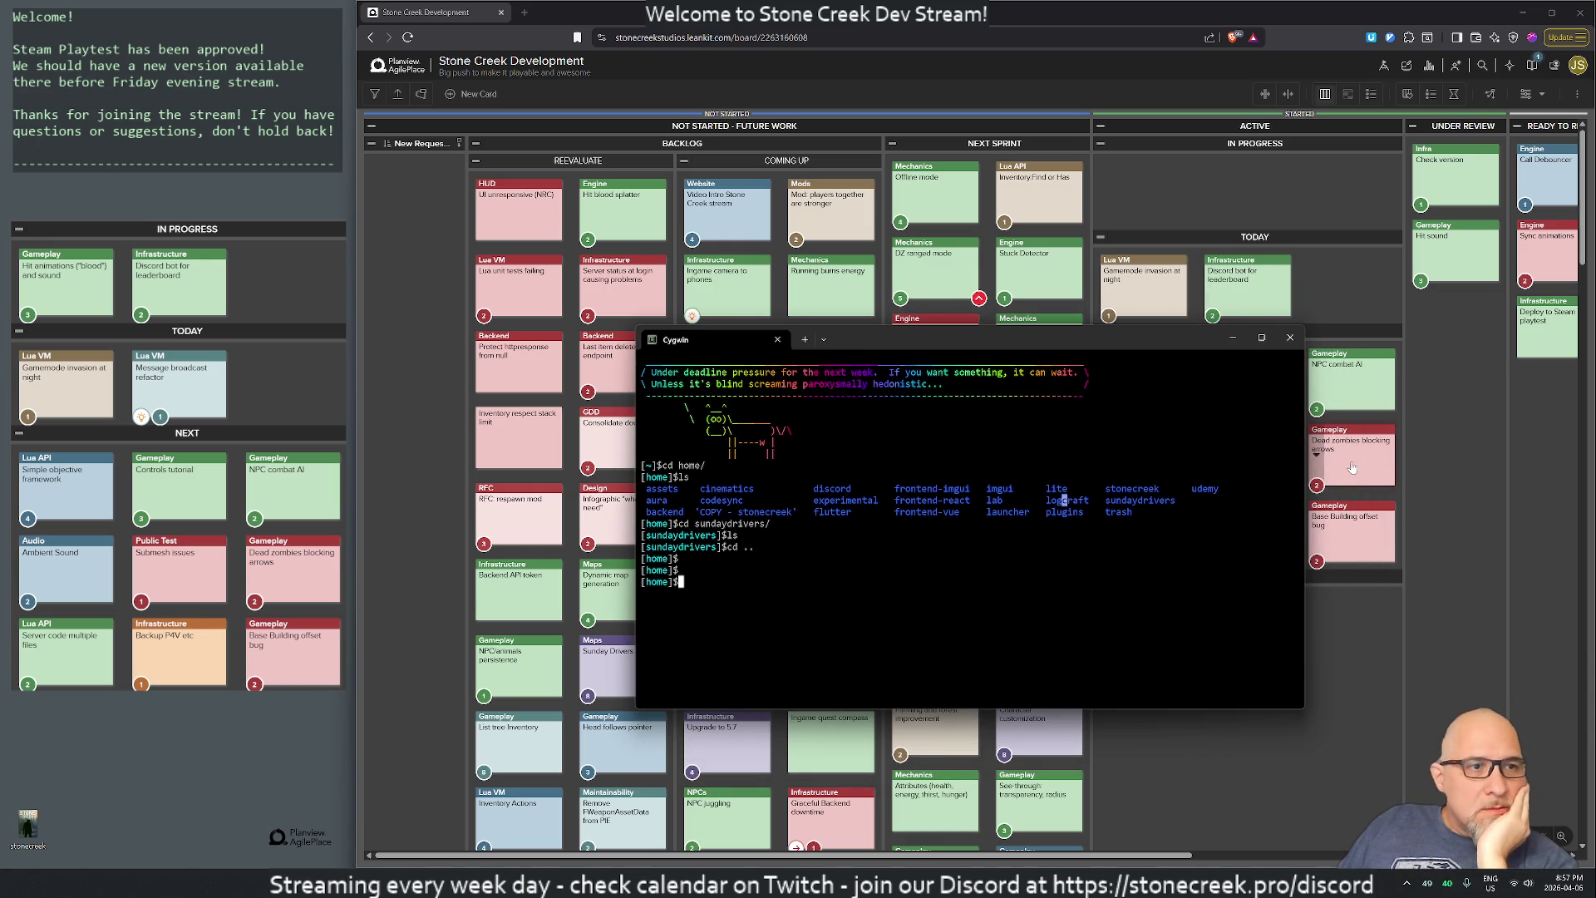
{"action": "type", "text": "ssh sc"}
{"action": "key", "text": "Return"}
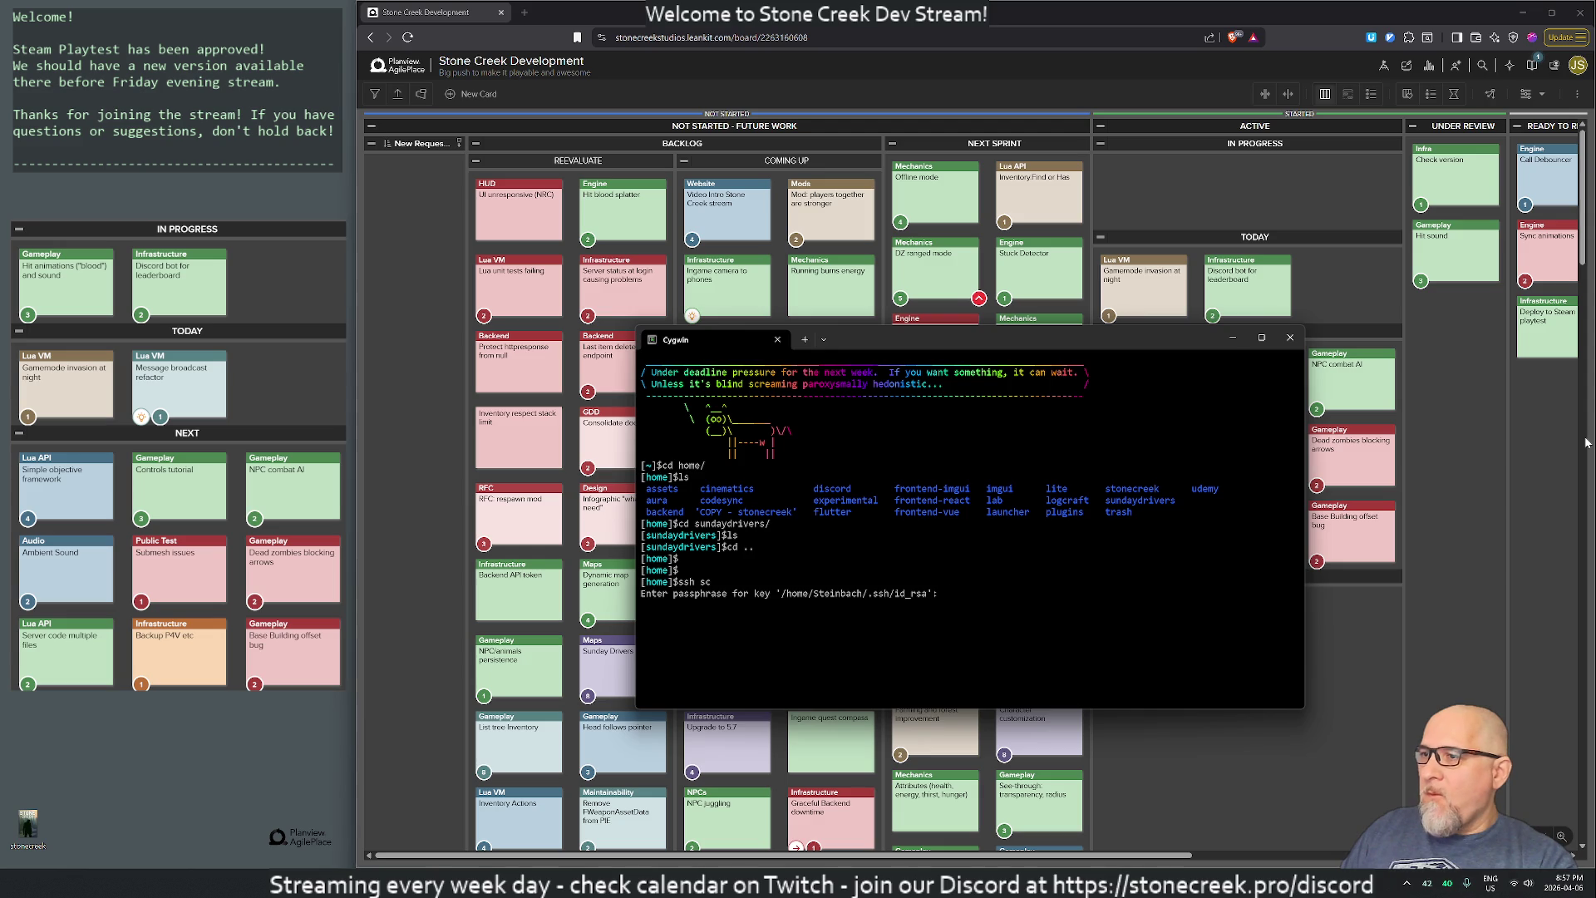
{"action": "key", "text": "ctrl+c"}
{"action": "type", "text": "ssh sc"}
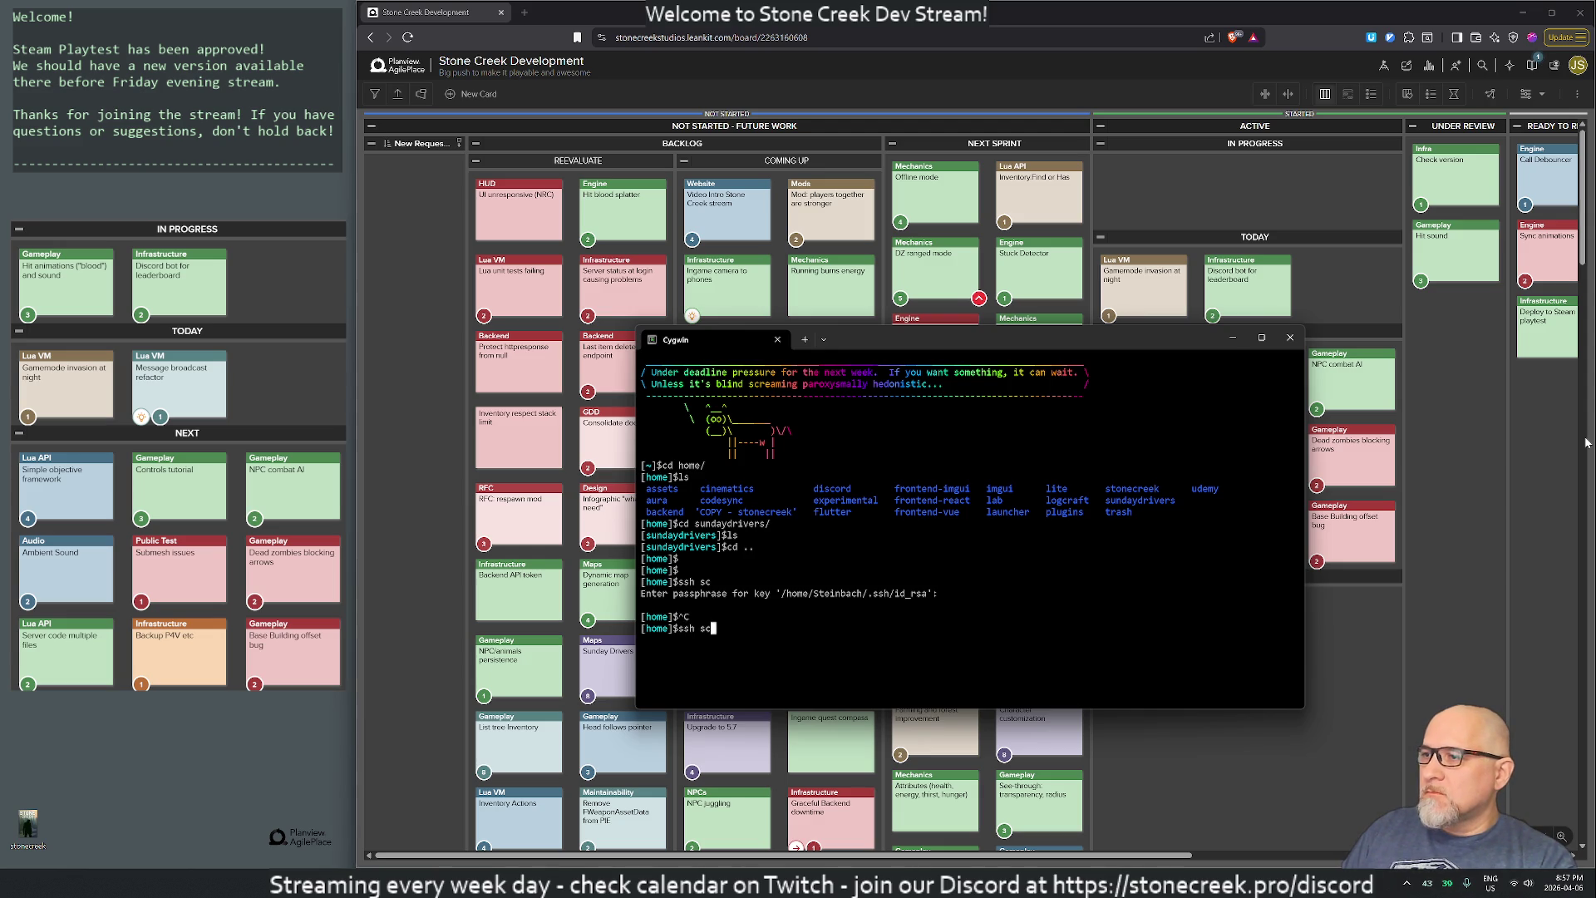
{"action": "key", "text": "Return"}
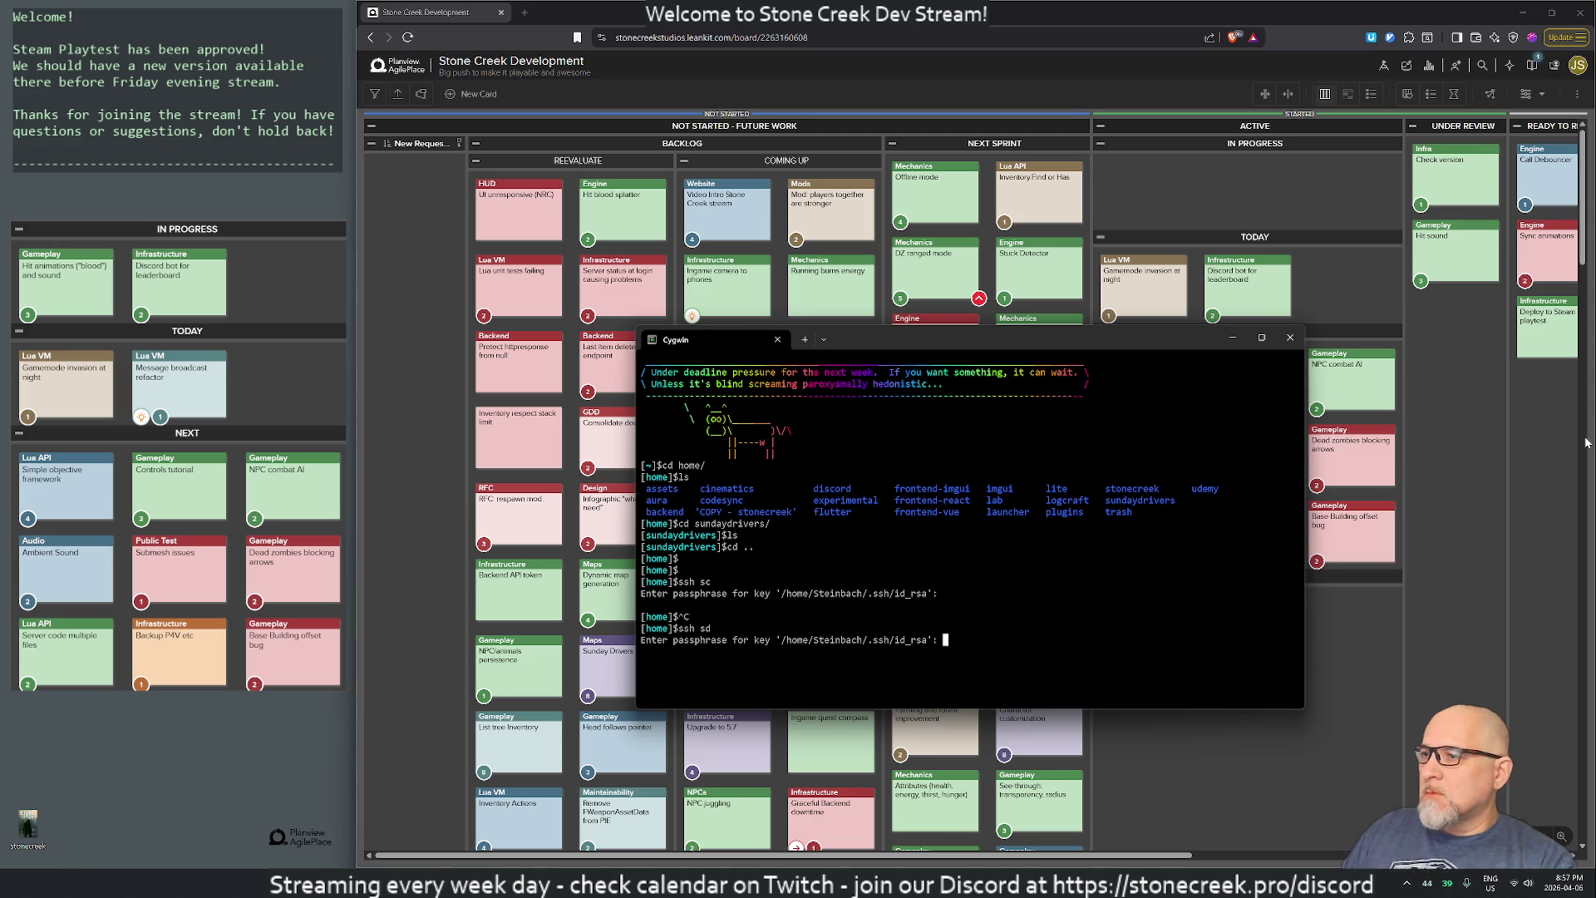
{"action": "key", "text": "Return"}
- Run last -20, df -h and htop to review logins, disk usage and processes
{"action": "type", "text": "last -20"}
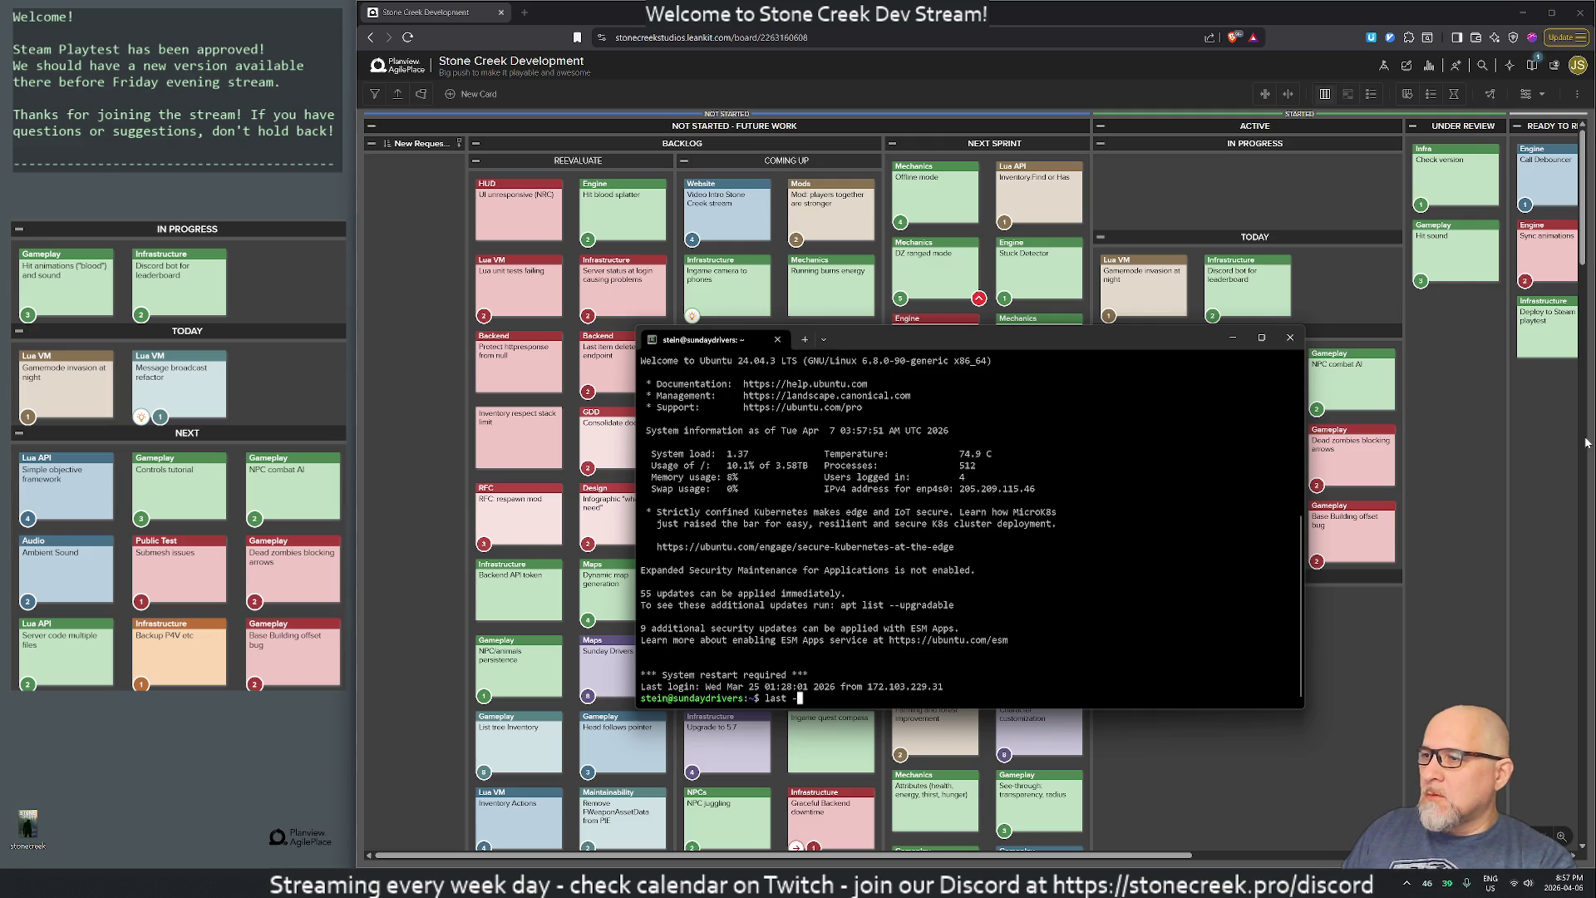
{"action": "key", "text": "Return"}
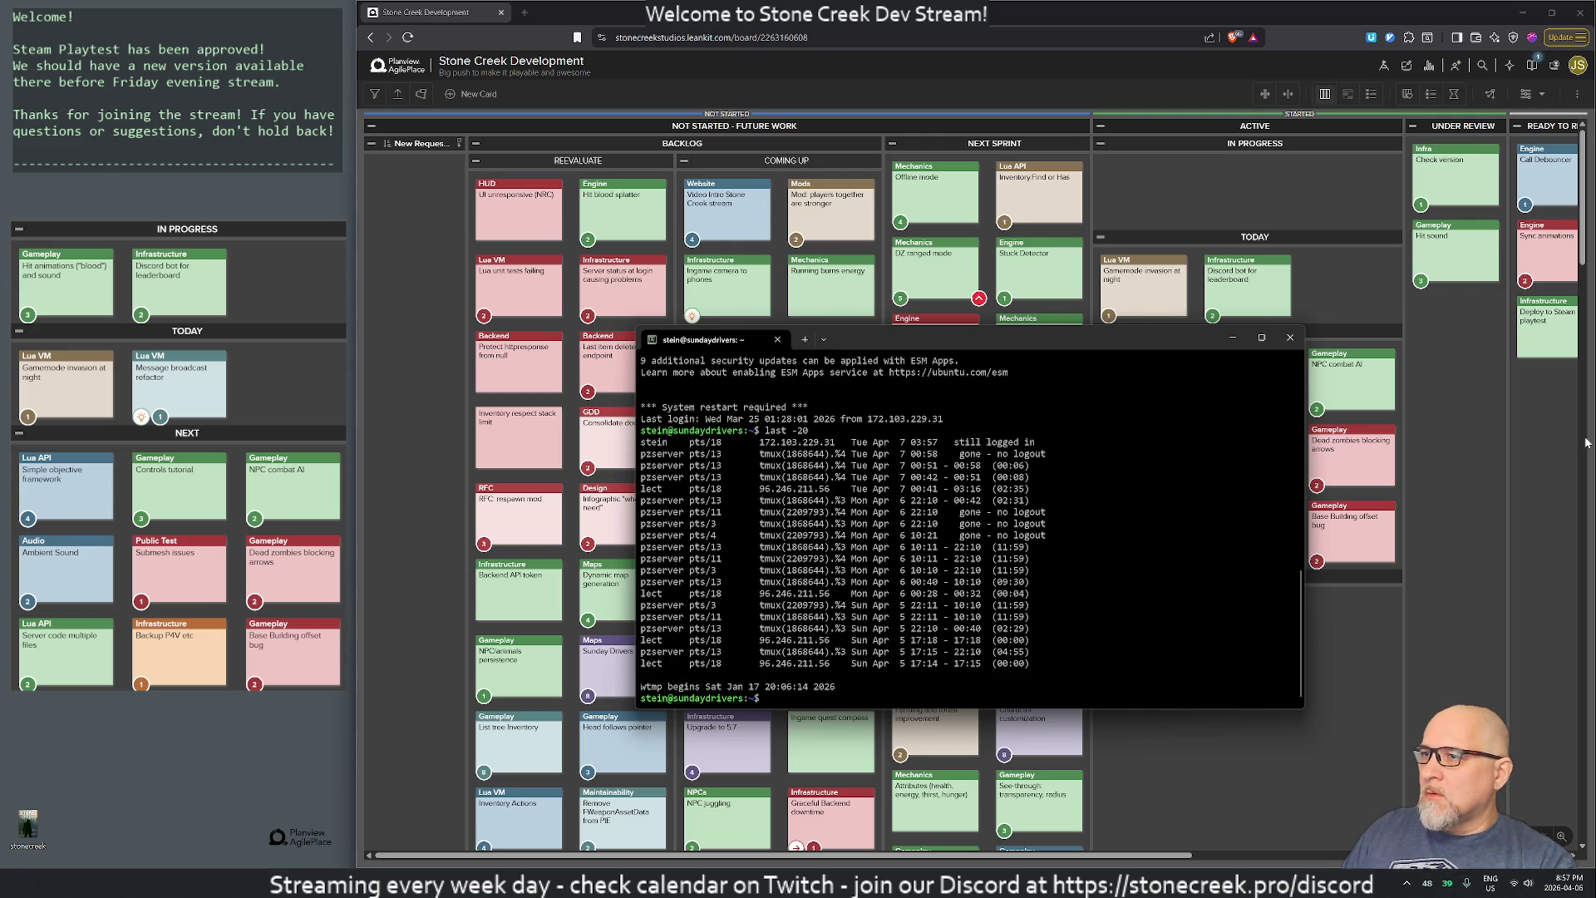
{"action": "key", "text": "ctrl+r"}
{"action": "type", "text": "la"}
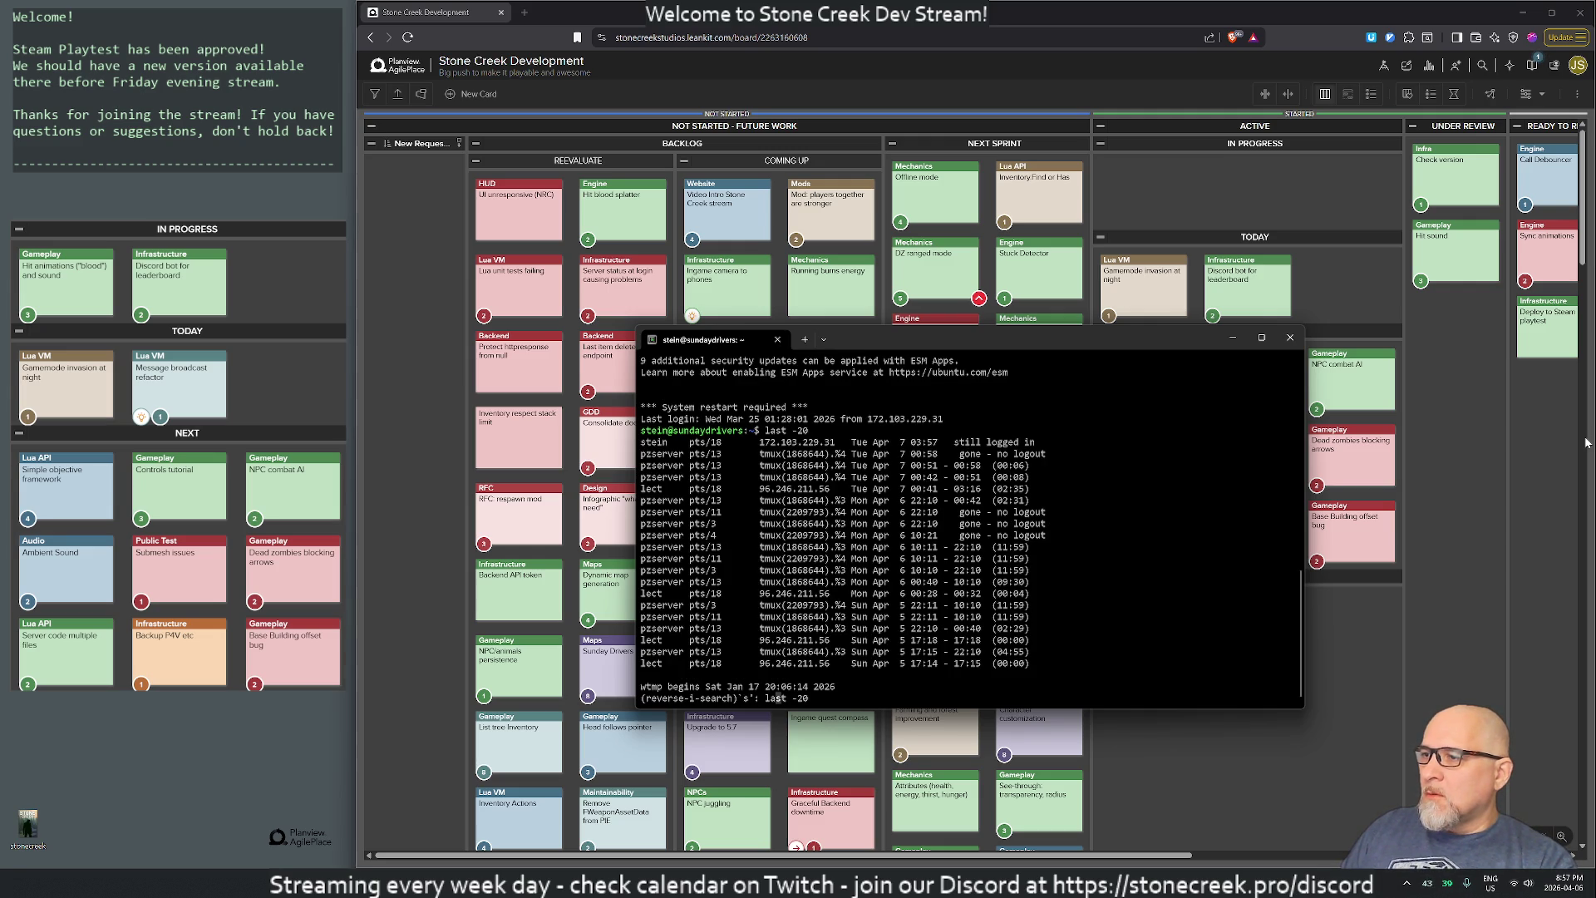
{"action": "key", "text": "ctrl+c"}
{"action": "key", "text": "ctrl+c"}
{"action": "type", "text": "df -h"}
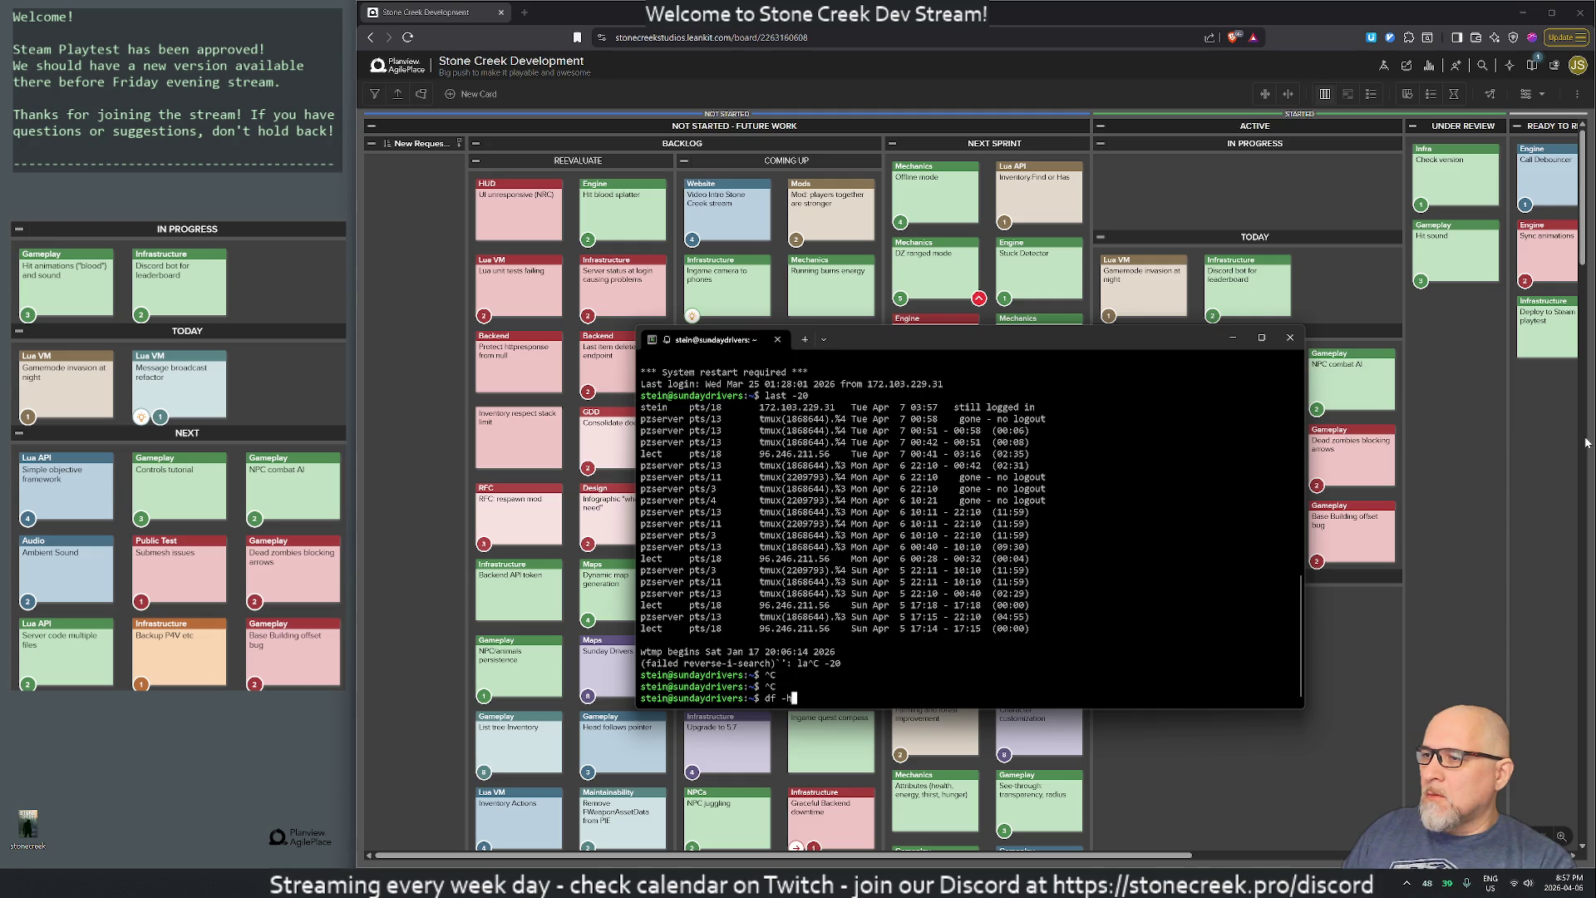
{"action": "key", "text": "Return"}
{"action": "type", "text": "htop"}
{"action": "key", "text": "Return"}
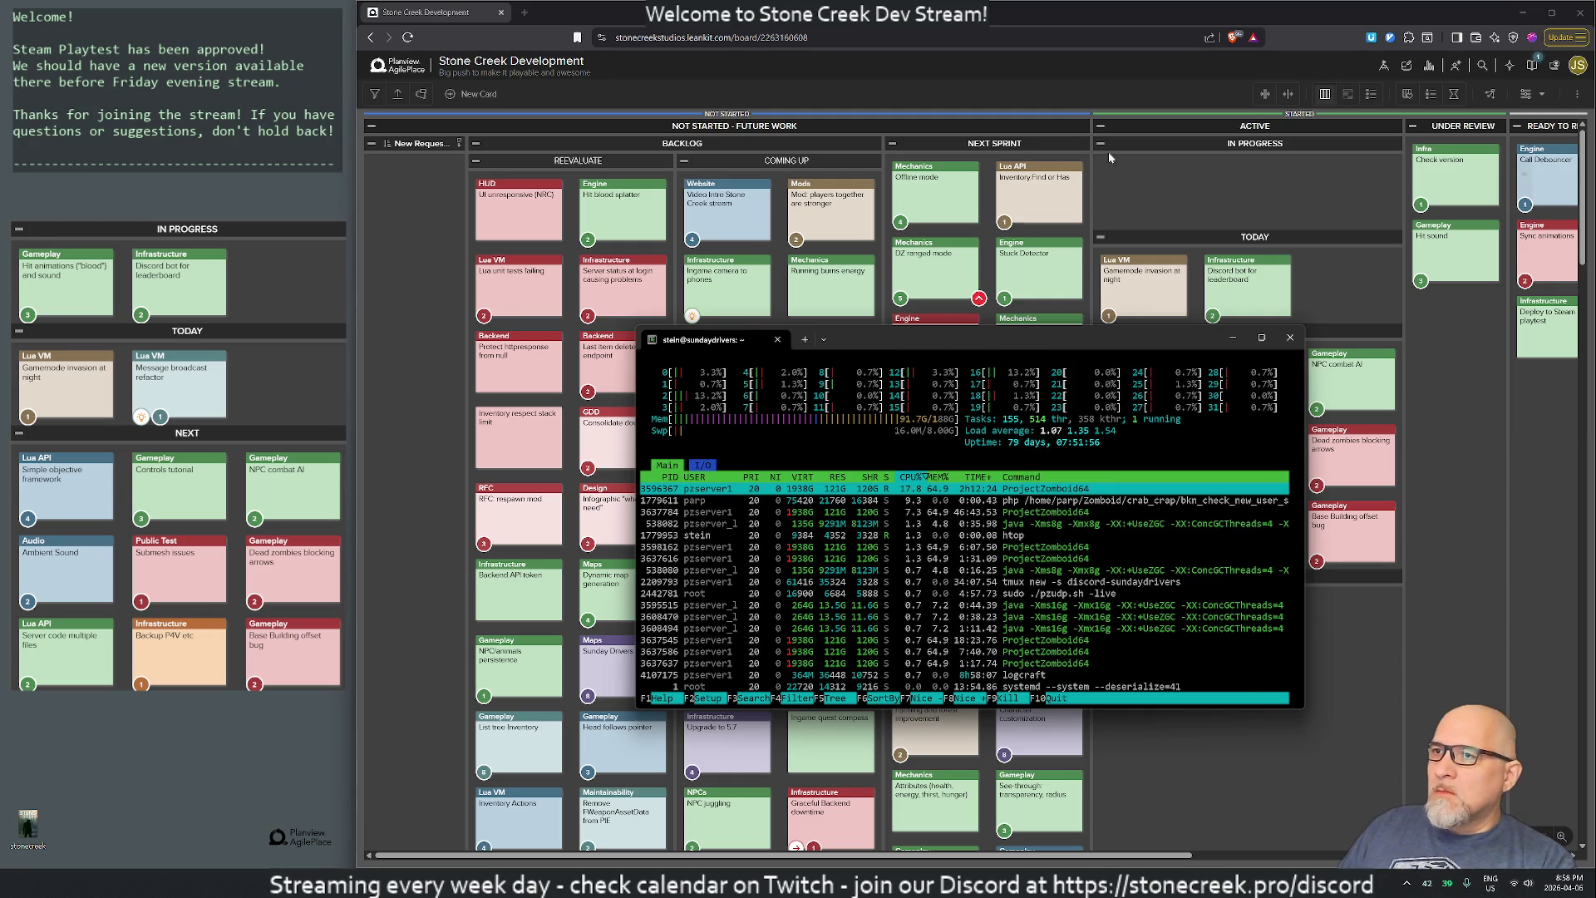
- Move the terminal to the screen top and stretch it taller to show more htop processes
{"action": "mouse_move", "coordinate": [976, 341]}
{"action": "left_mouse_down"}
{"action": "mouse_move", "coordinate": [950, 278]}
{"action": "mouse_move", "coordinate": [944, 39]}
{"action": "left_mouse_up"}
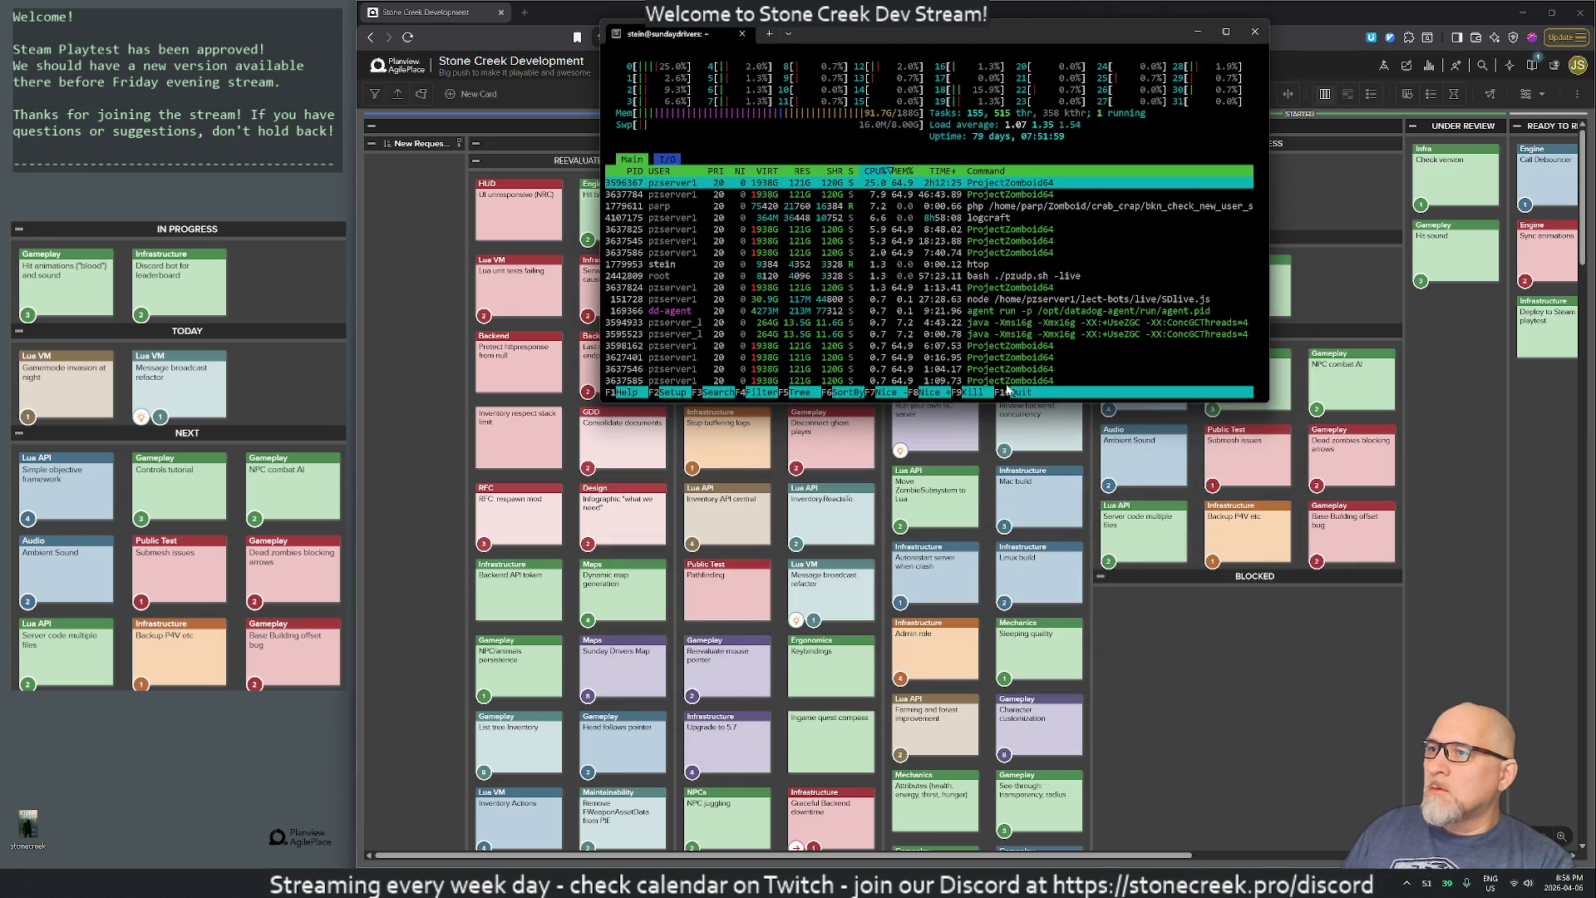
{"action": "left_click_drag", "start_coordinate": [1048, 402], "coordinate": [1048, 819]}
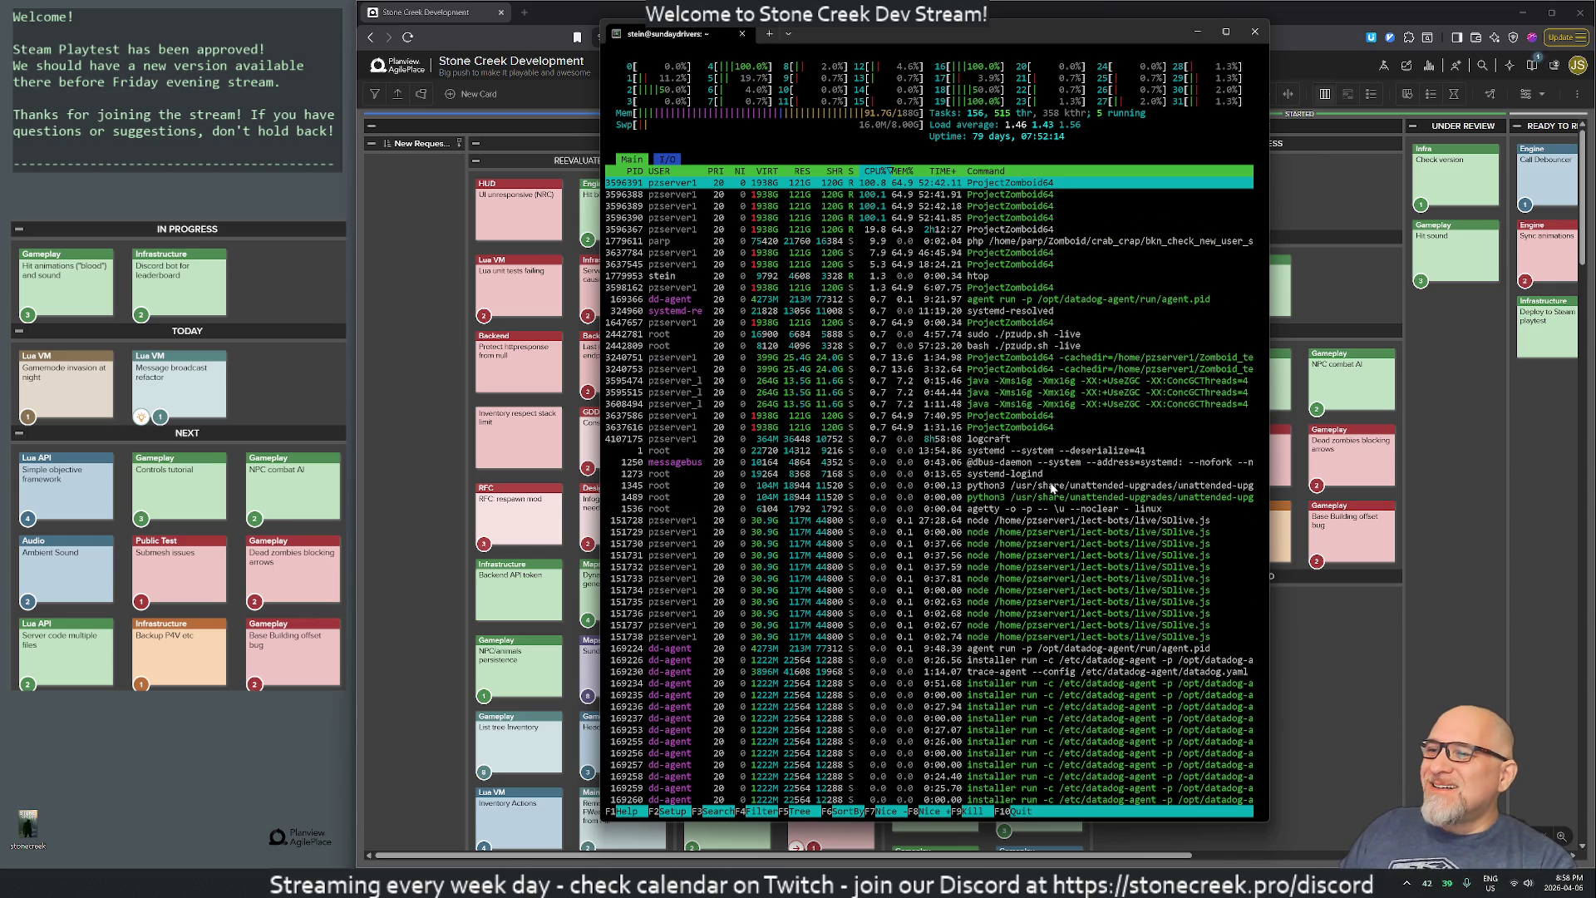
- Quit htop, run the recalled su command with the account password, and cd into stein-tools
{"action": "key", "text": "q"}
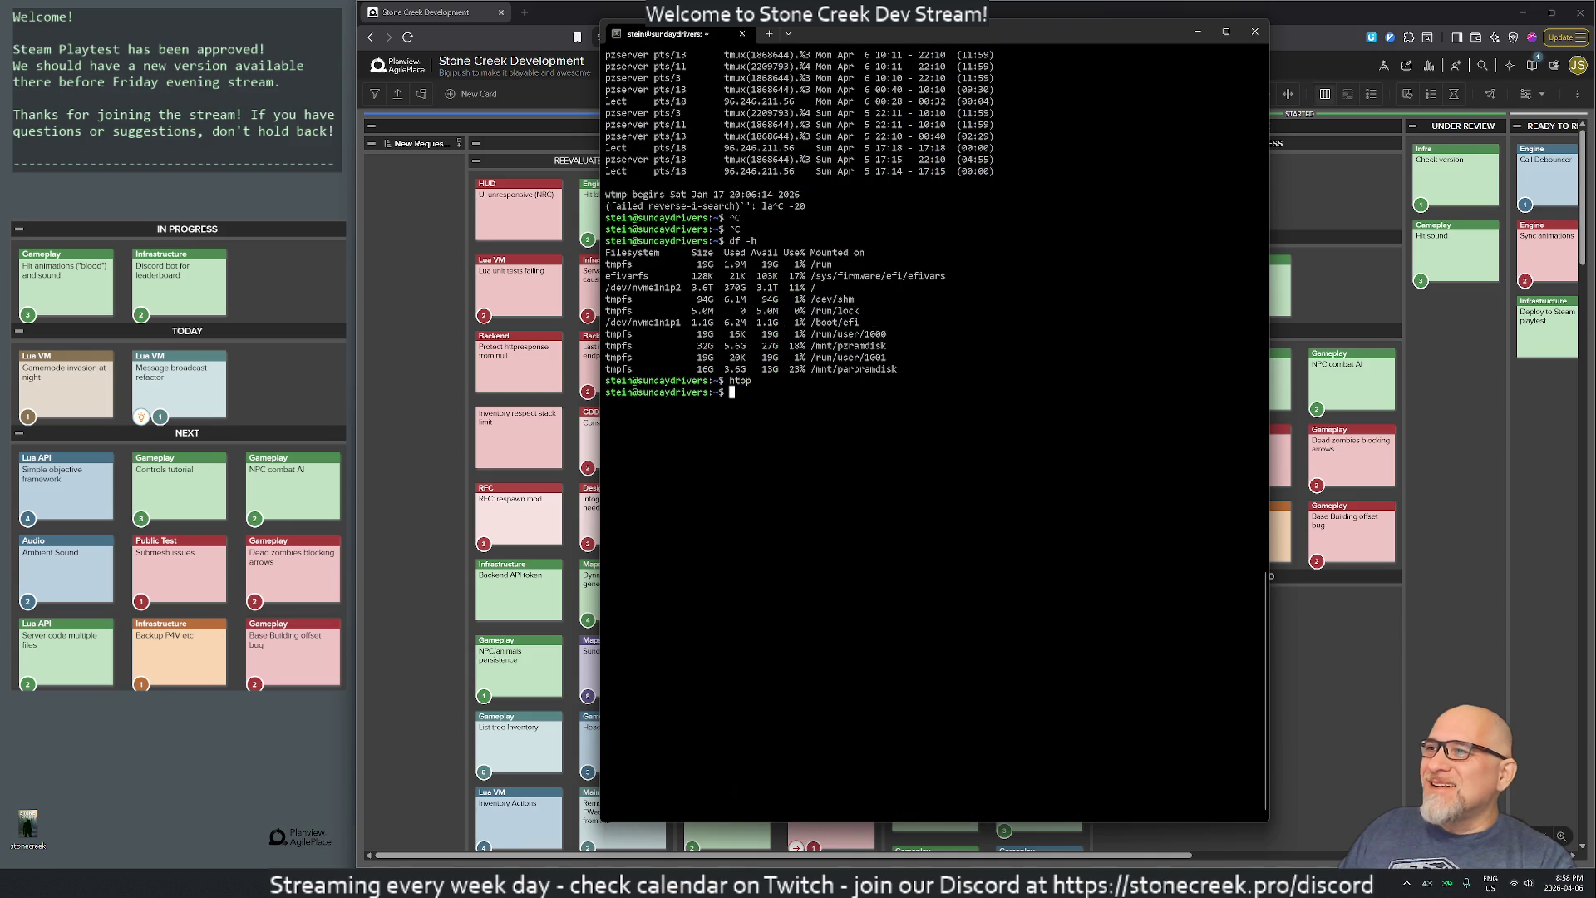
{"action": "key", "text": "ctrl+r"}
{"action": "type", "text": "su"}
{"action": "key", "text": "Return"}
{"action": "key", "text": "Return"}
{"action": "type", "text": "c"}
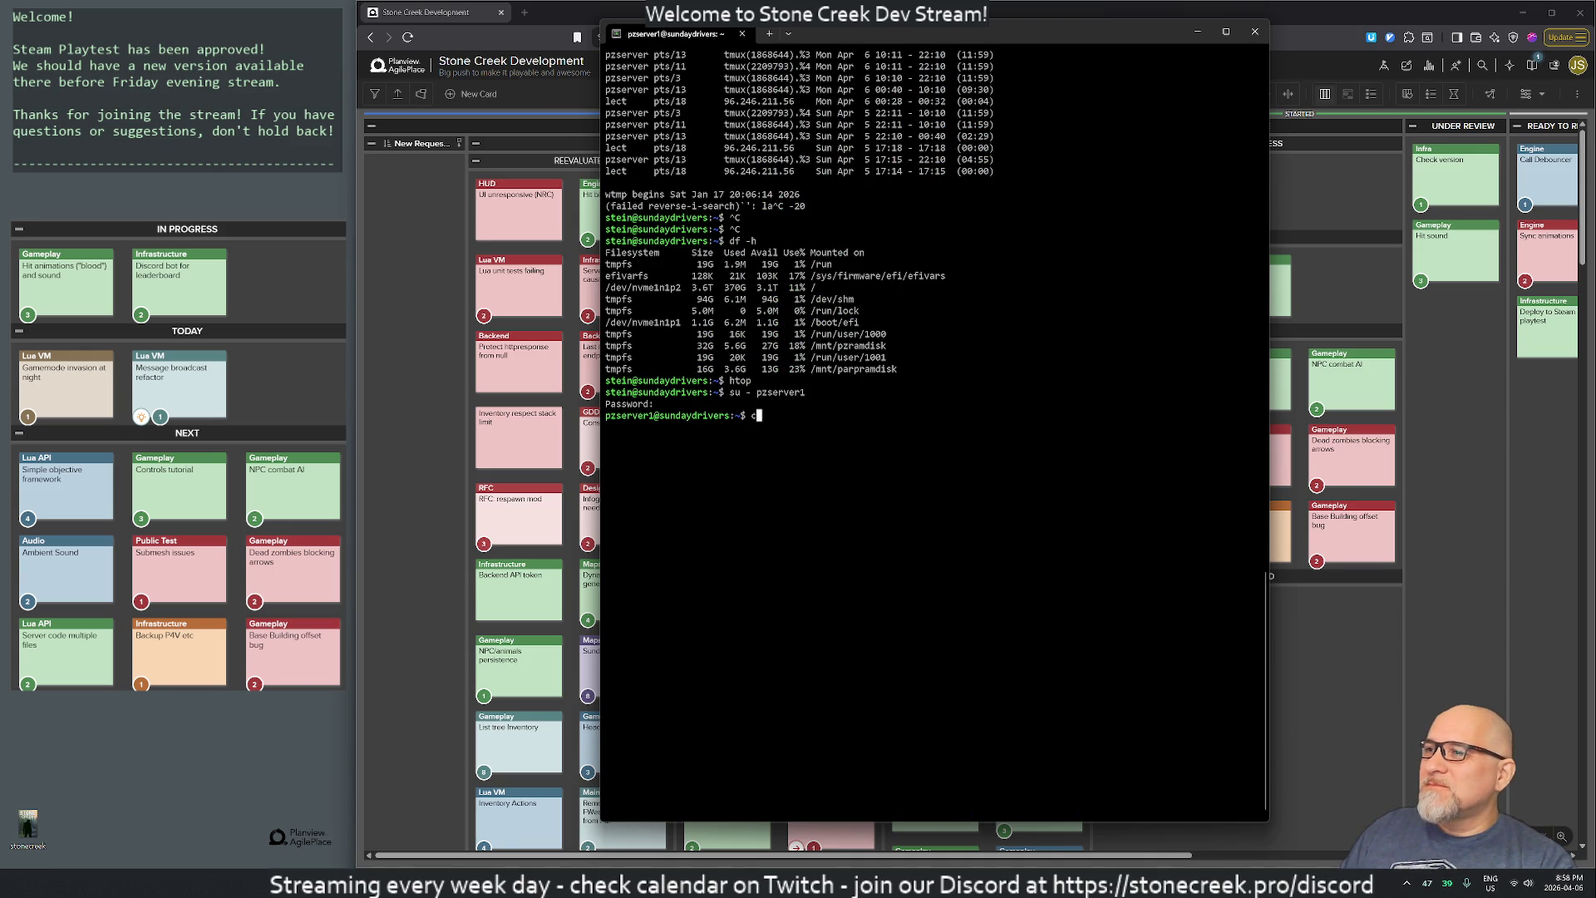
{"action": "type", "text": "d te"}
{"action": "key", "text": "BackSpace"}
{"action": "key", "text": "BackSpace"}
{"action": "type", "text": "ste"}
{"action": "key", "text": "Tab"}
{"action": "key", "text": "Return"}
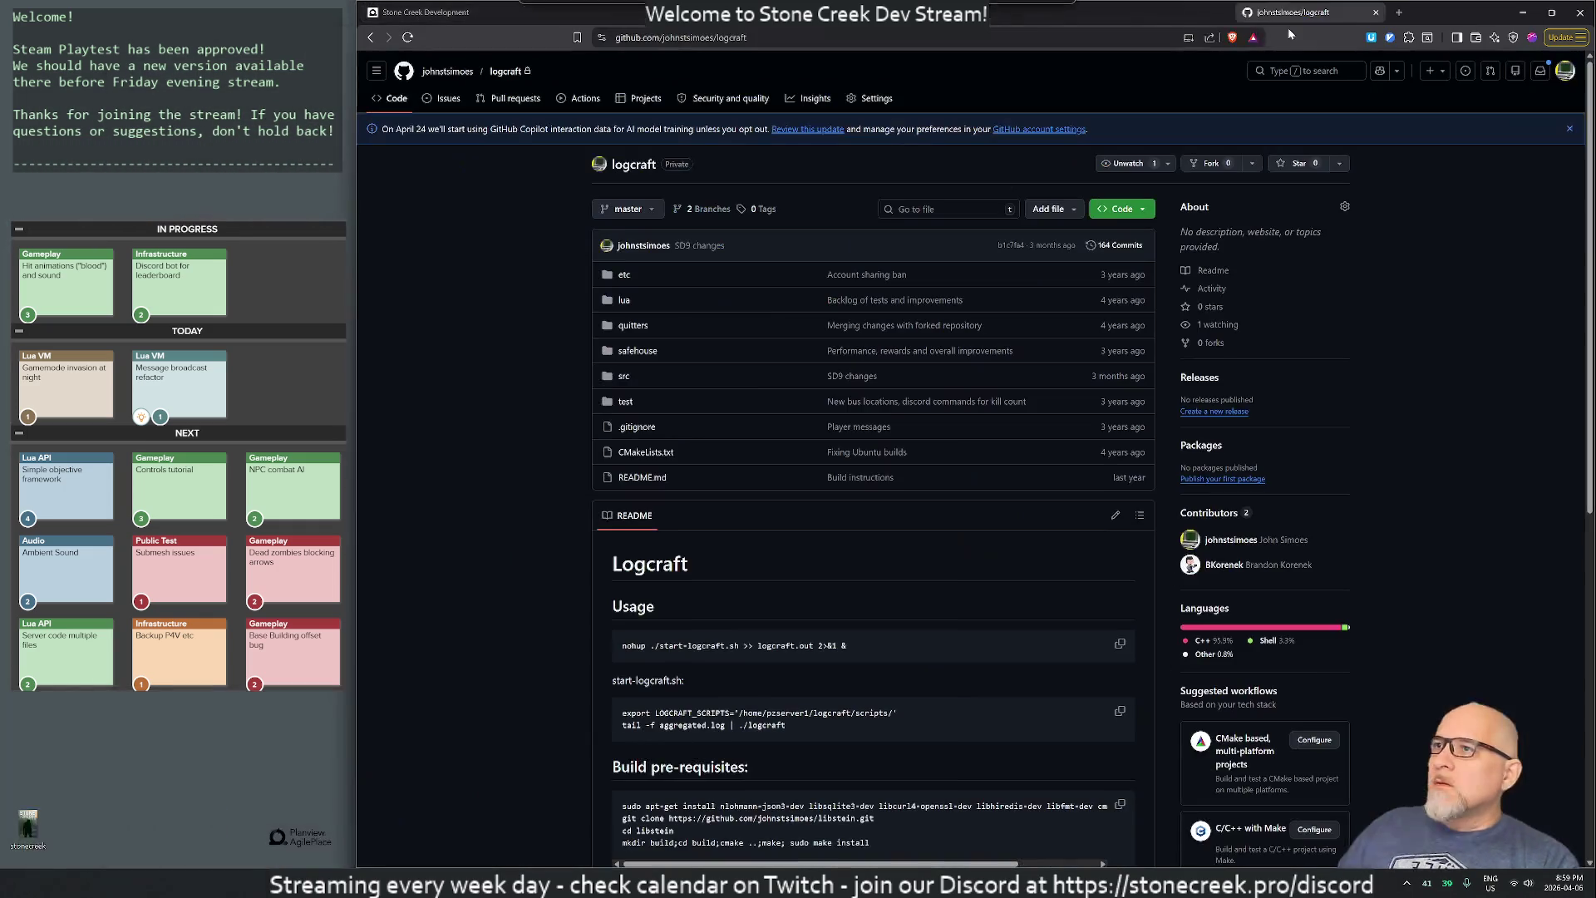
- Preview the GitHub profile as visitors see it, go back to the full profile, then start a new tab
{"action": "left_click", "coordinate": [449, 72]}
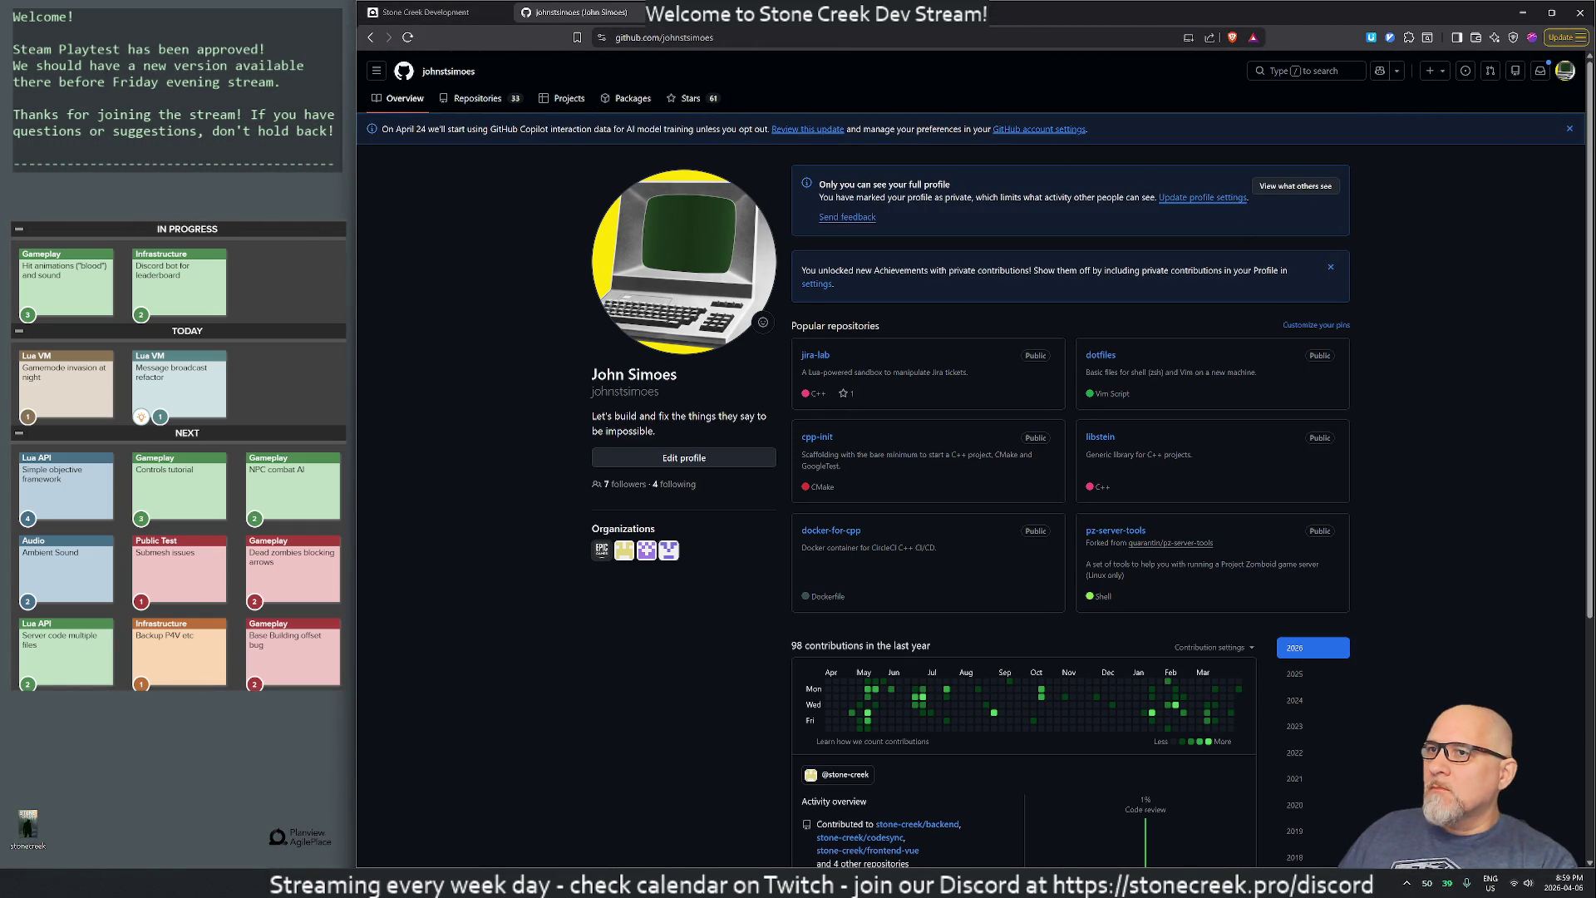
{"action": "left_click", "coordinate": [1268, 188]}
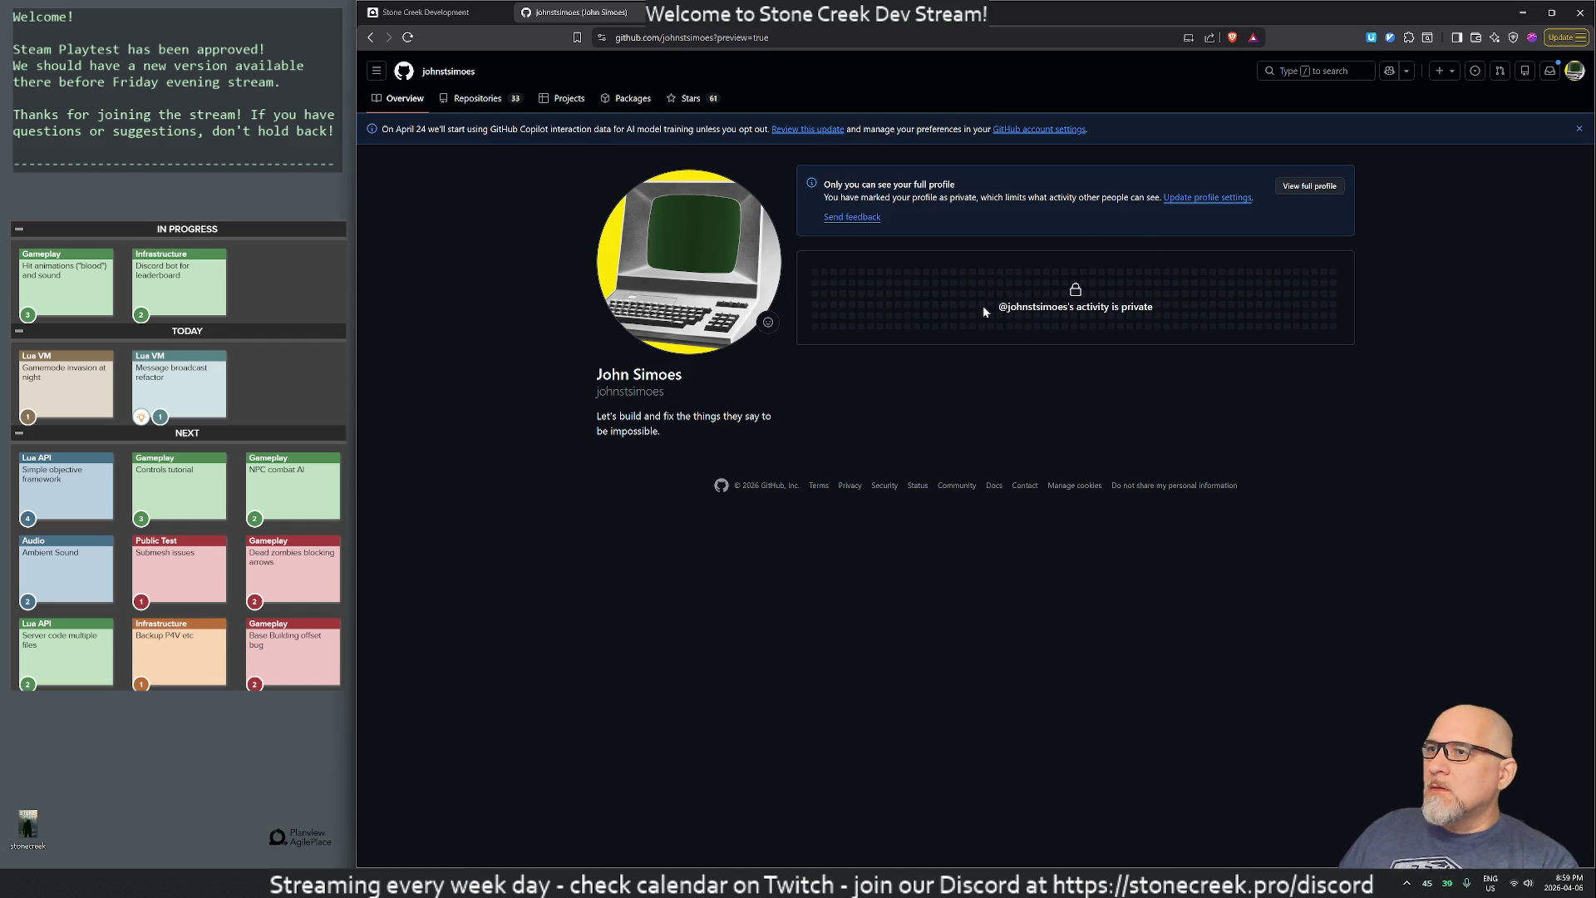
{"action": "key", "text": "alt+Left"}
{"action": "scroll", "coordinate": [997, 490], "scroll_direction": "down", "scroll_amount": 5}
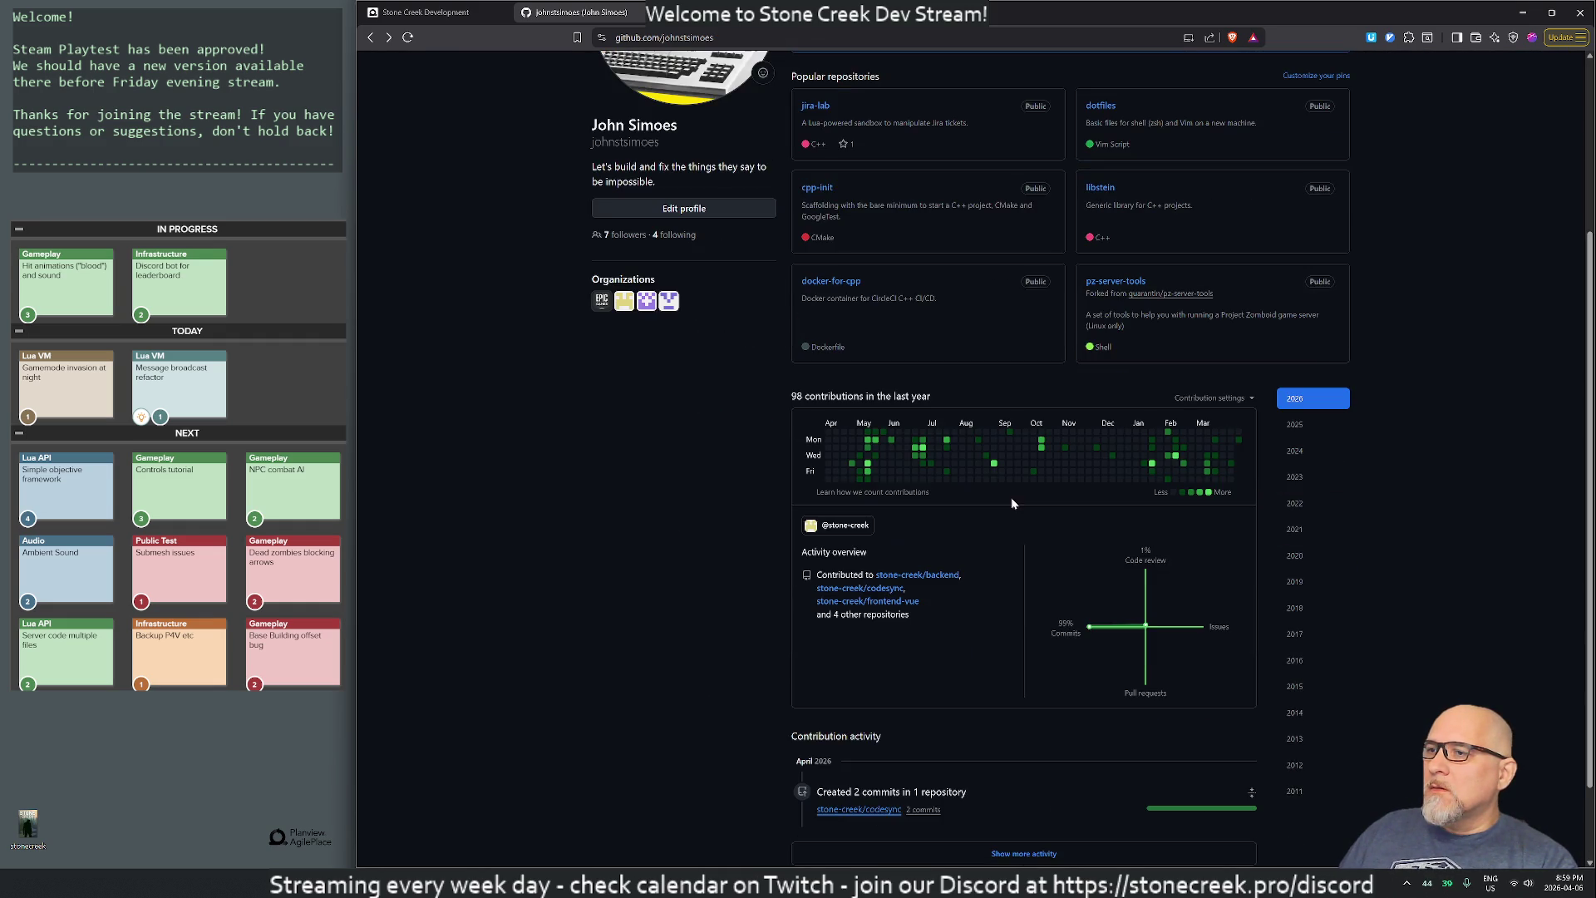
{"action": "scroll", "coordinate": [1162, 477], "scroll_direction": "up", "scroll_amount": 3}
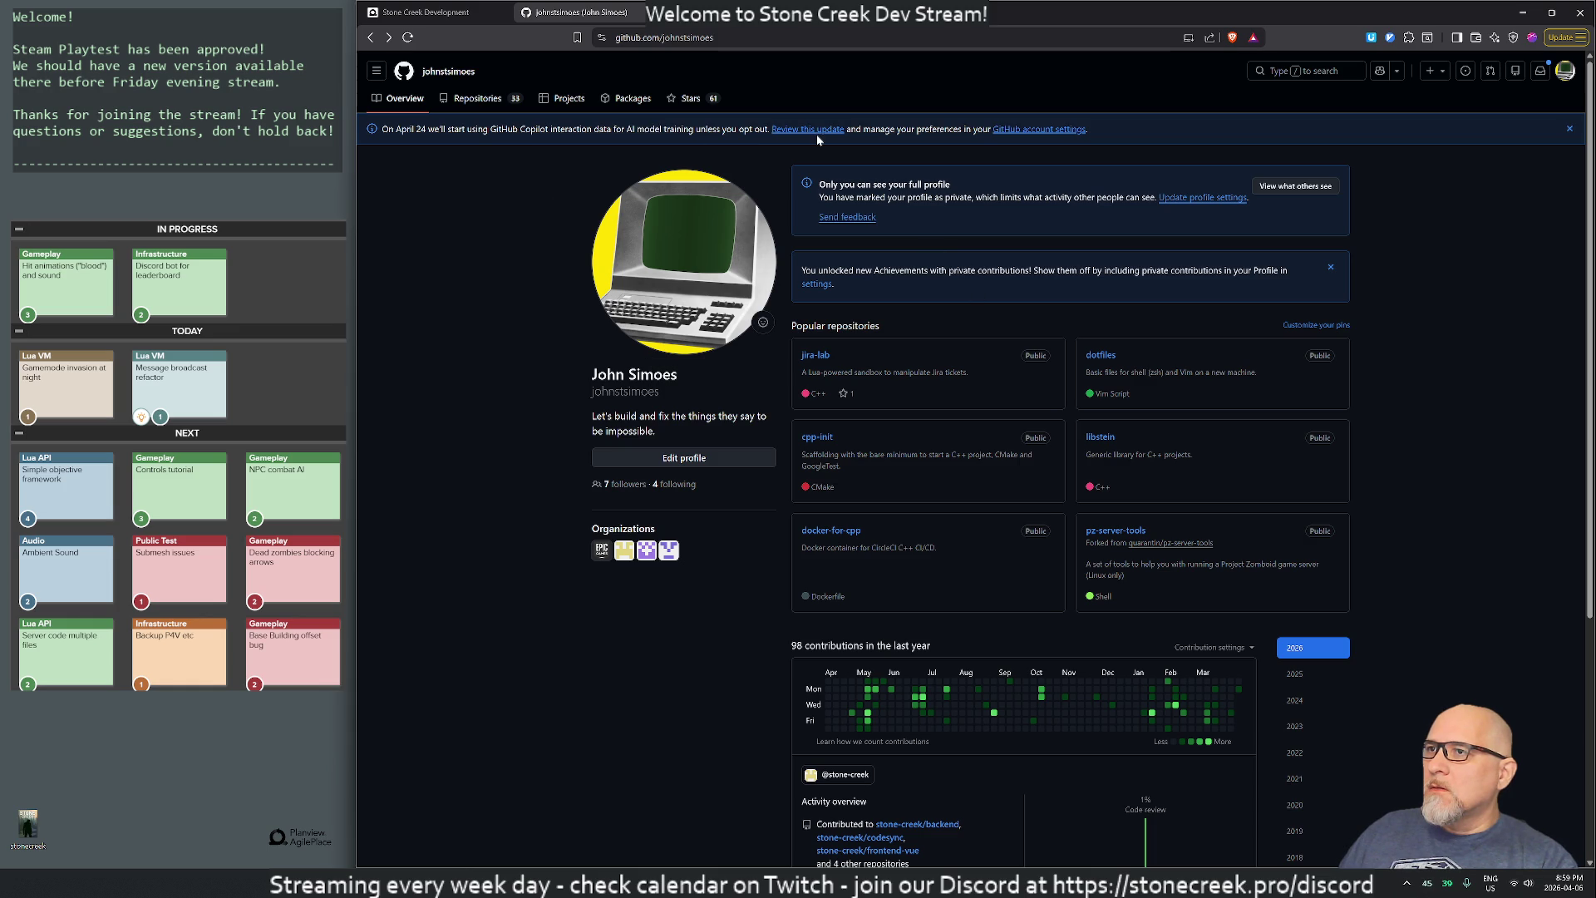
{"action": "left_click", "coordinate": [675, 19]}
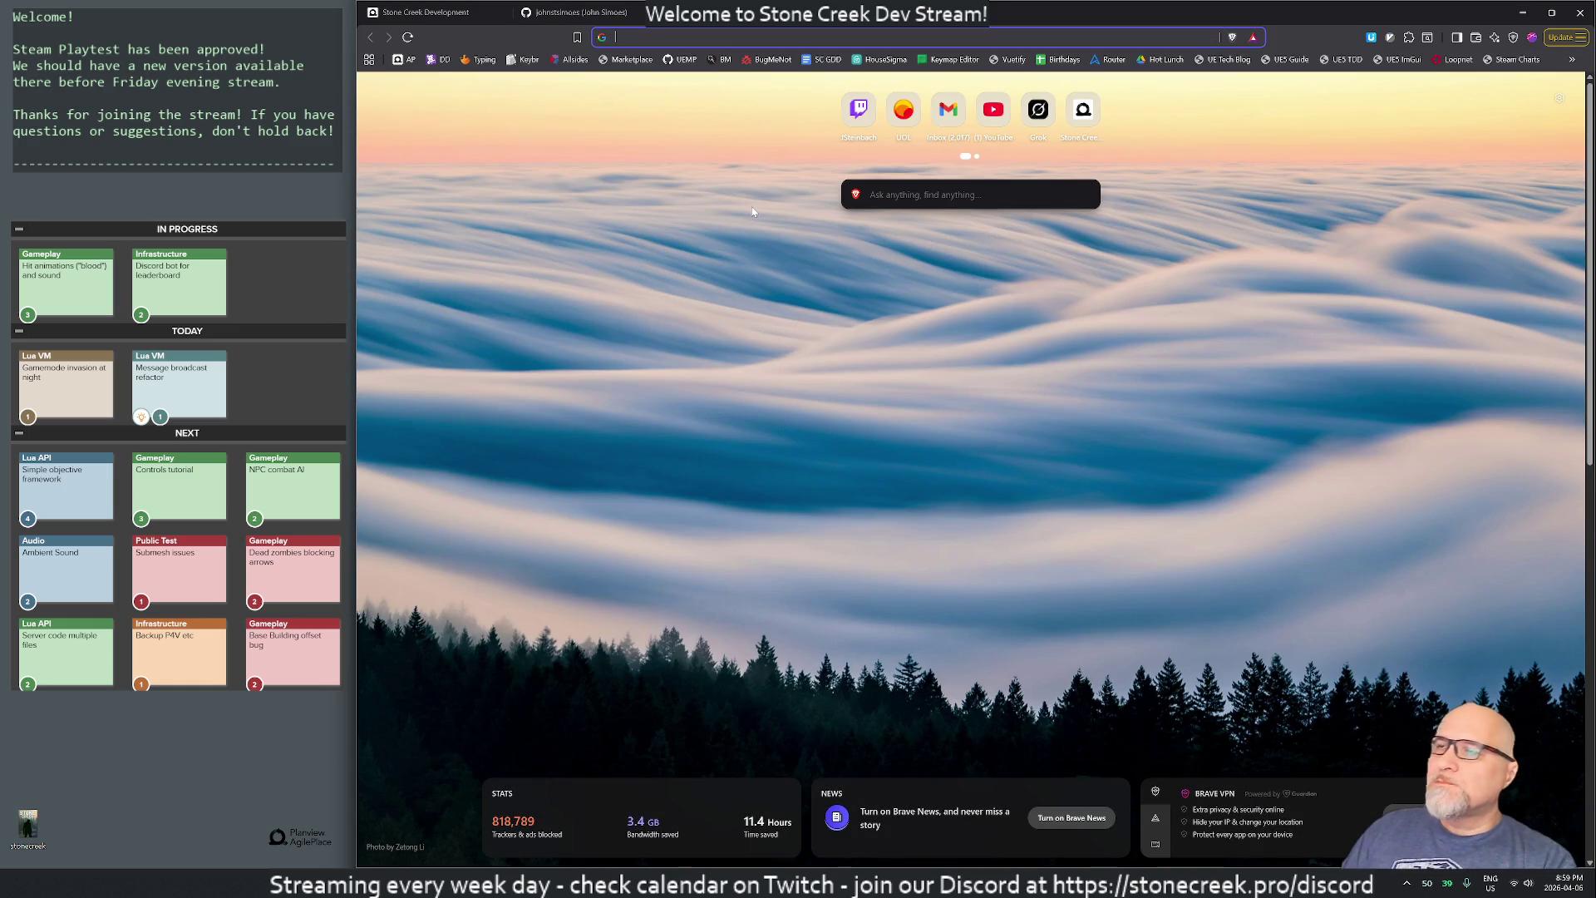
- Load Gemini and type 'on github, how do i make my', then switch back to GitHub
{"action": "type", "text": "gemini.google.com"}
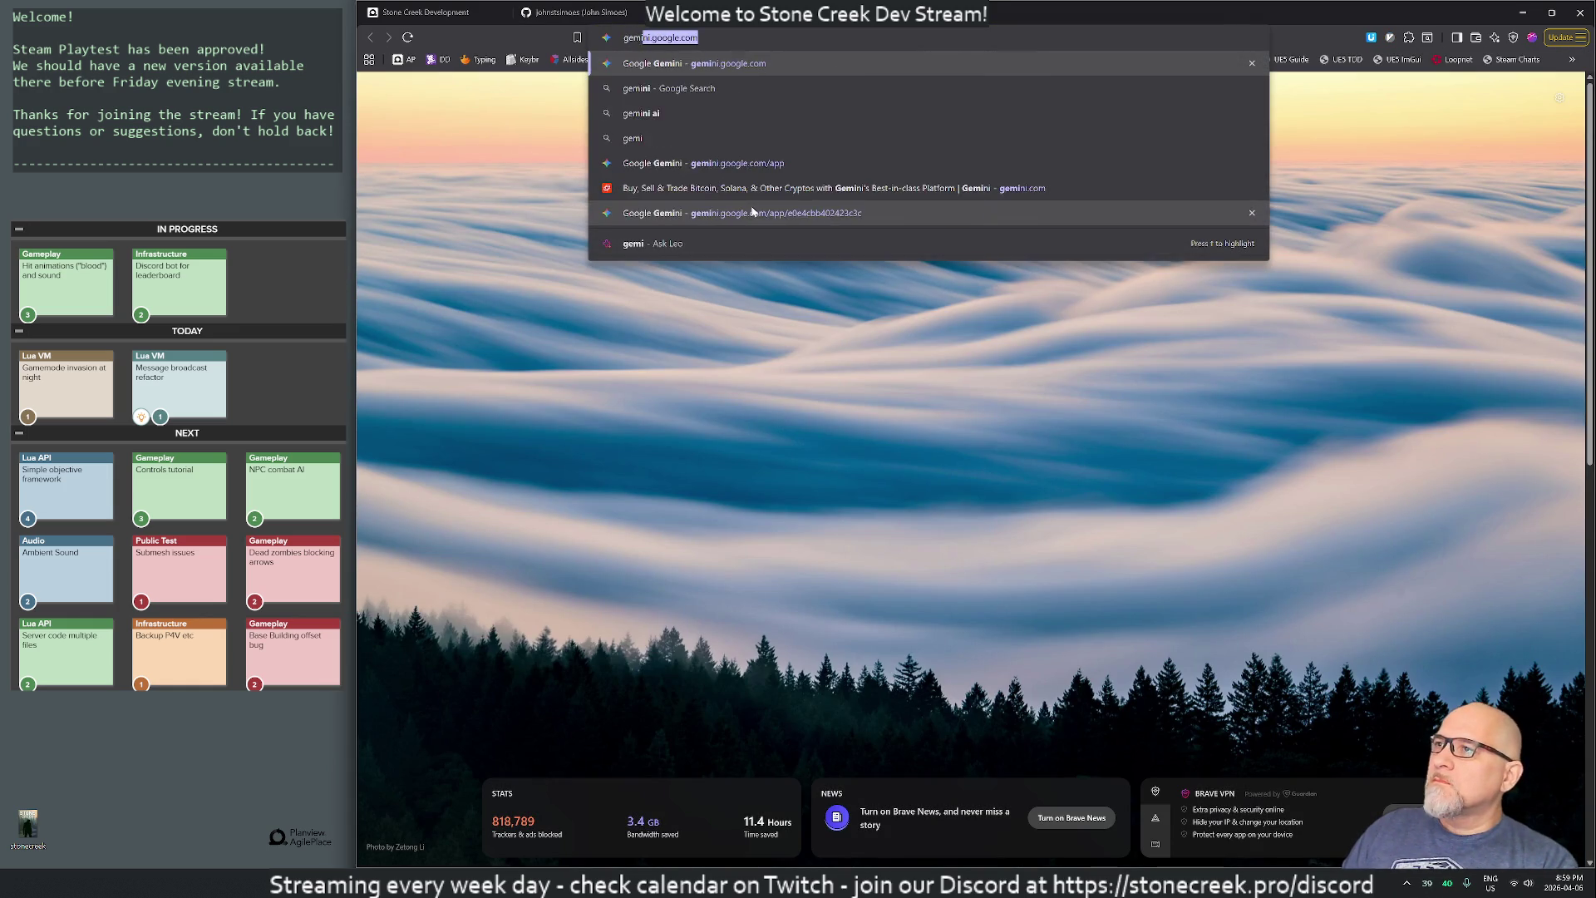
{"action": "key", "text": "Return"}
{"action": "type", "text": "on git"}
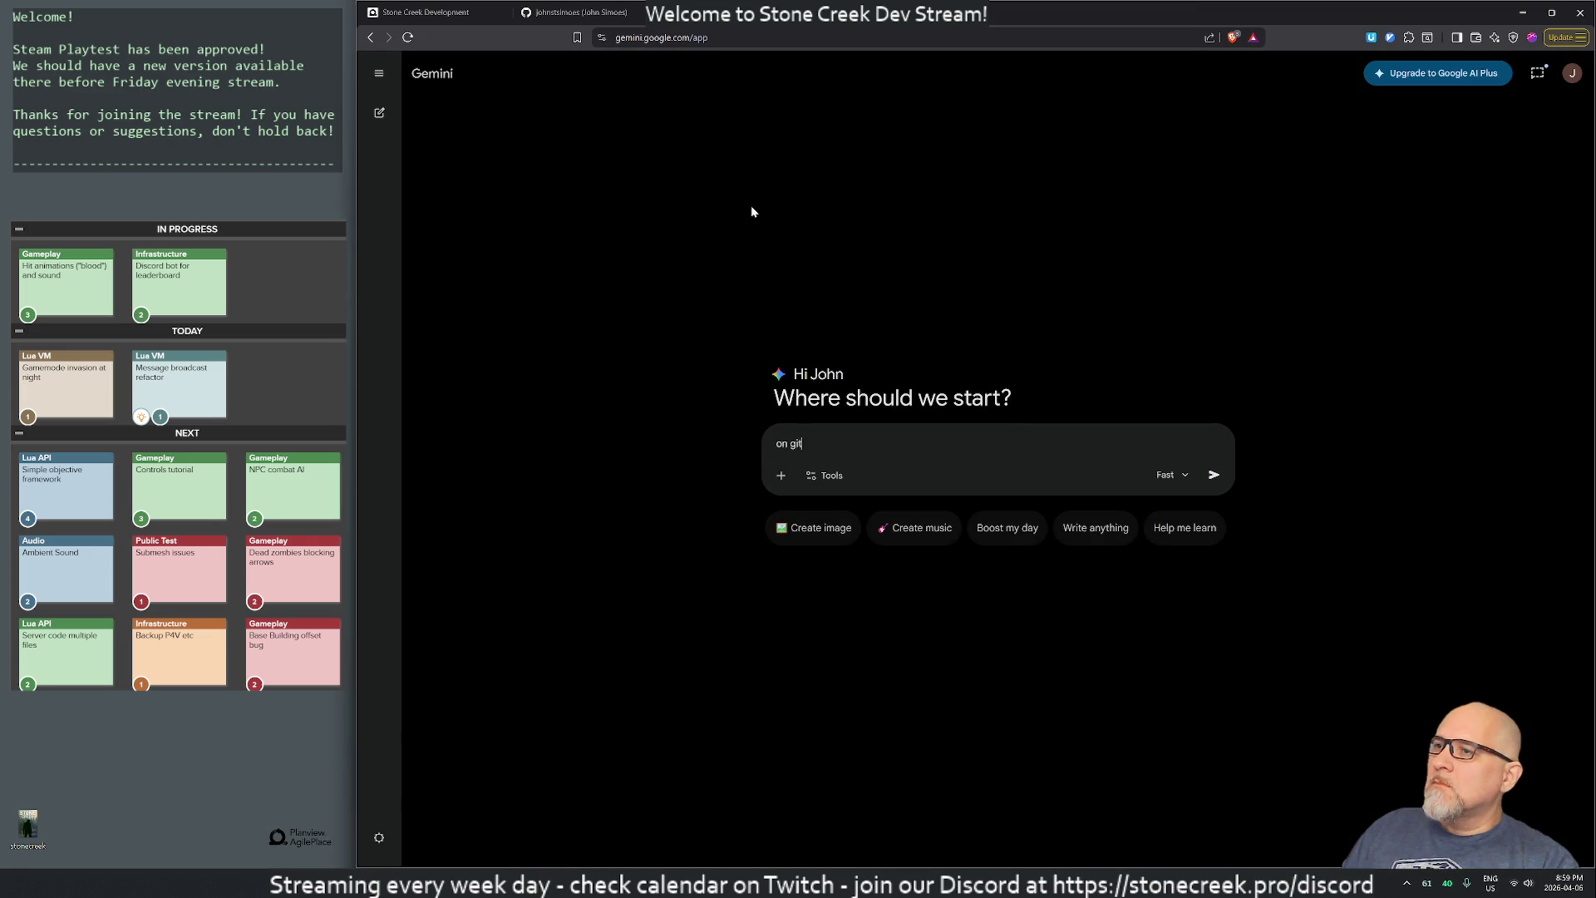
{"action": "type", "text": "hub, how do i make my"}
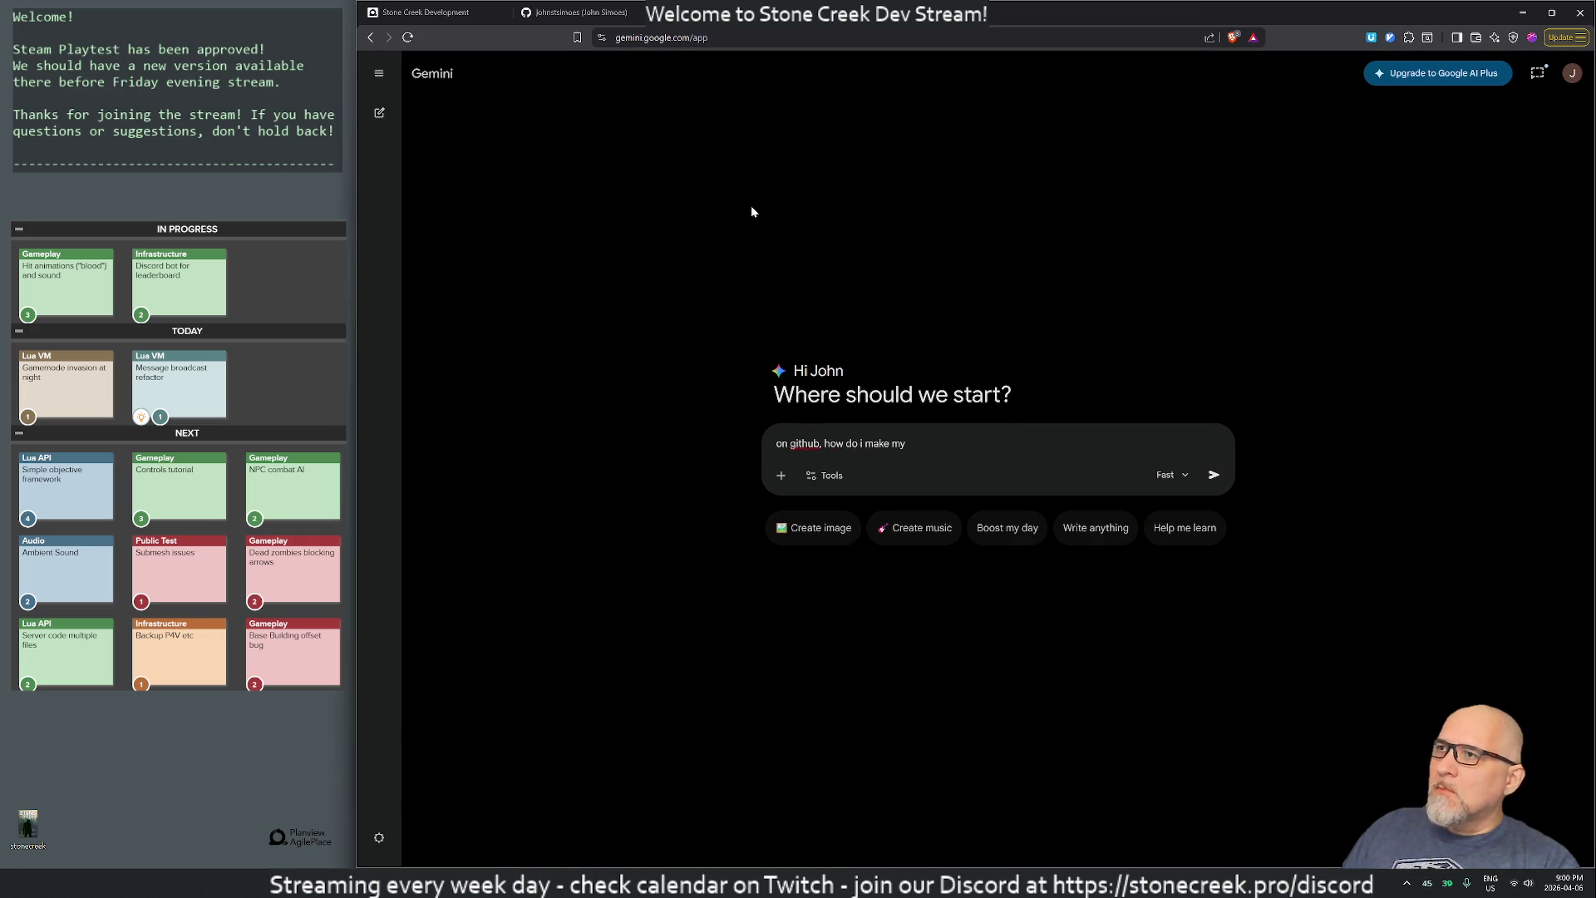
{"action": "key", "text": "ctrl+Tab"}
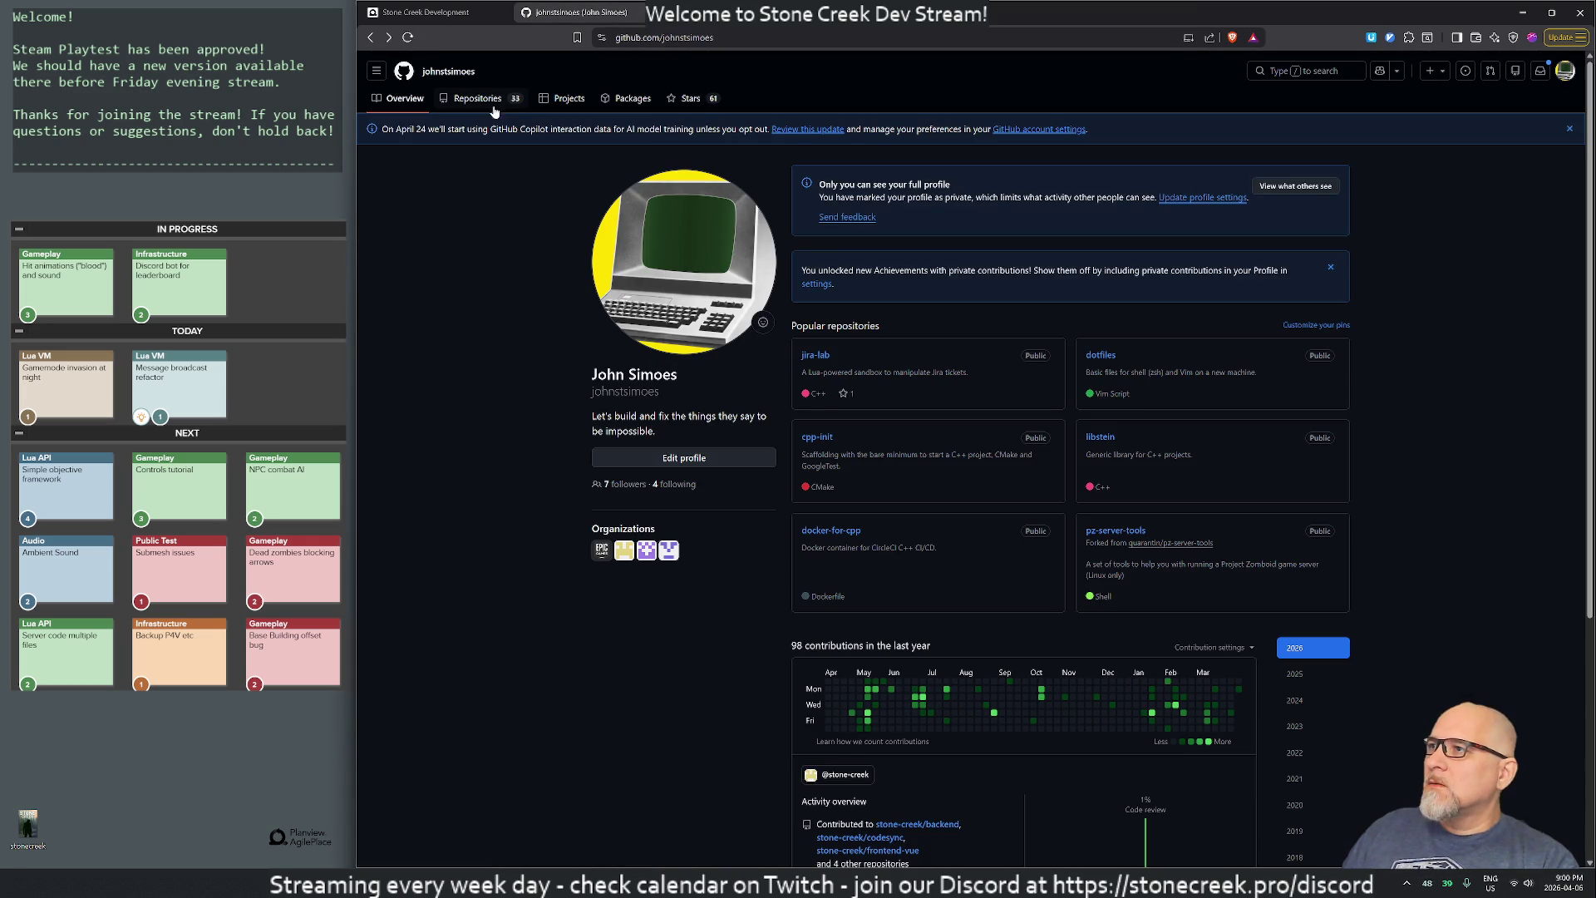
- Go to the profile page, then open account Settings from the avatar menu
{"action": "left_click", "coordinate": [1565, 70]}
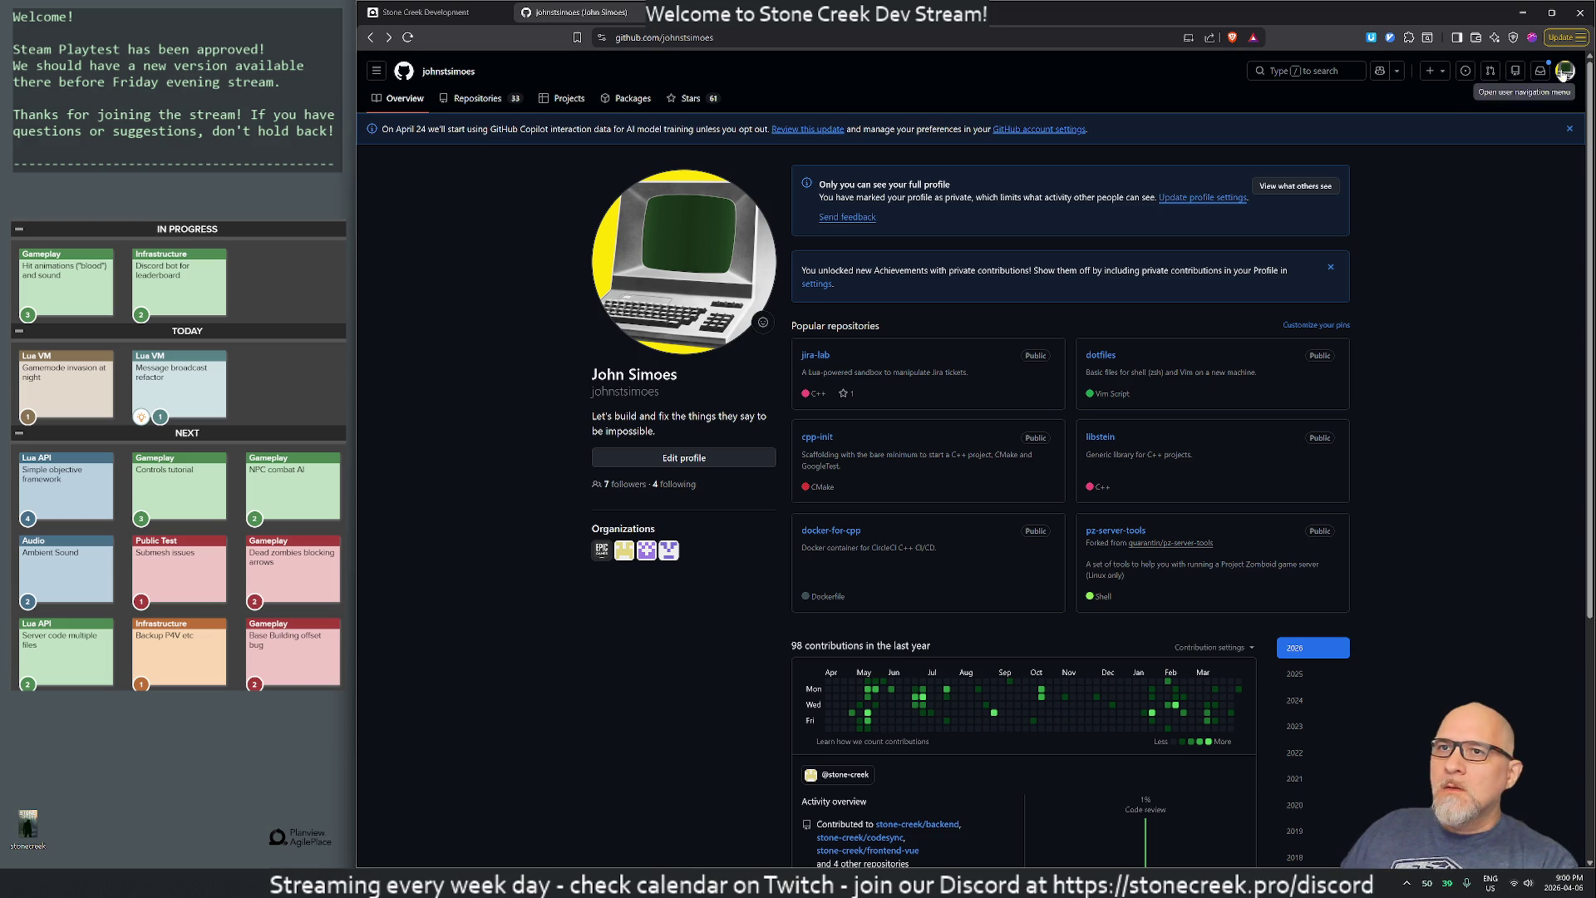
{"action": "left_click", "coordinate": [1453, 160]}
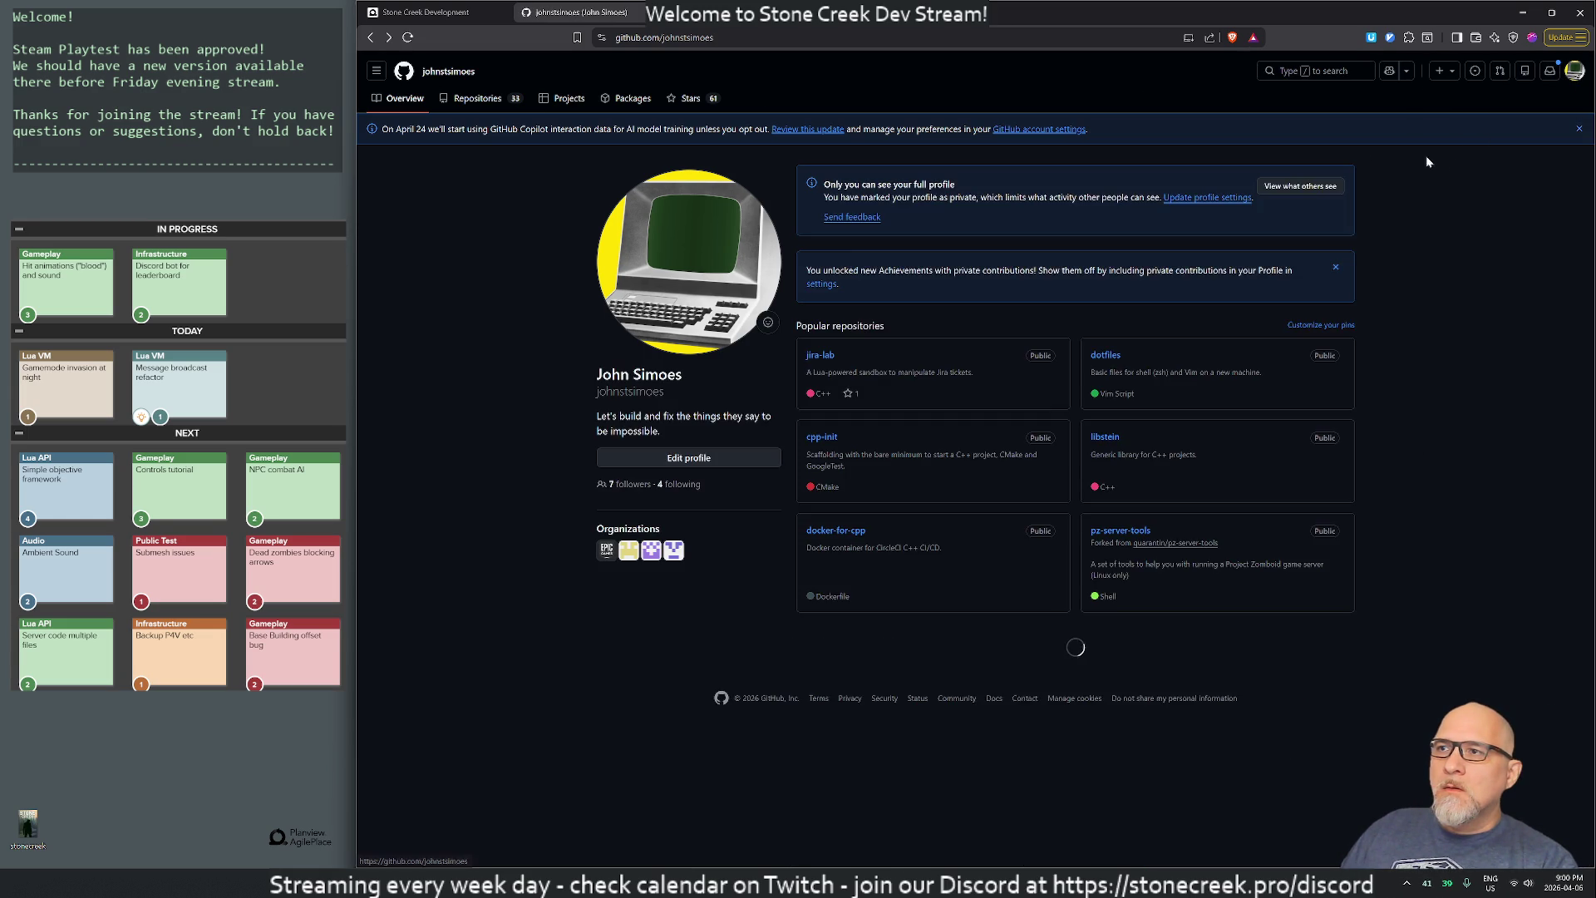
{"action": "left_click", "coordinate": [1564, 70]}
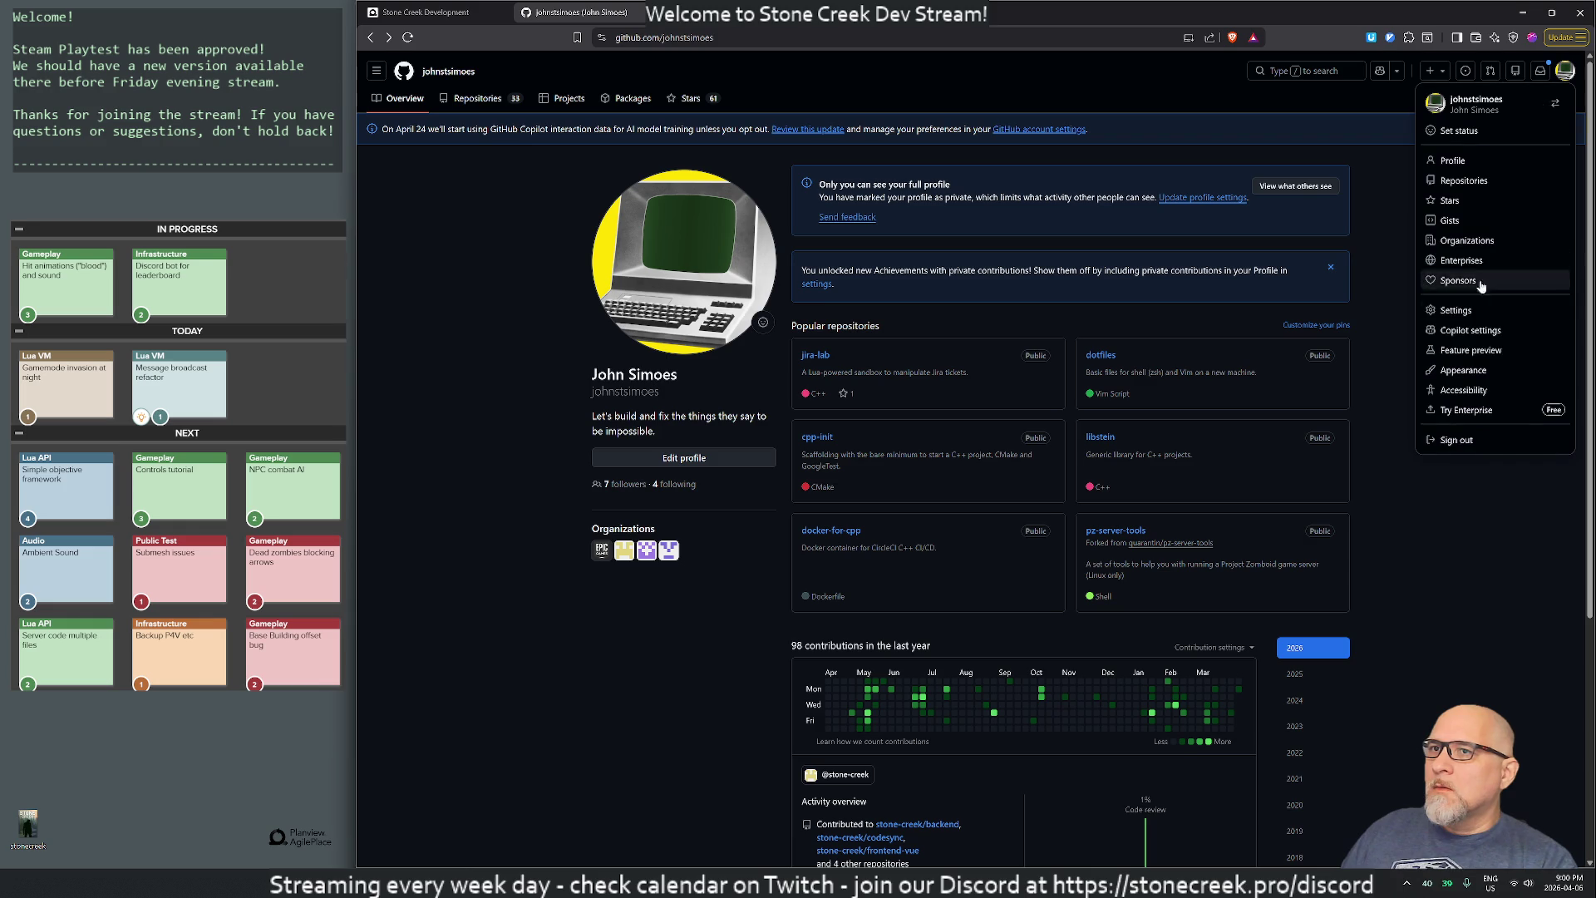
{"action": "left_click", "coordinate": [1457, 310]}
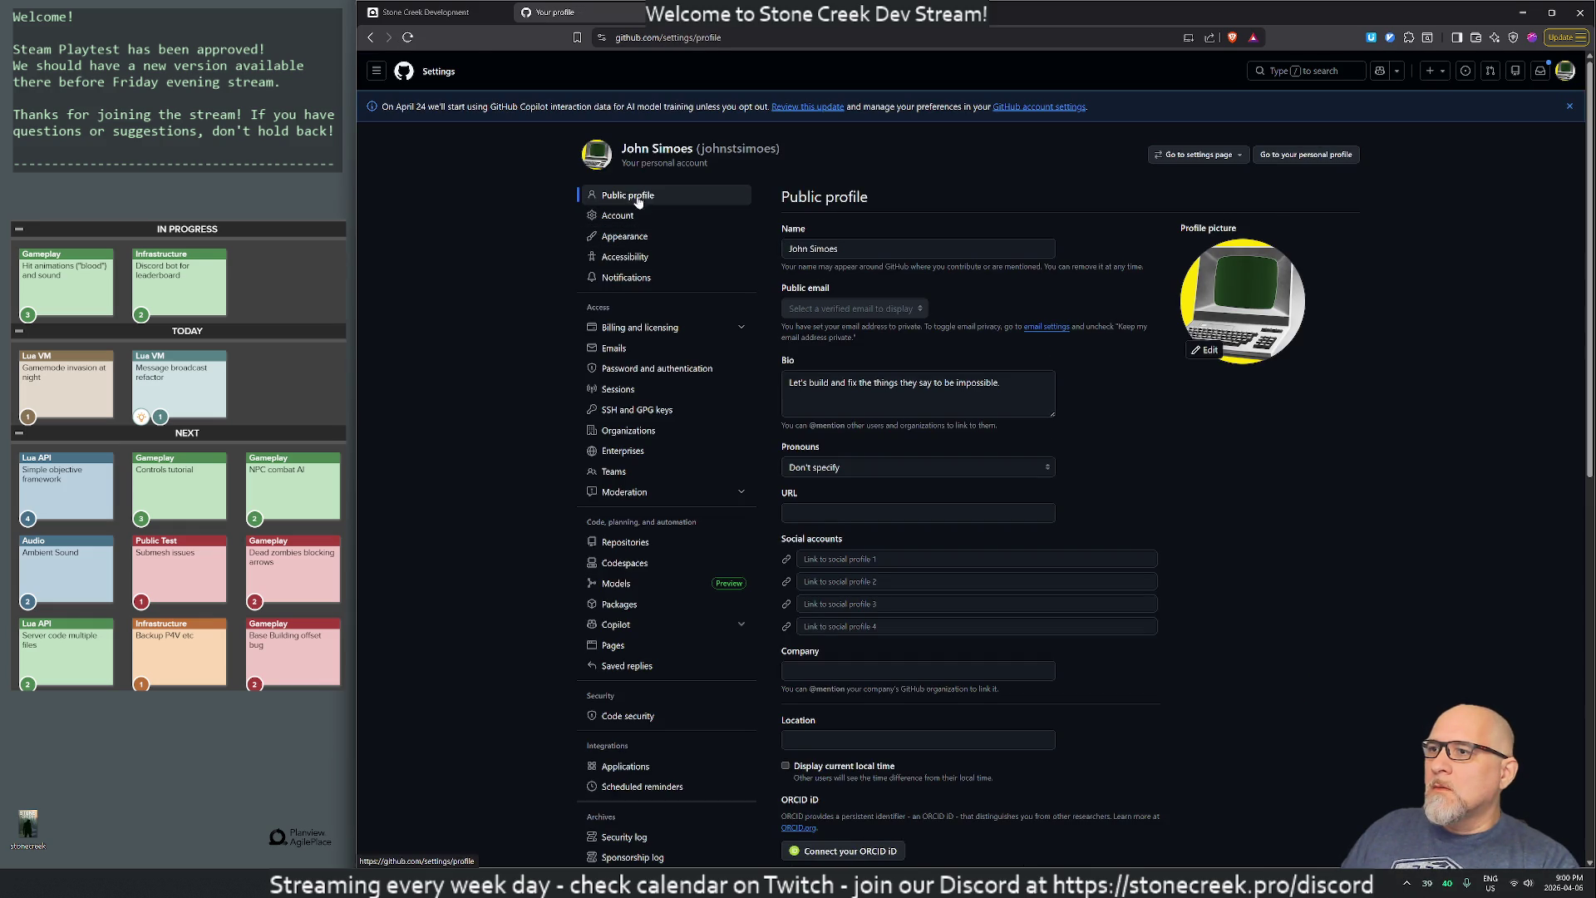
- Uncheck 'Make profile private and hide activity', save with Update preferences, and return to the profile
{"action": "left_click", "coordinate": [624, 236]}
{"action": "scroll", "coordinate": [1211, 462], "scroll_direction": "down", "scroll_amount": 2}
{"action": "scroll", "coordinate": [1210, 463], "scroll_direction": "down", "scroll_amount": 6}
{"action": "scroll", "coordinate": [1039, 502], "scroll_direction": "down", "scroll_amount": 8}
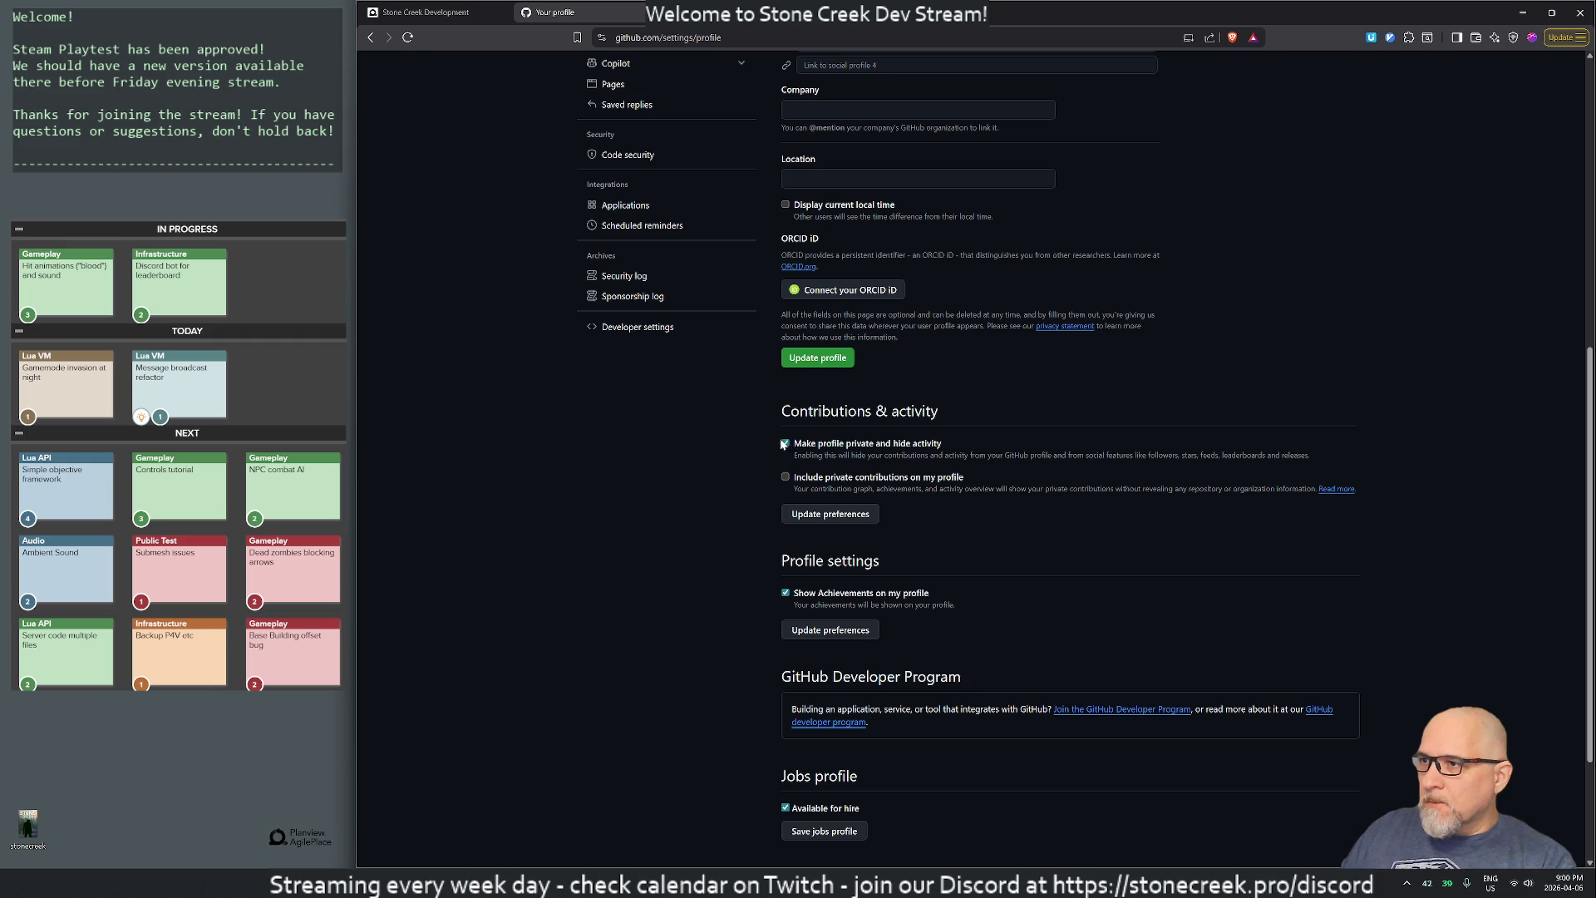
{"action": "left_click", "coordinate": [786, 443]}
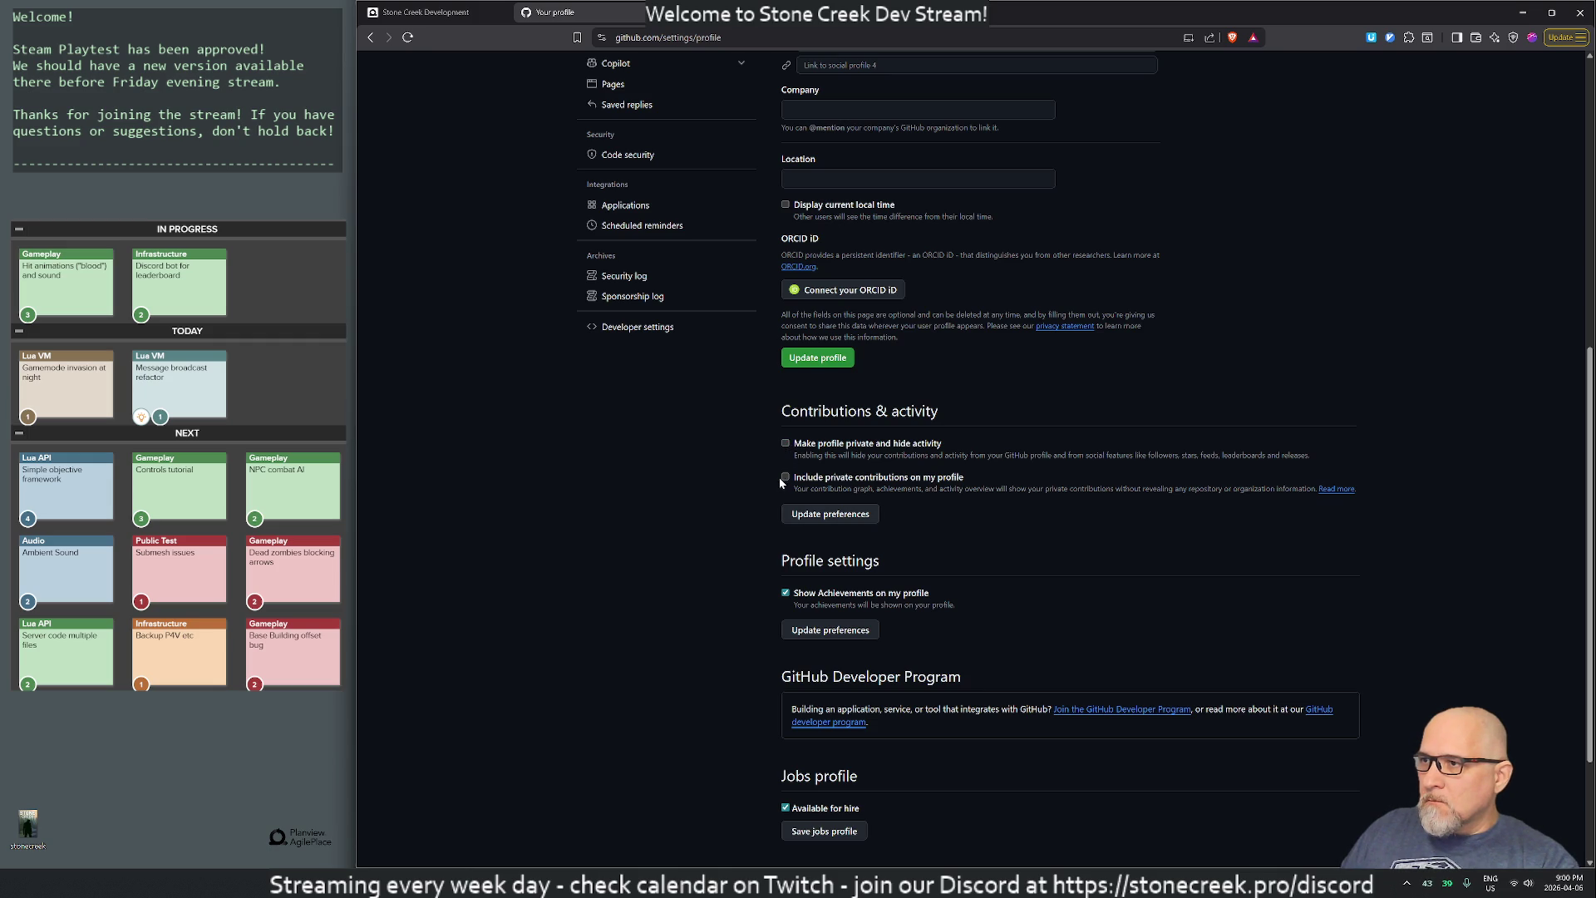
{"action": "left_click", "coordinate": [838, 515]}
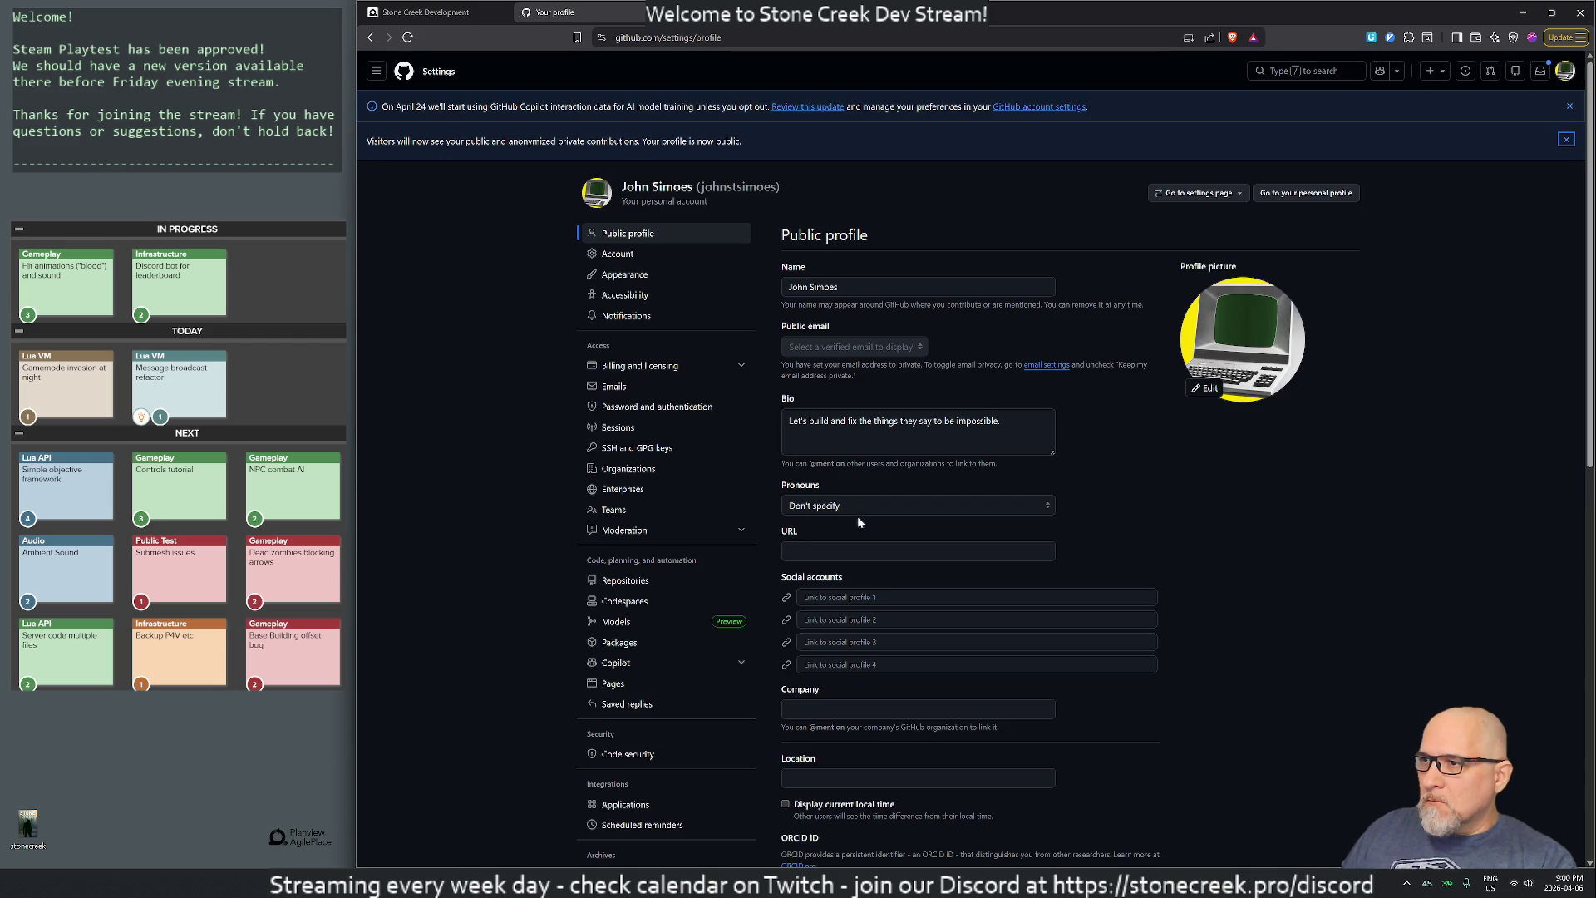
{"action": "scroll", "coordinate": [548, 209], "scroll_direction": "down", "scroll_amount": 5}
{"action": "scroll", "coordinate": [542, 203], "scroll_direction": "up", "scroll_amount": 5}
{"action": "key", "text": "alt+Left"}
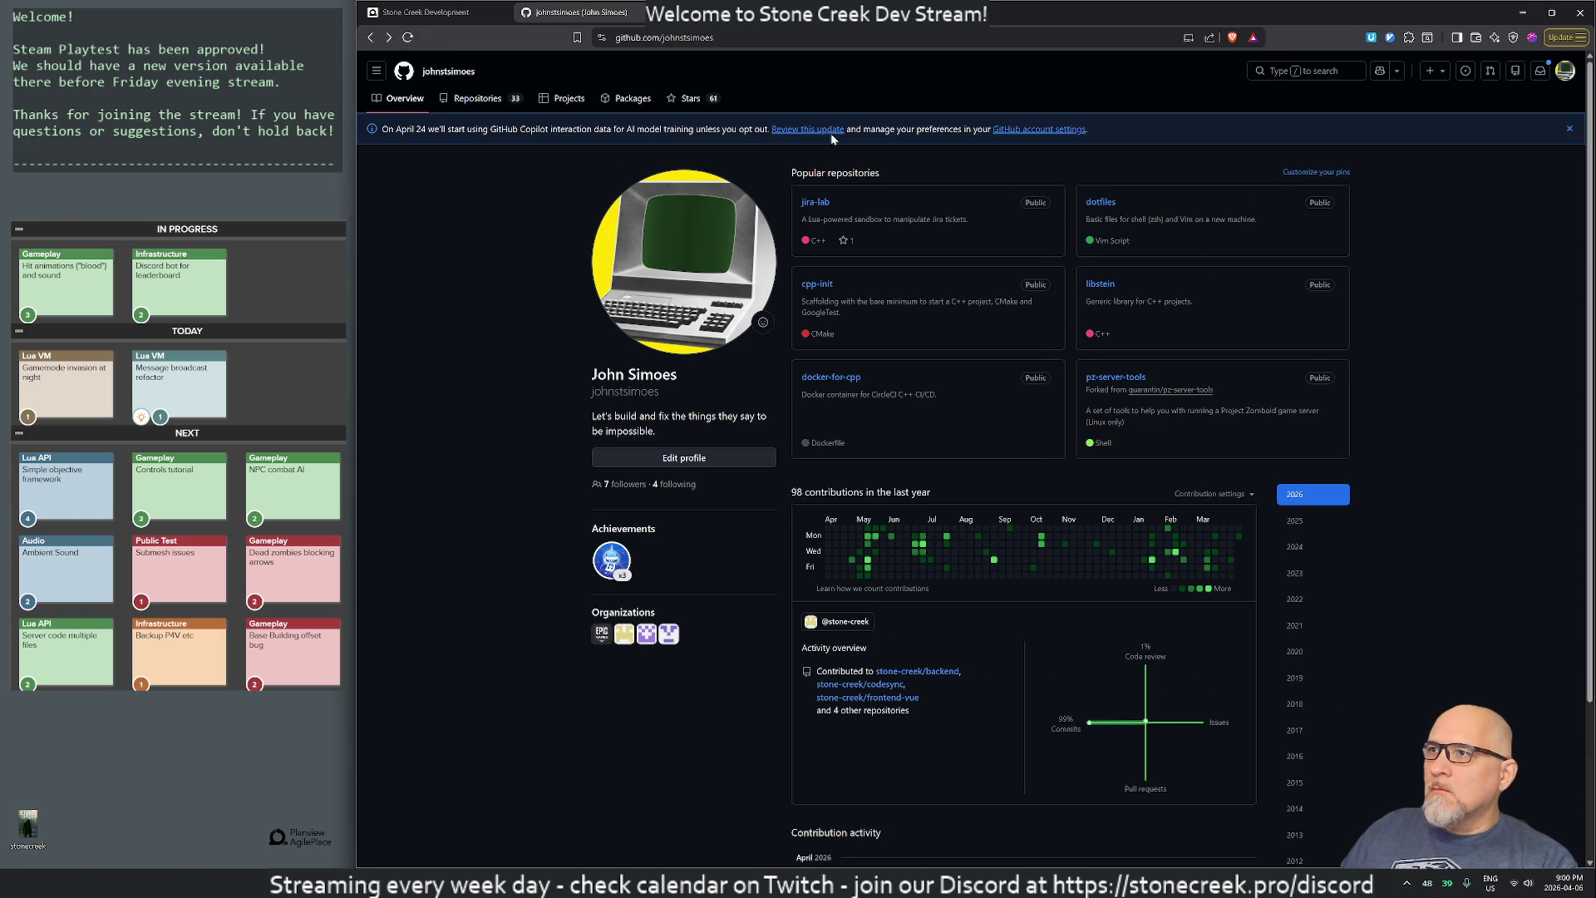
{"action": "left_click", "coordinate": [656, 37]}
- Open a private browsing window and load the GitHub profile as a logged-out visitor
{"action": "key", "text": "BackSpace"}
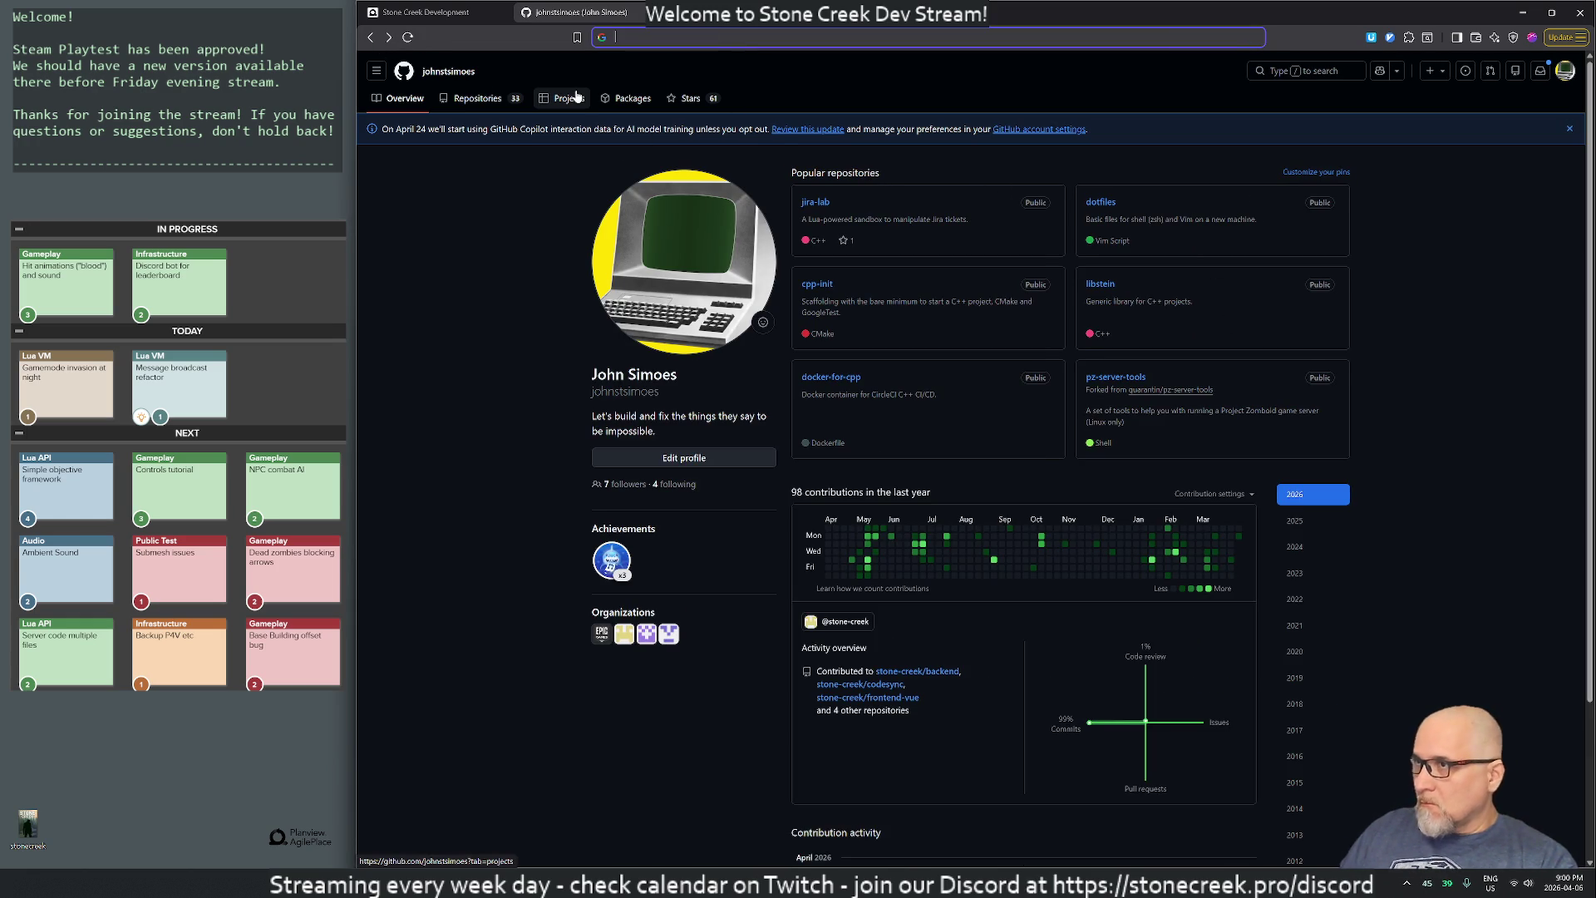
{"action": "key", "text": "ctrl+shift+n"}
{"action": "type", "text": "github.com/johnstsimoes"}
{"action": "key", "text": "Return"}
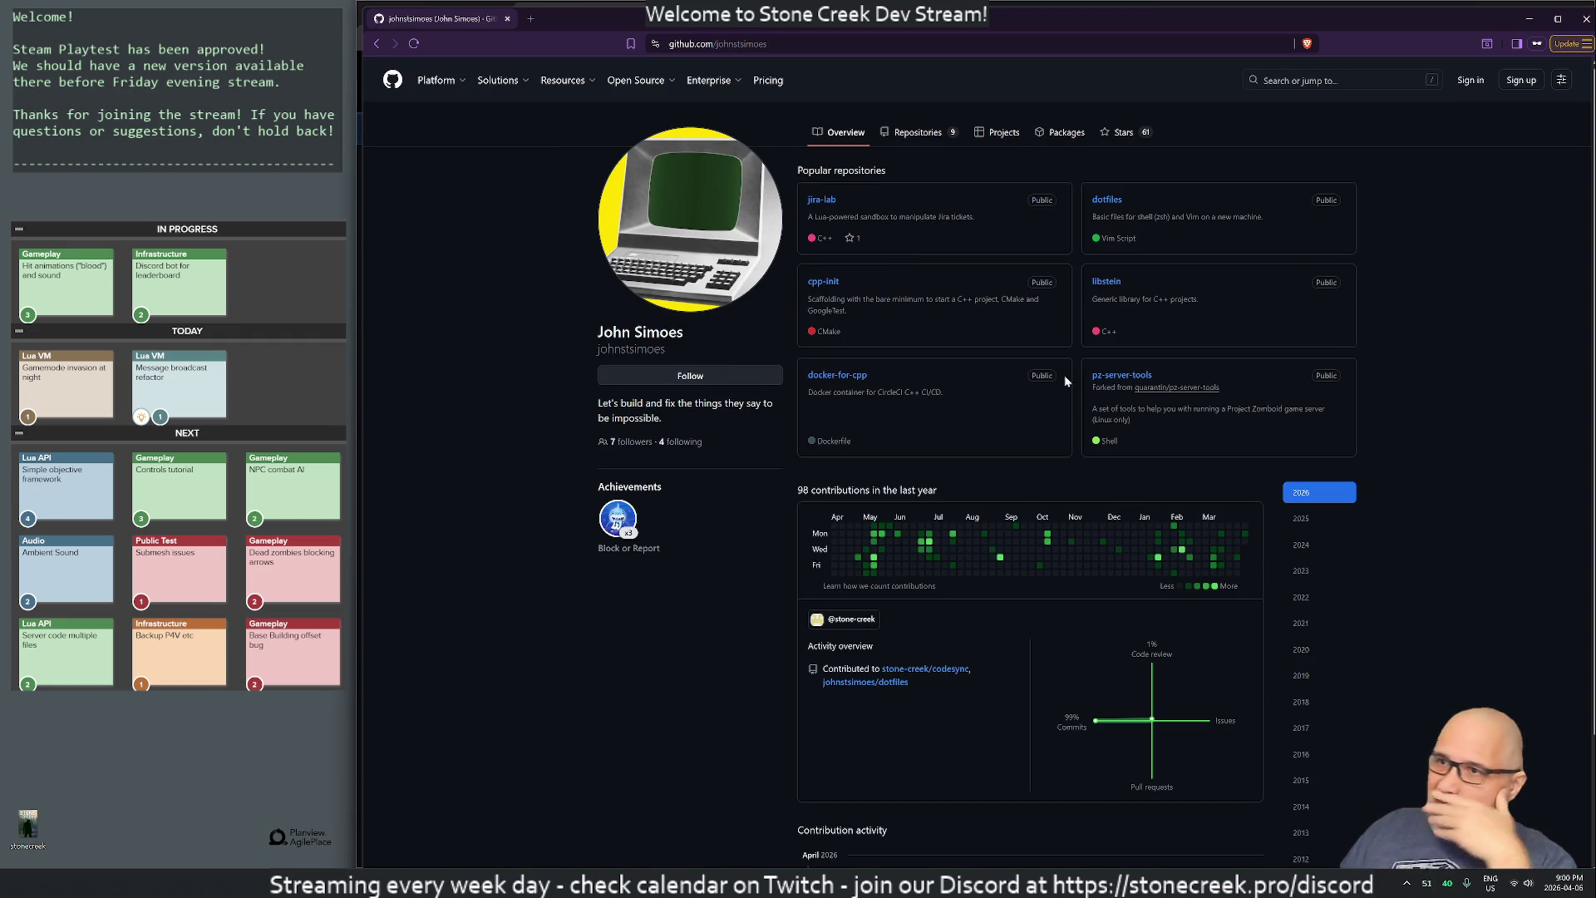
{"action": "scroll", "coordinate": [969, 446], "scroll_direction": "down", "scroll_amount": 2}
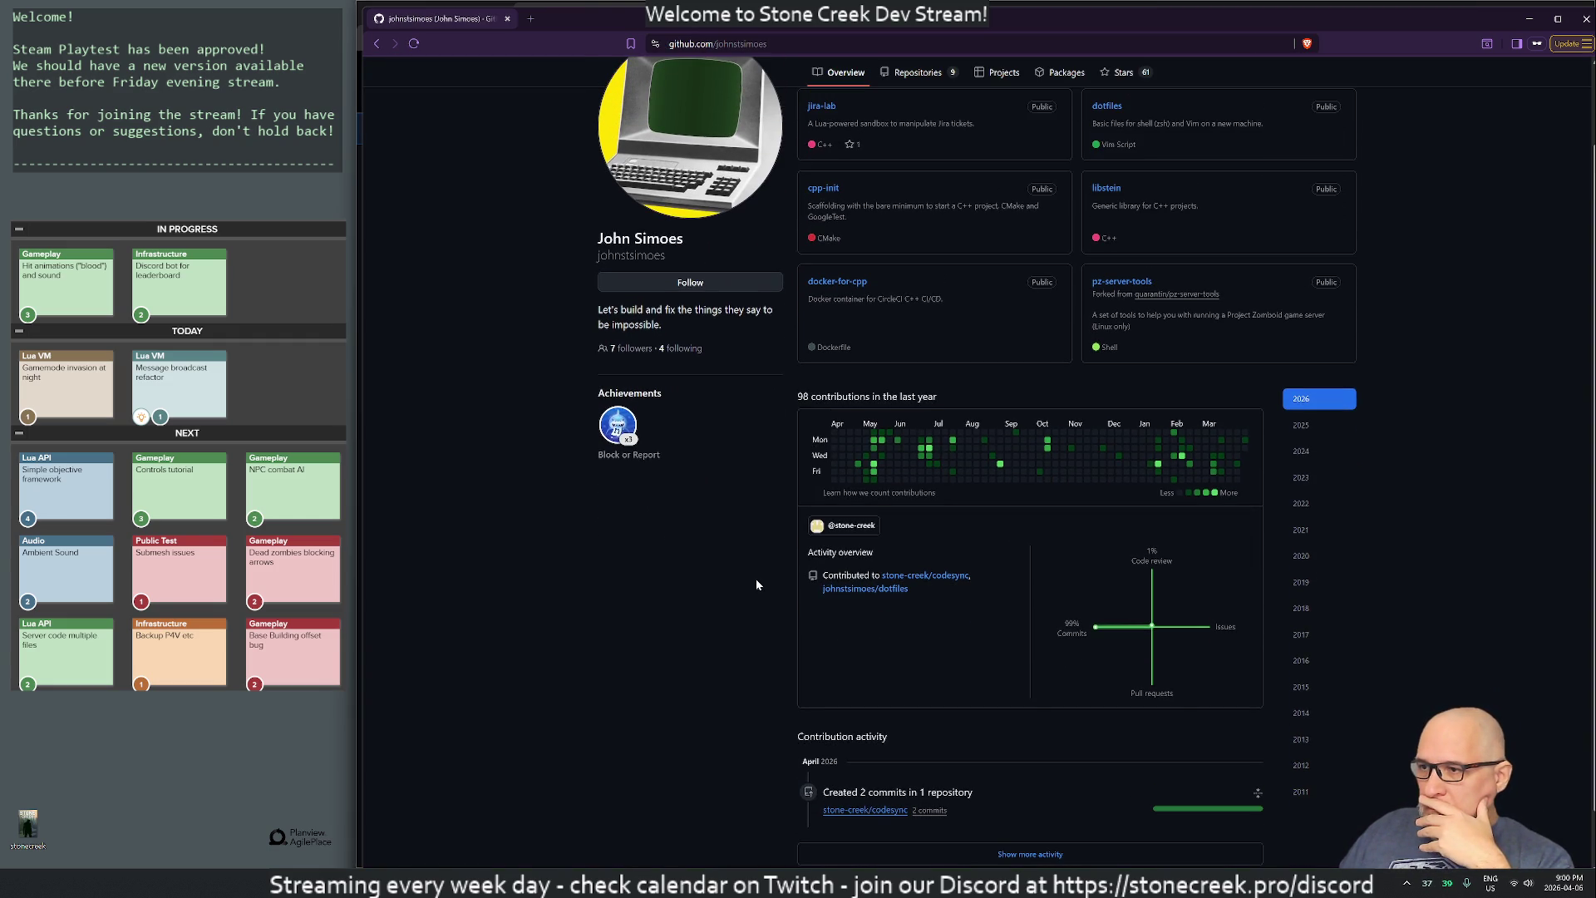
{"action": "scroll", "coordinate": [756, 585], "scroll_direction": "up", "scroll_amount": 2}
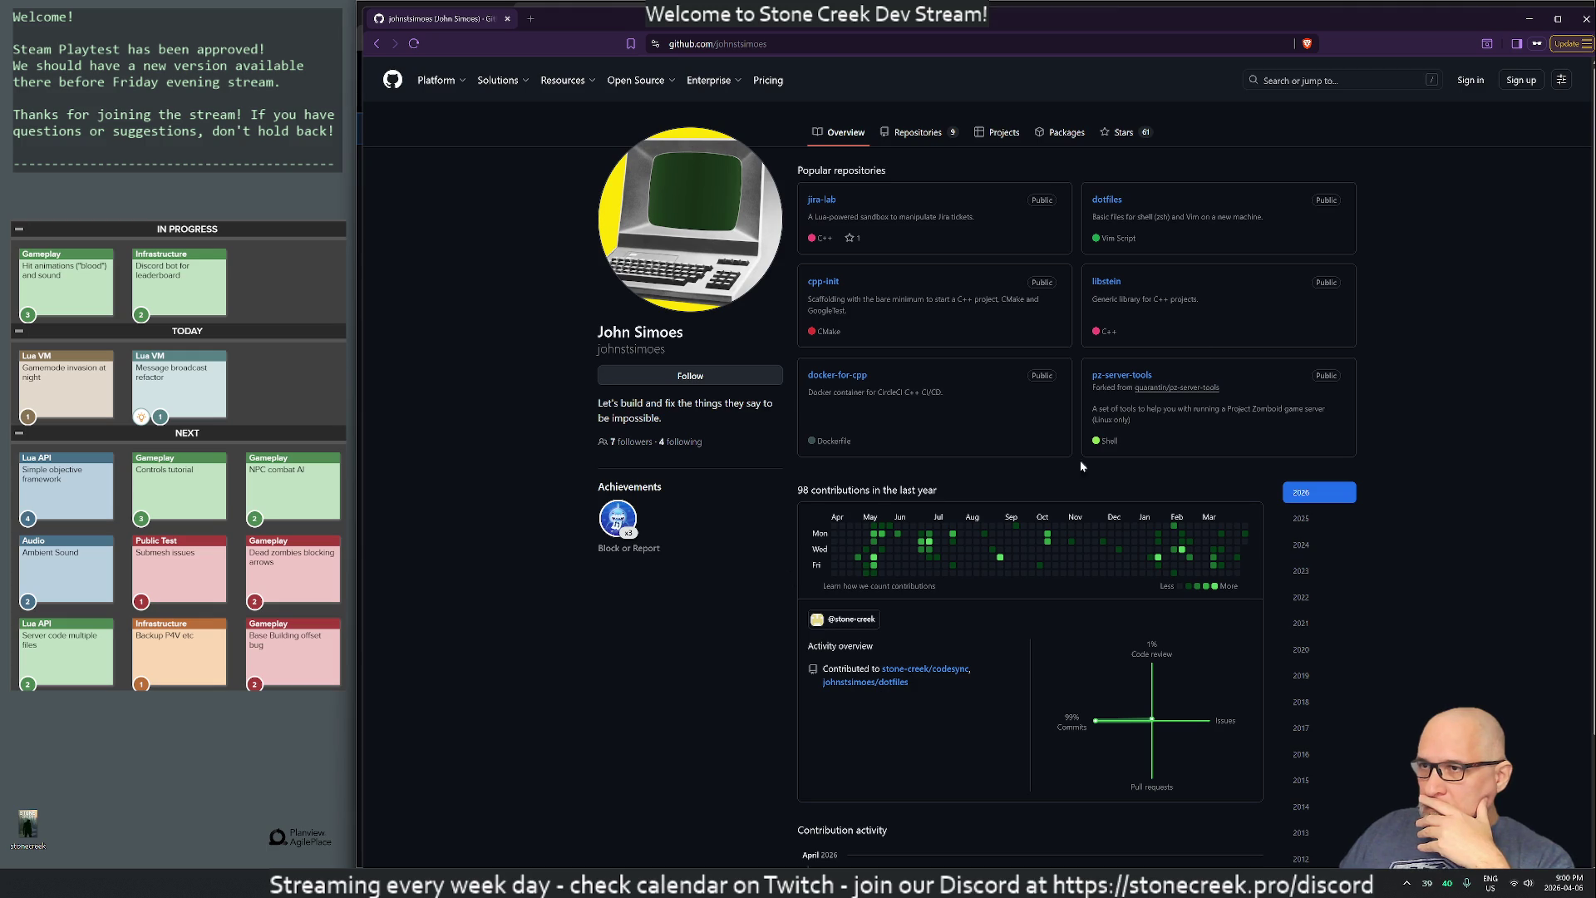
- Review the public Repositories tab, close the private window, and open the full repository list
{"action": "left_click", "coordinate": [914, 132]}
{"action": "scroll", "coordinate": [687, 582], "scroll_direction": "down", "scroll_amount": 1}
{"action": "scroll", "coordinate": [686, 629], "scroll_direction": "down", "scroll_amount": 2}
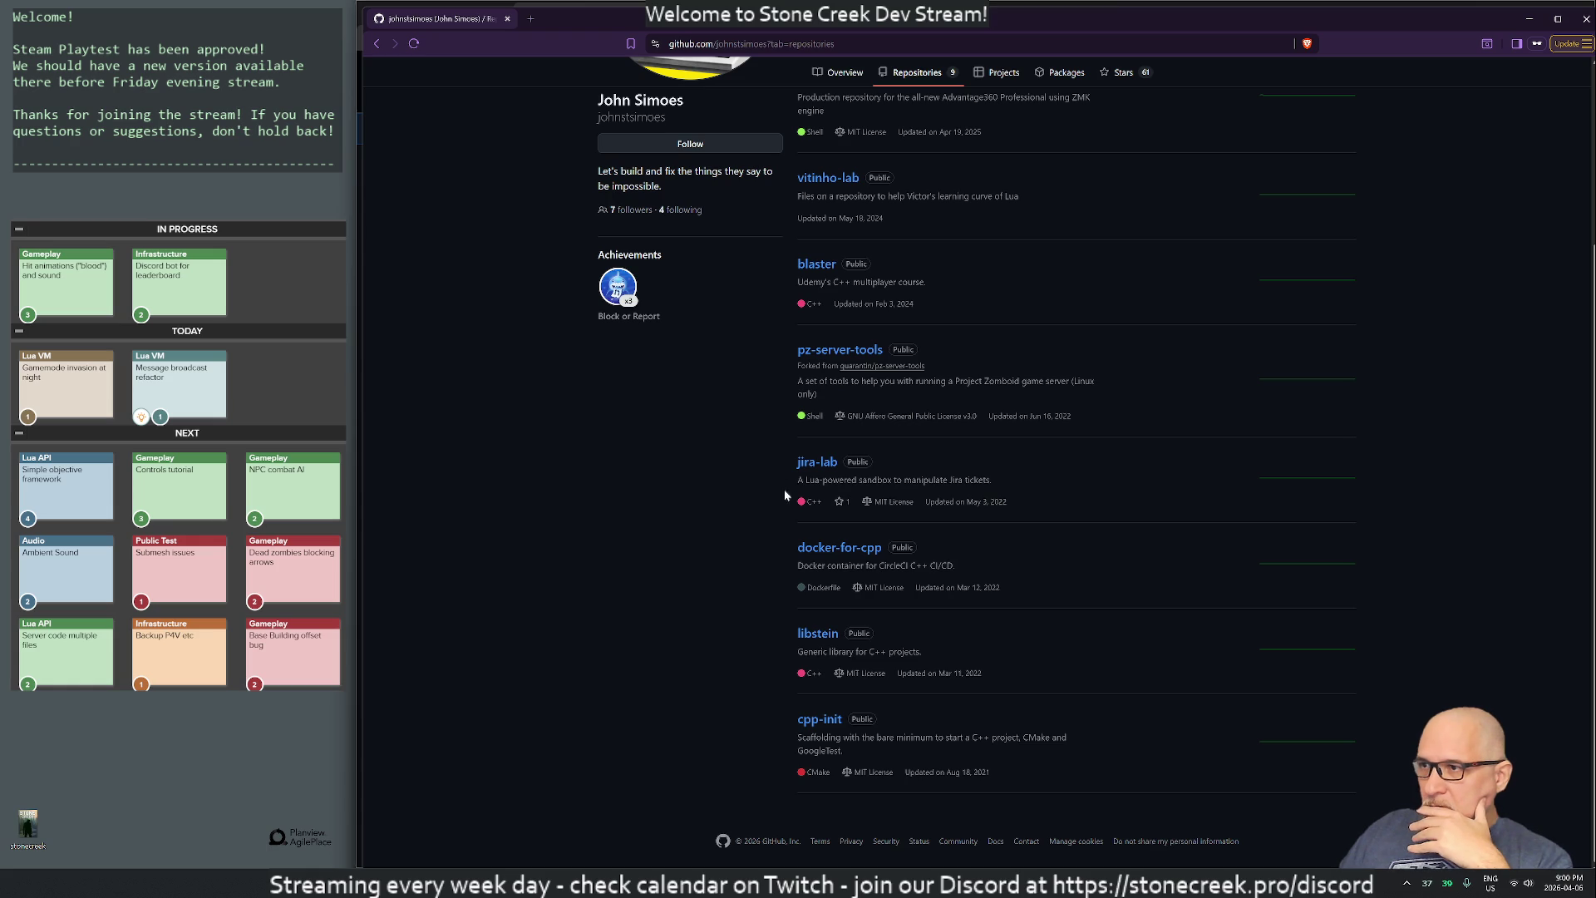
{"action": "scroll", "coordinate": [881, 493], "scroll_direction": "up", "scroll_amount": 3}
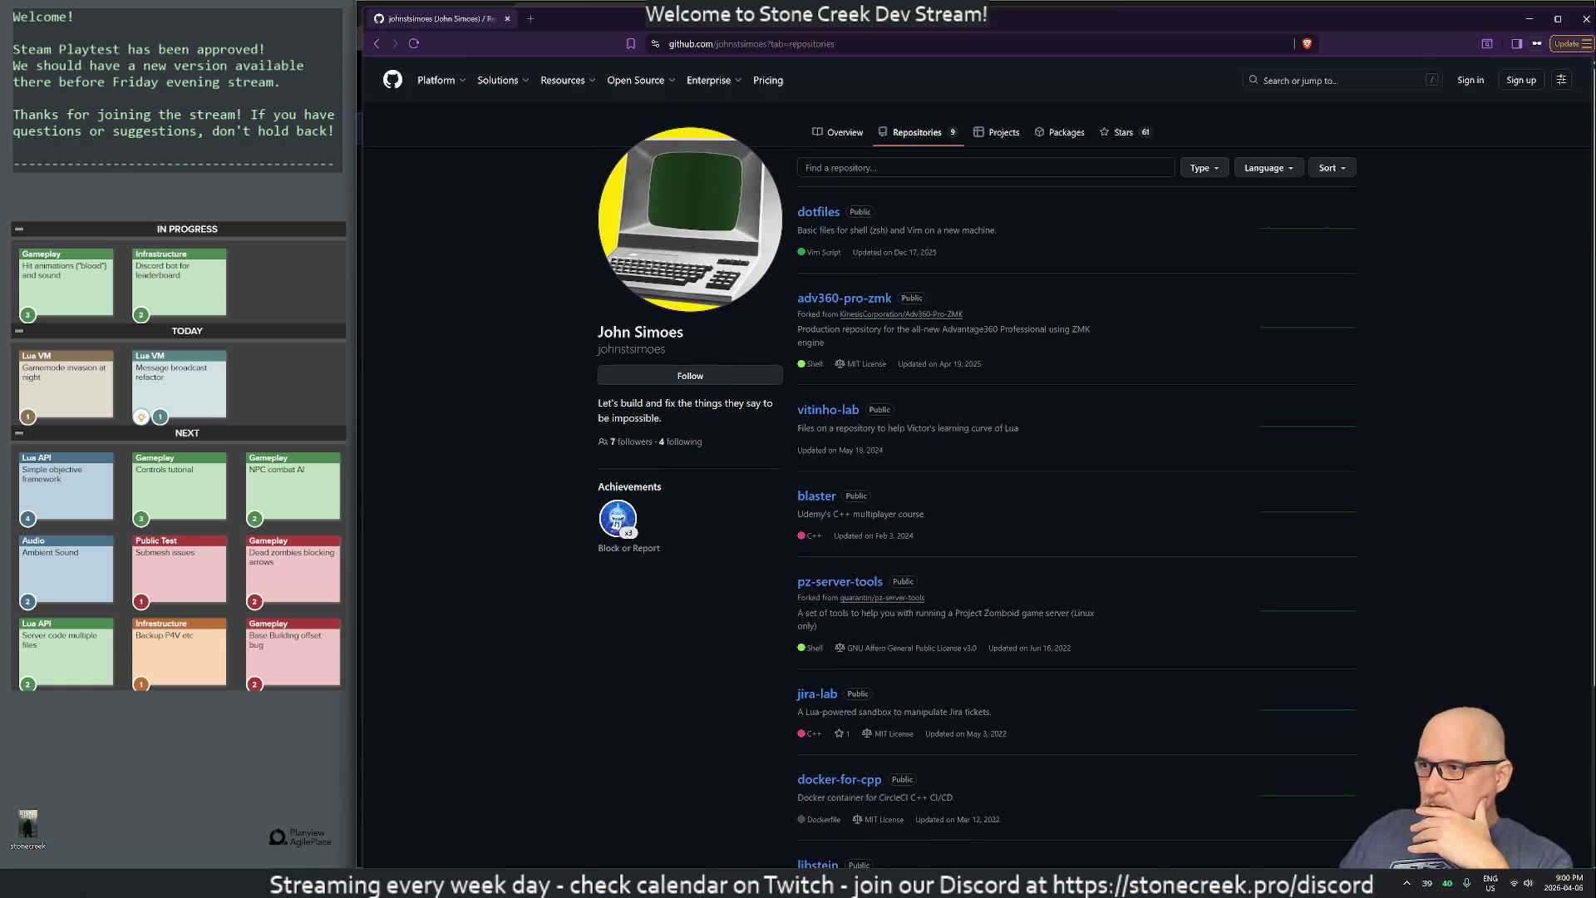
{"action": "left_click", "coordinate": [507, 18]}
{"action": "left_click", "coordinate": [474, 98]}
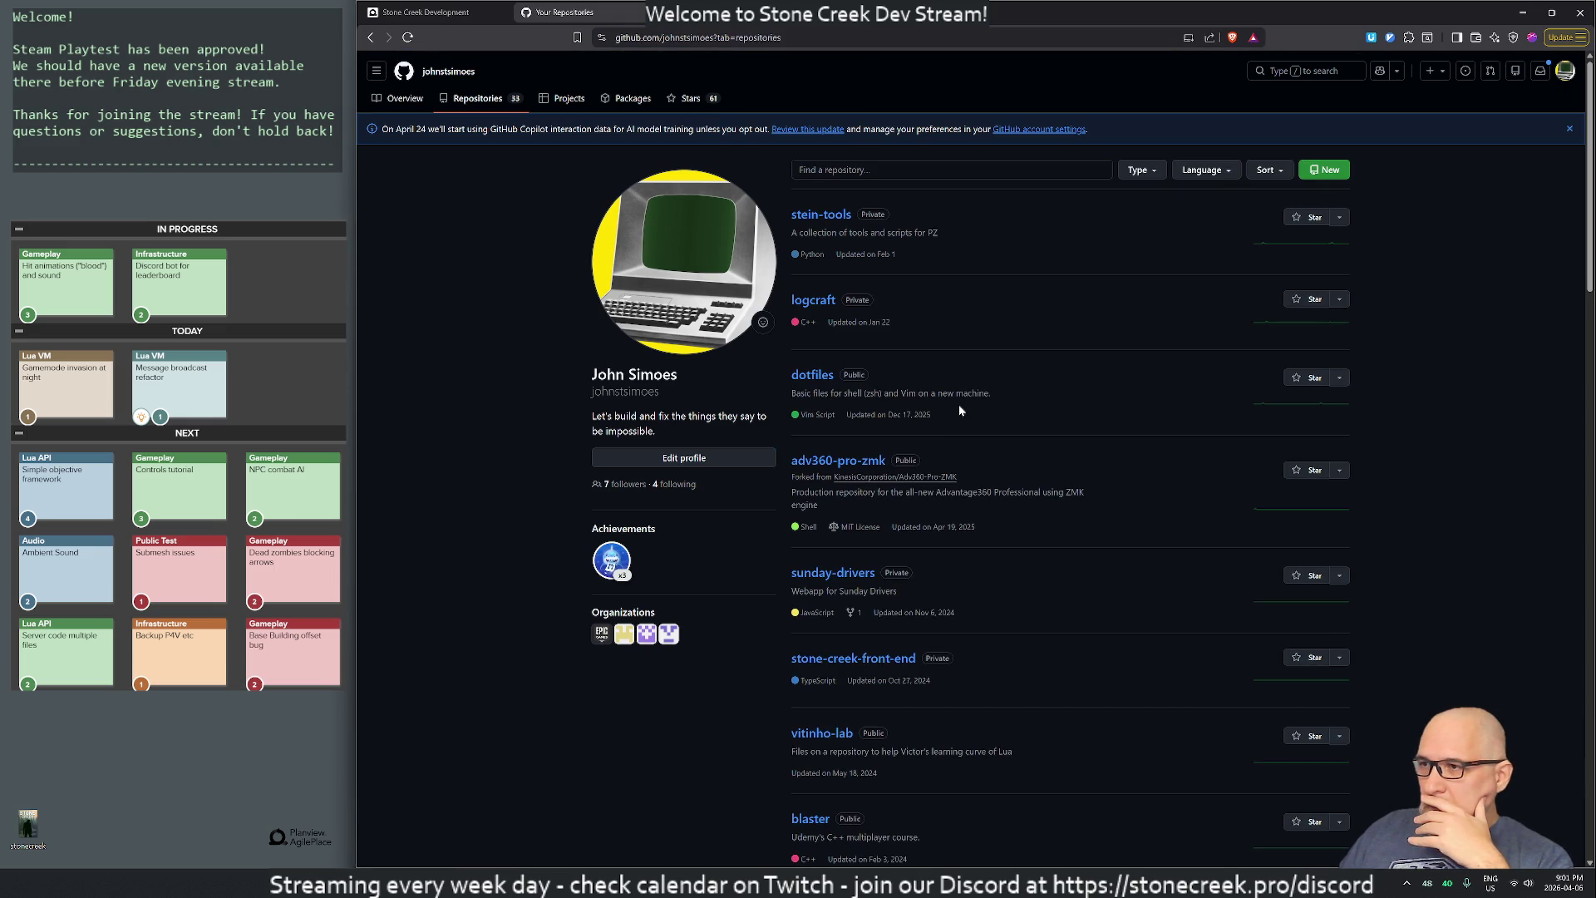
- Scroll the repository list, glance at sunday-drivers, then open the private stein-tools repository
{"action": "scroll", "coordinate": [951, 402], "scroll_direction": "down", "scroll_amount": 3}
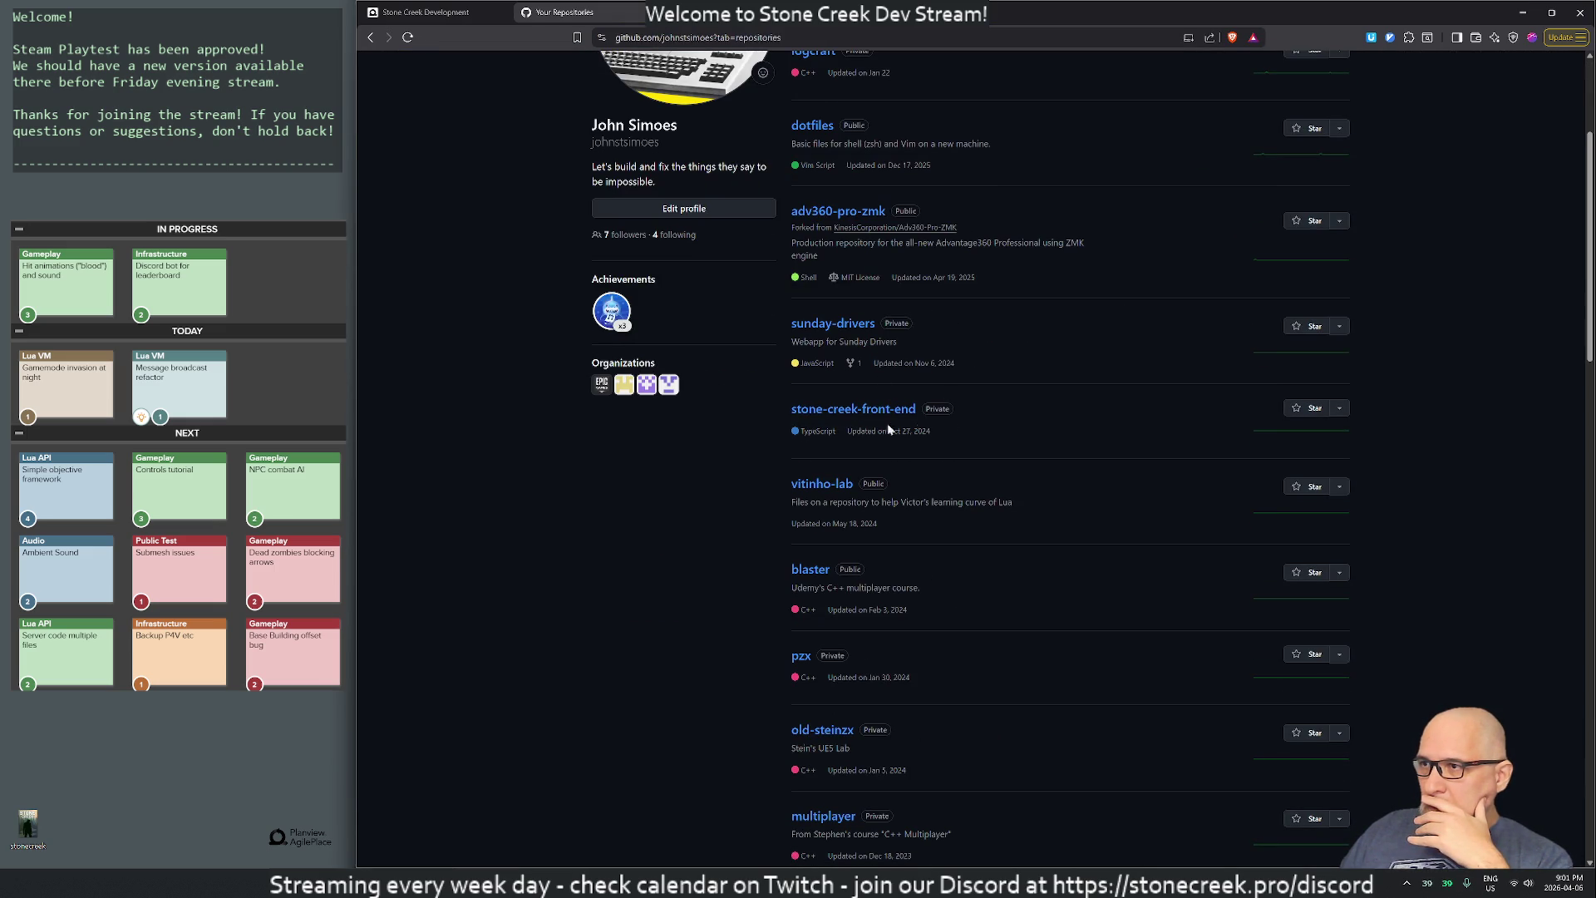
{"action": "scroll", "coordinate": [935, 421], "scroll_direction": "down", "scroll_amount": 6}
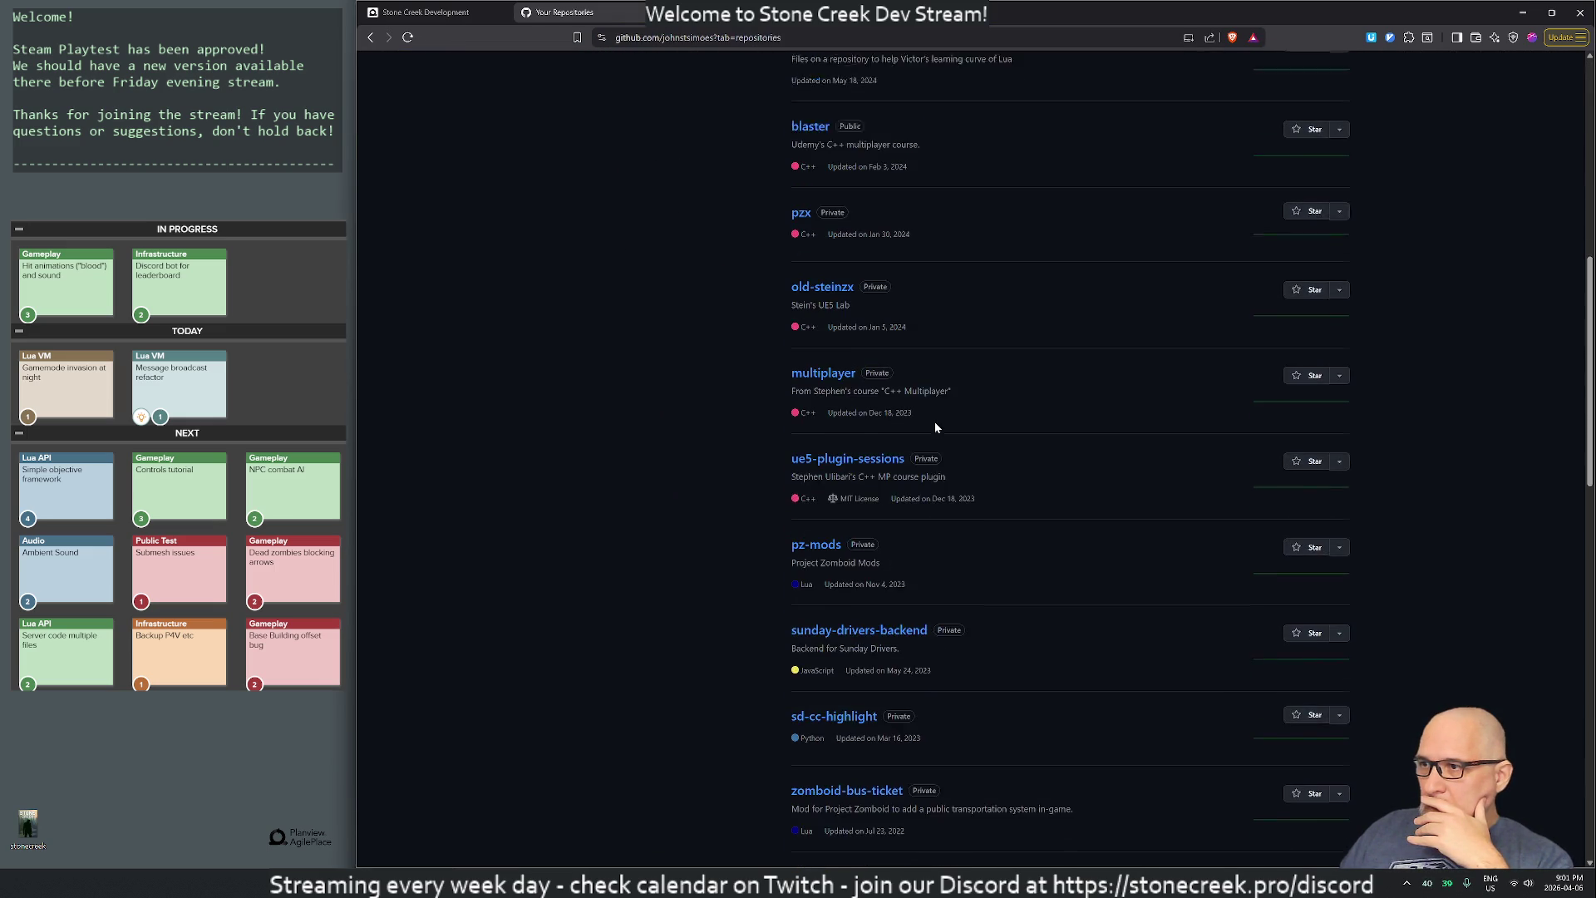
{"action": "scroll", "coordinate": [934, 422], "scroll_direction": "up", "scroll_amount": 5}
{"action": "scroll", "coordinate": [934, 422], "scroll_direction": "down", "scroll_amount": 5}
{"action": "scroll", "coordinate": [934, 421], "scroll_direction": "up", "scroll_amount": 5}
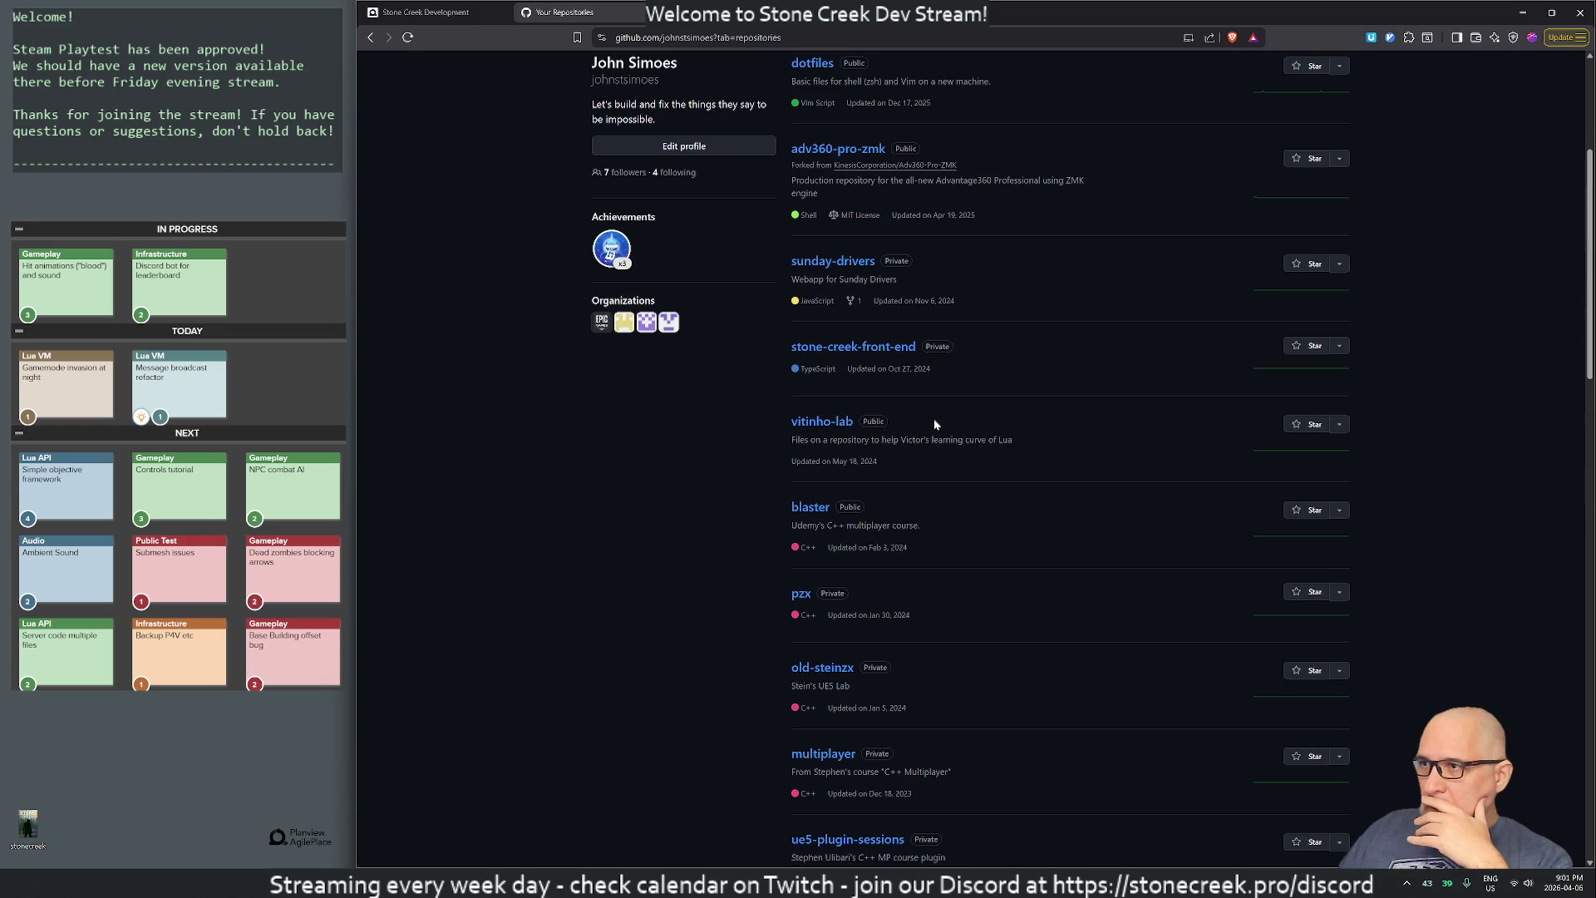
{"action": "left_click", "coordinate": [823, 260]}
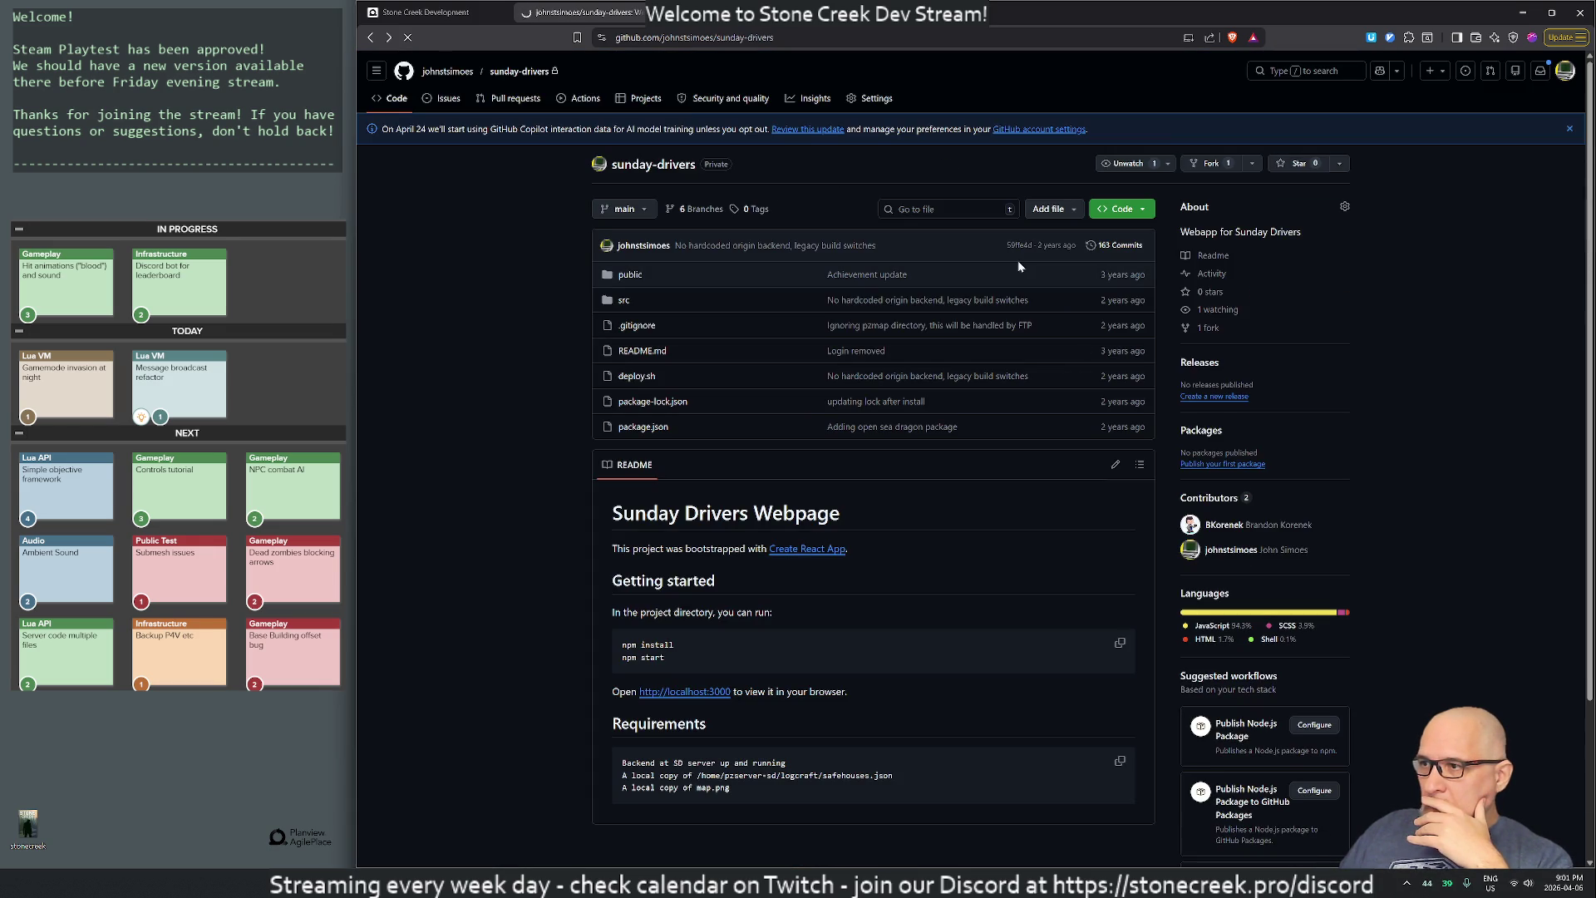
{"action": "key", "text": "alt+Left"}
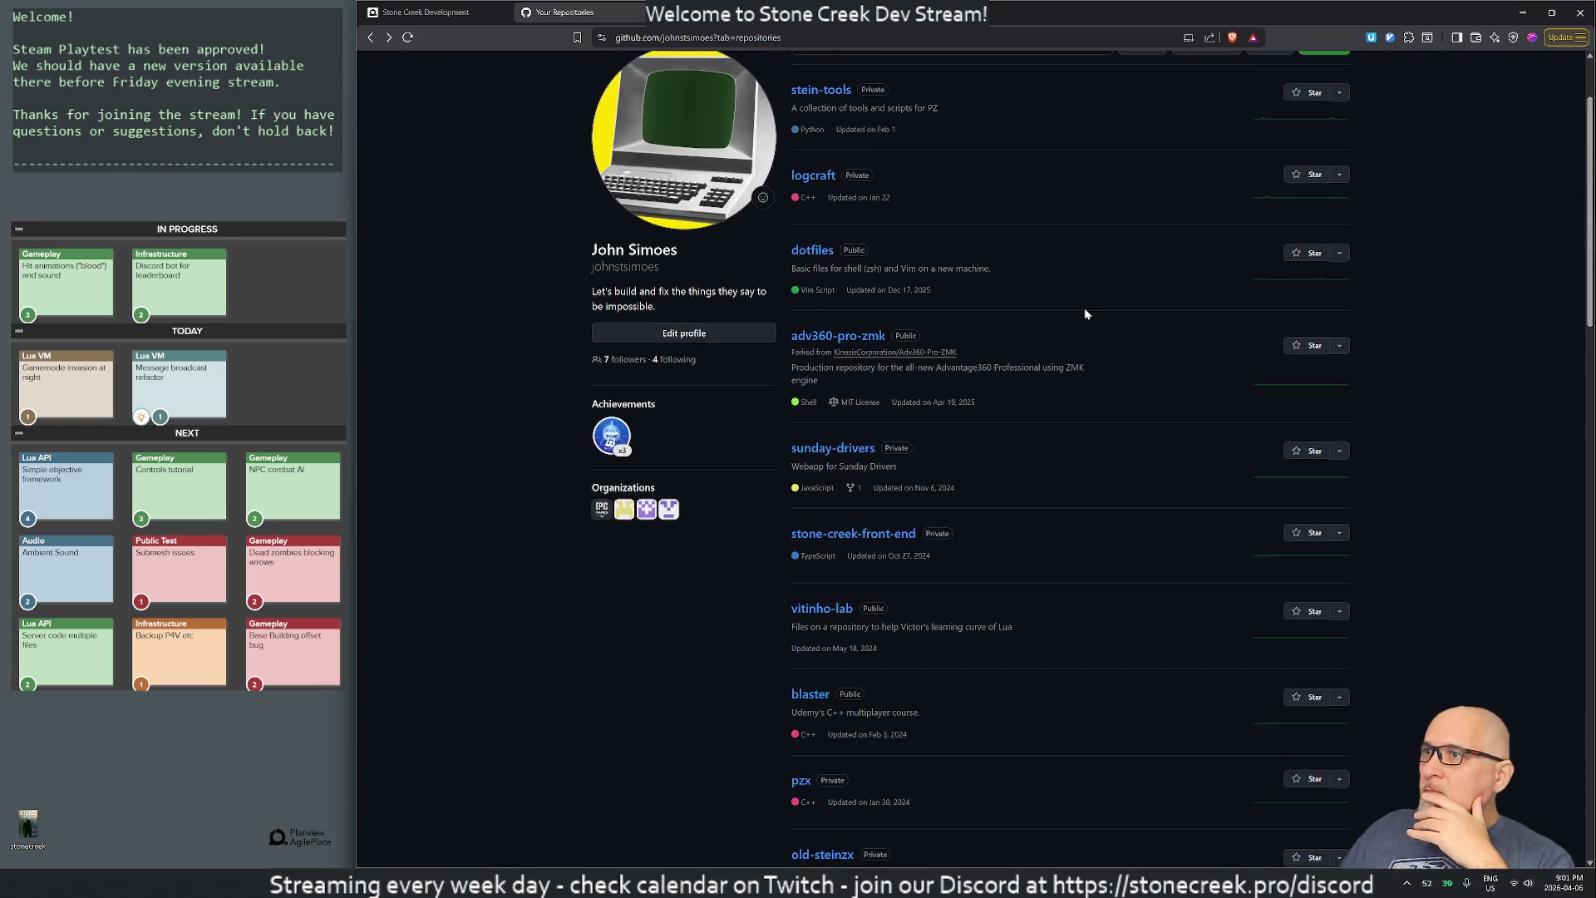
{"action": "scroll", "coordinate": [1085, 314], "scroll_direction": "up", "scroll_amount": 5}
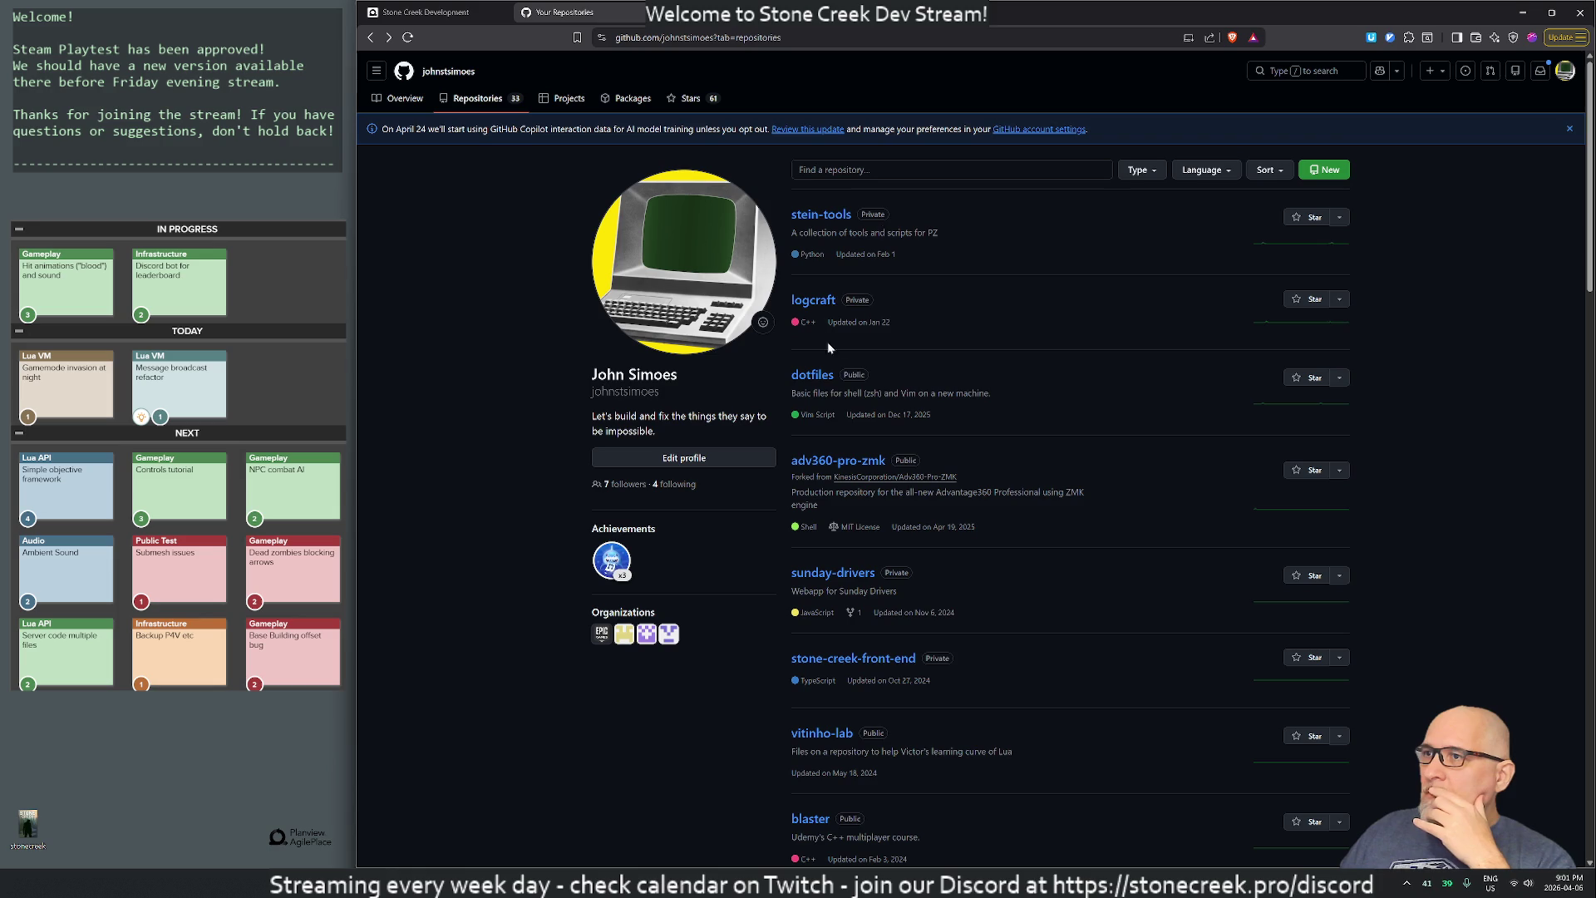
{"action": "left_click", "coordinate": [827, 218]}
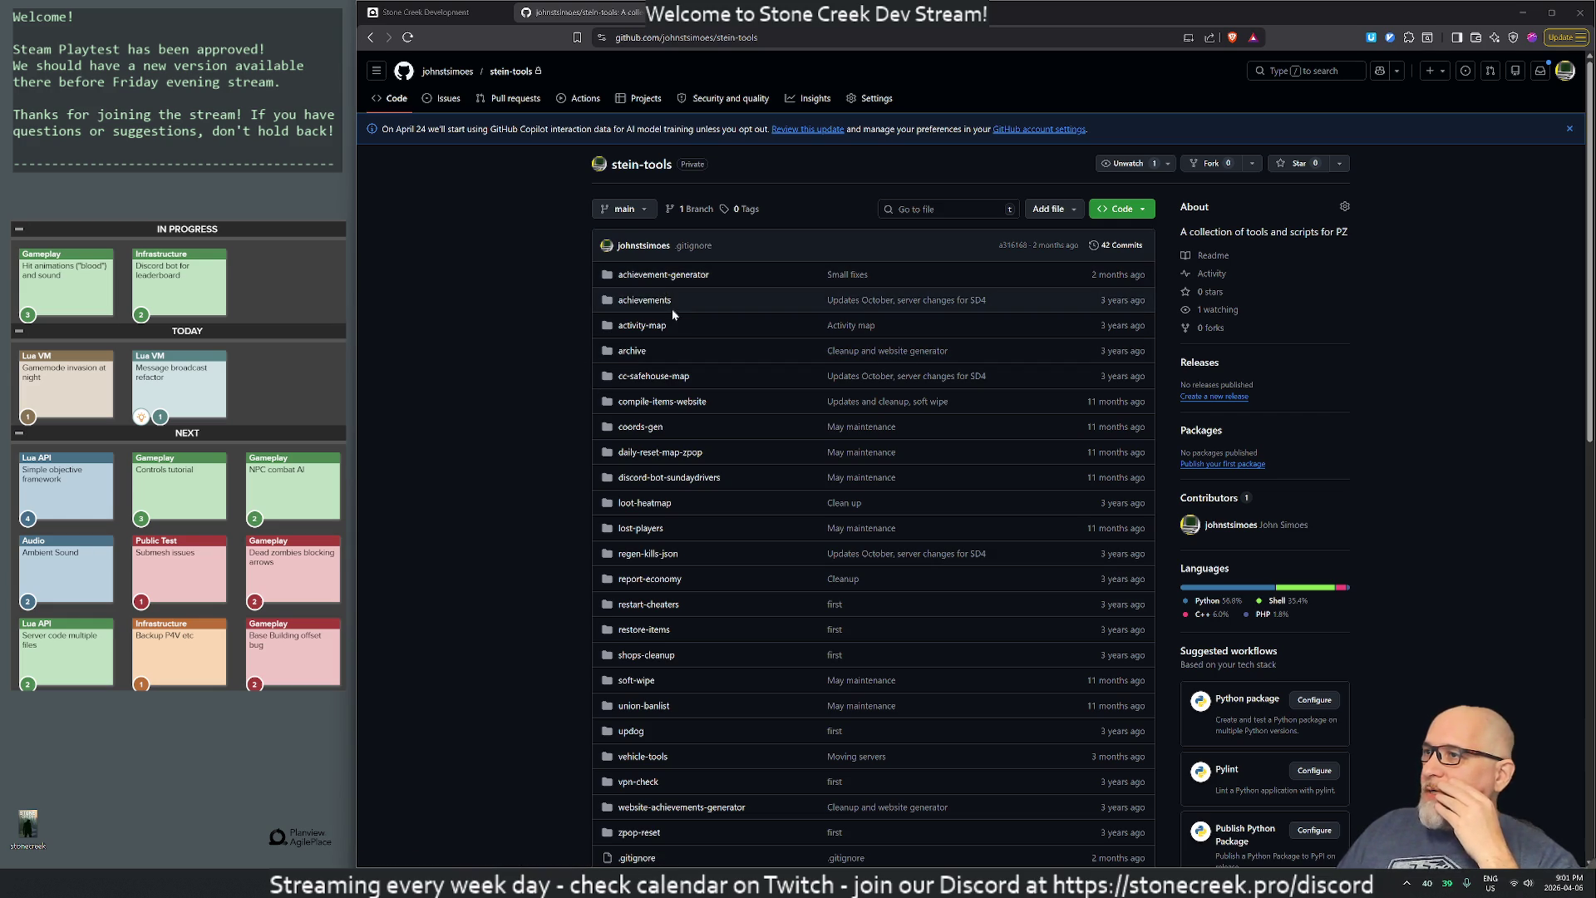
- Browse into stein-tools' achievement-generator folder and its old subfolder to see achievement.cpp
{"action": "left_click", "coordinate": [633, 275]}
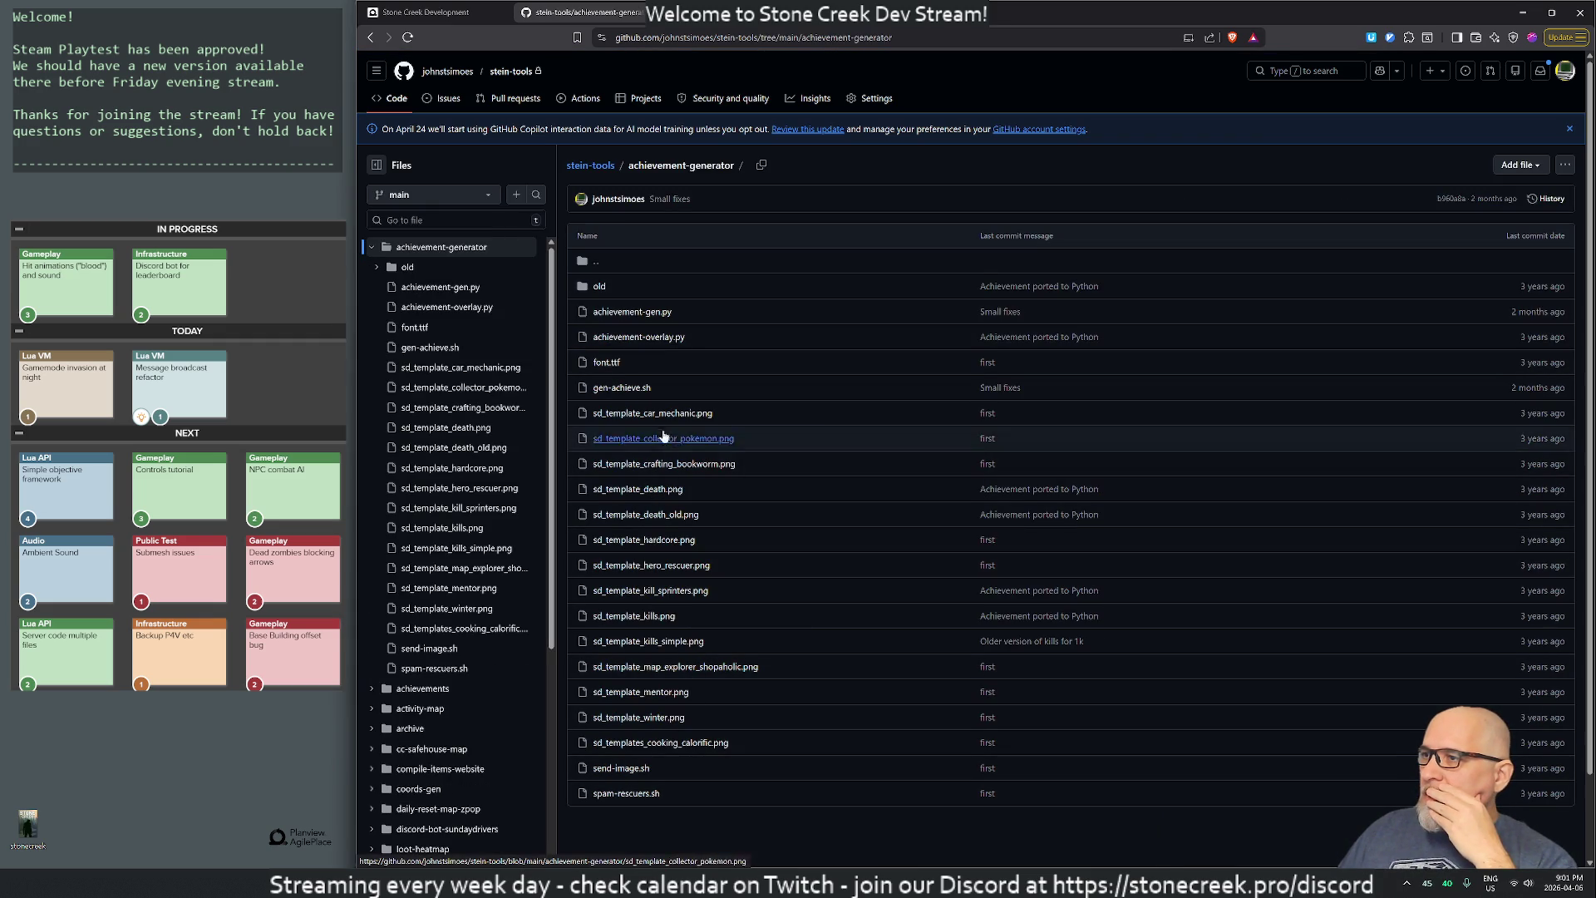
{"action": "left_click", "coordinate": [598, 285]}
{"action": "key", "text": "alt+Left"}
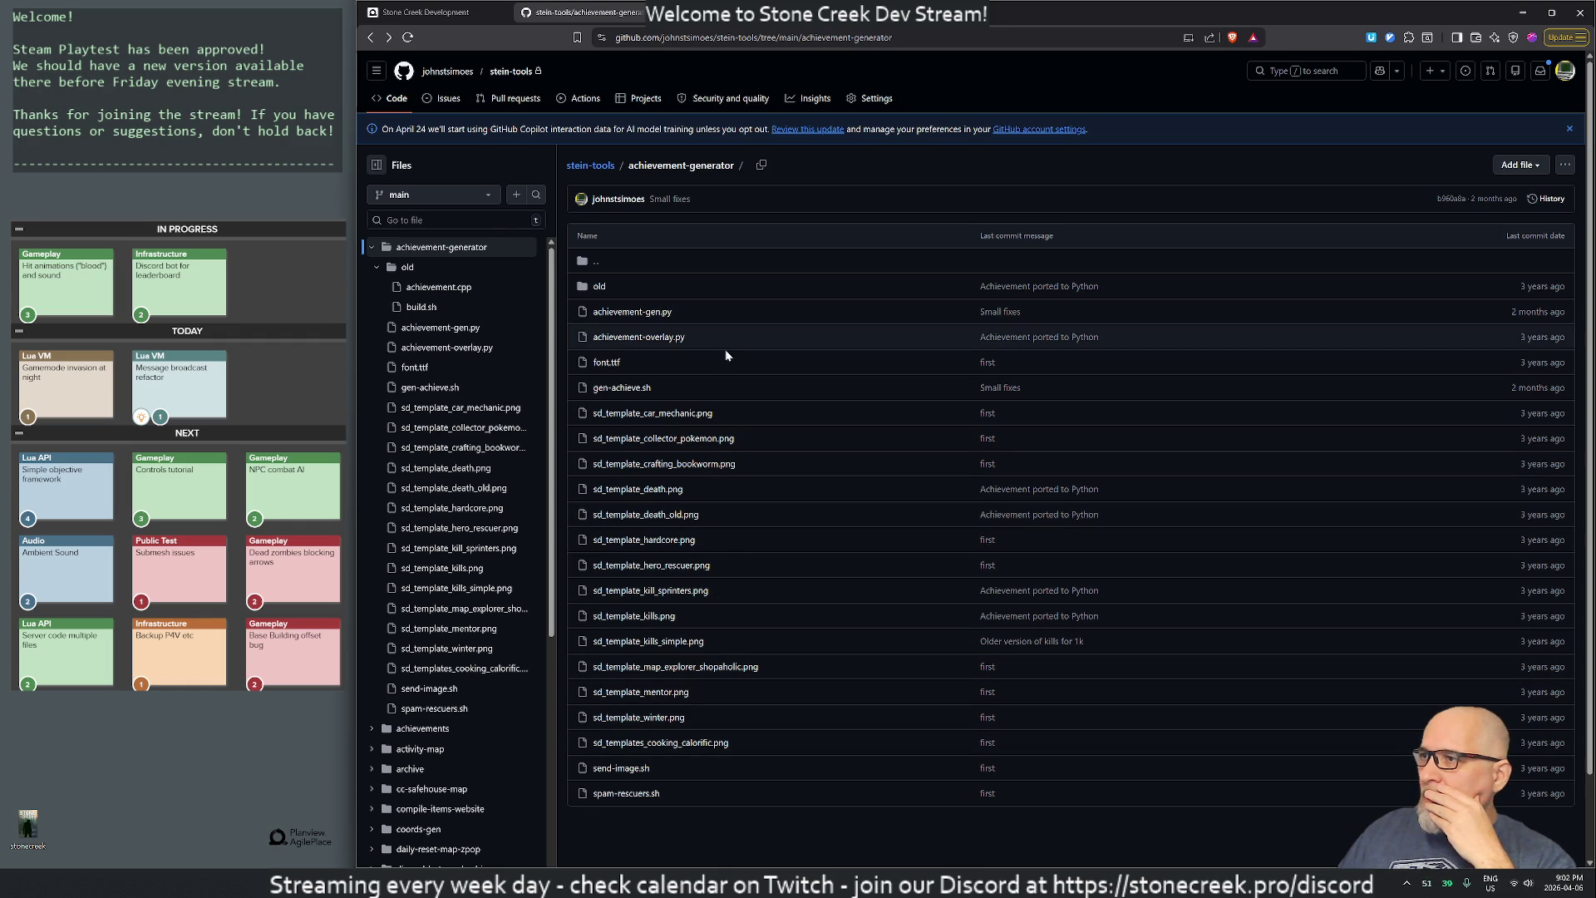
{"action": "key", "text": "alt+Left"}
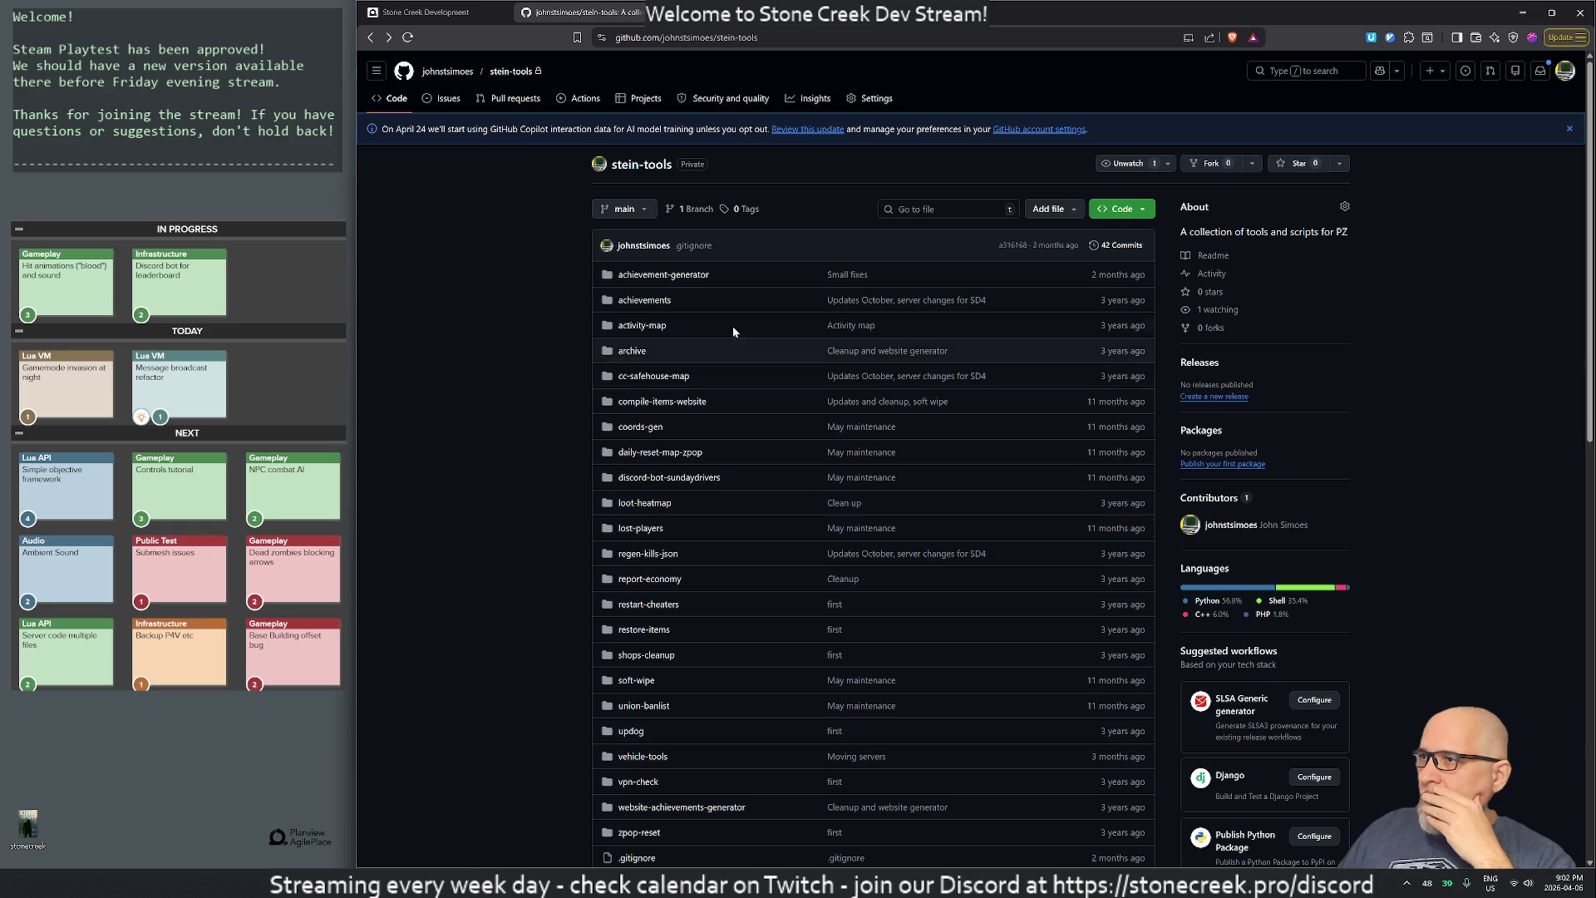
{"action": "left_click", "coordinate": [670, 276]}
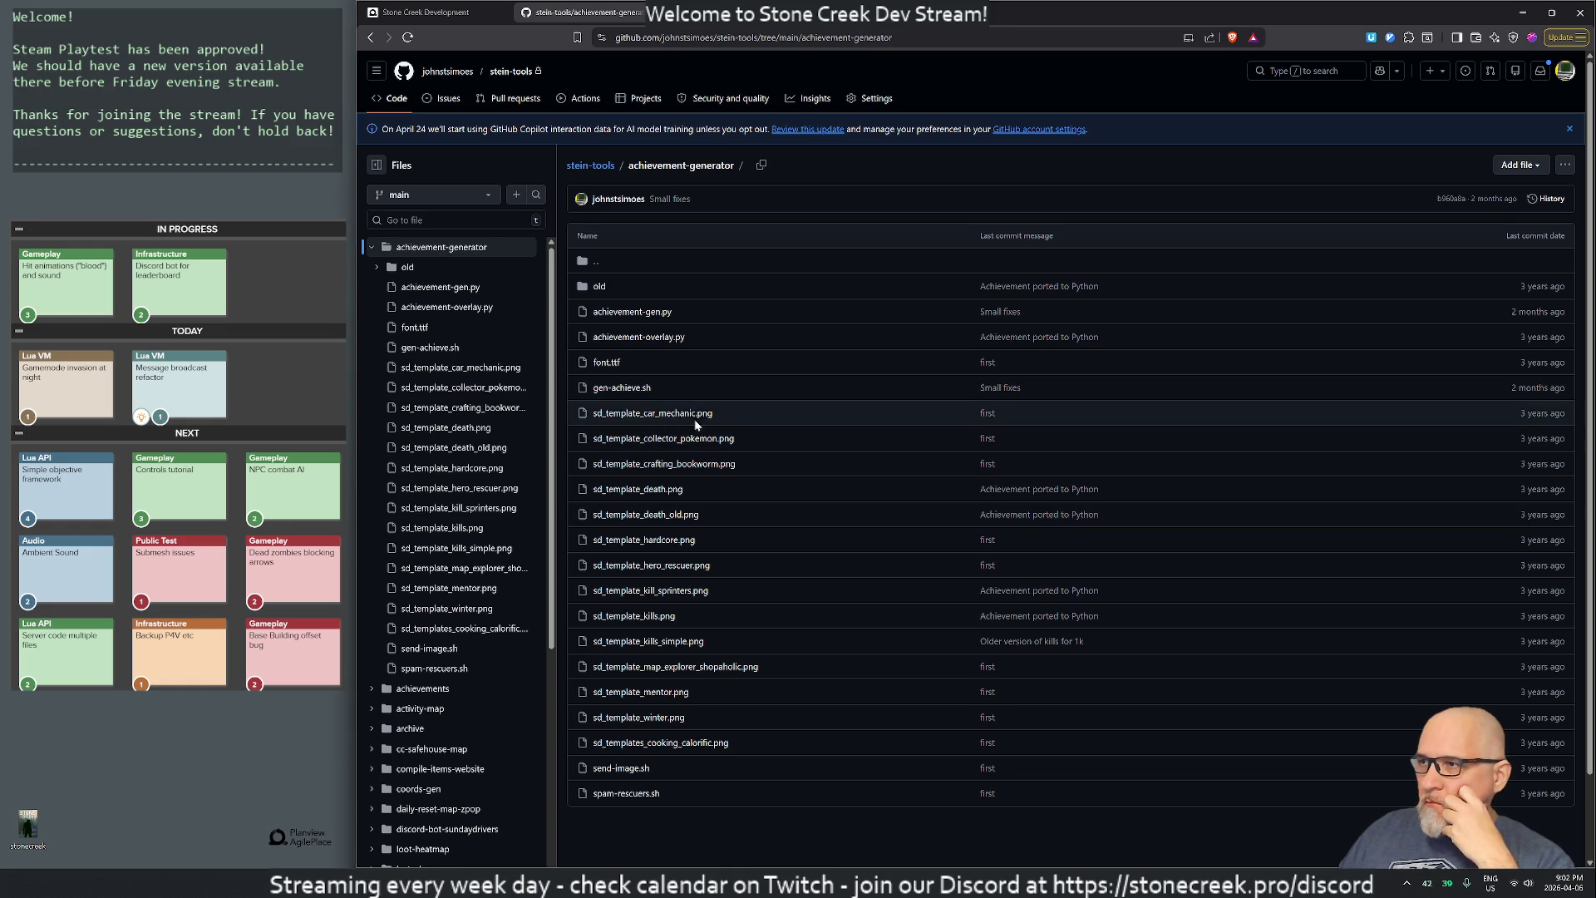
{"action": "left_click", "coordinate": [600, 288]}
- View the achievement.cpp source code from the old folder, then switch to the Gemini tab
{"action": "left_click", "coordinate": [625, 286]}
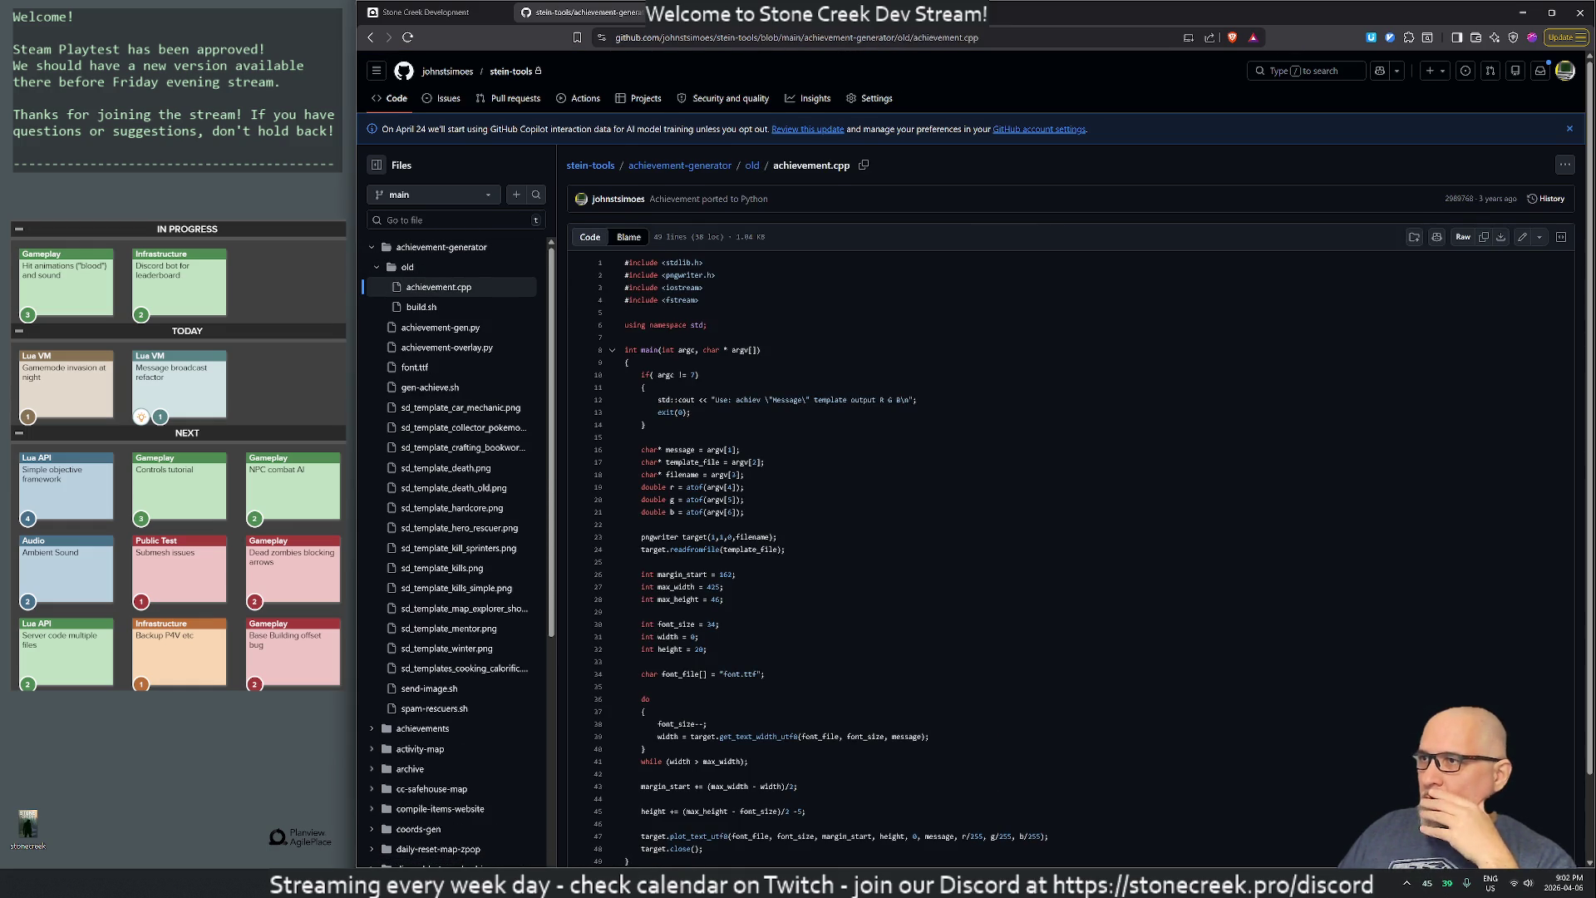
{"action": "scroll", "coordinate": [975, 459], "scroll_direction": "down", "scroll_amount": 1}
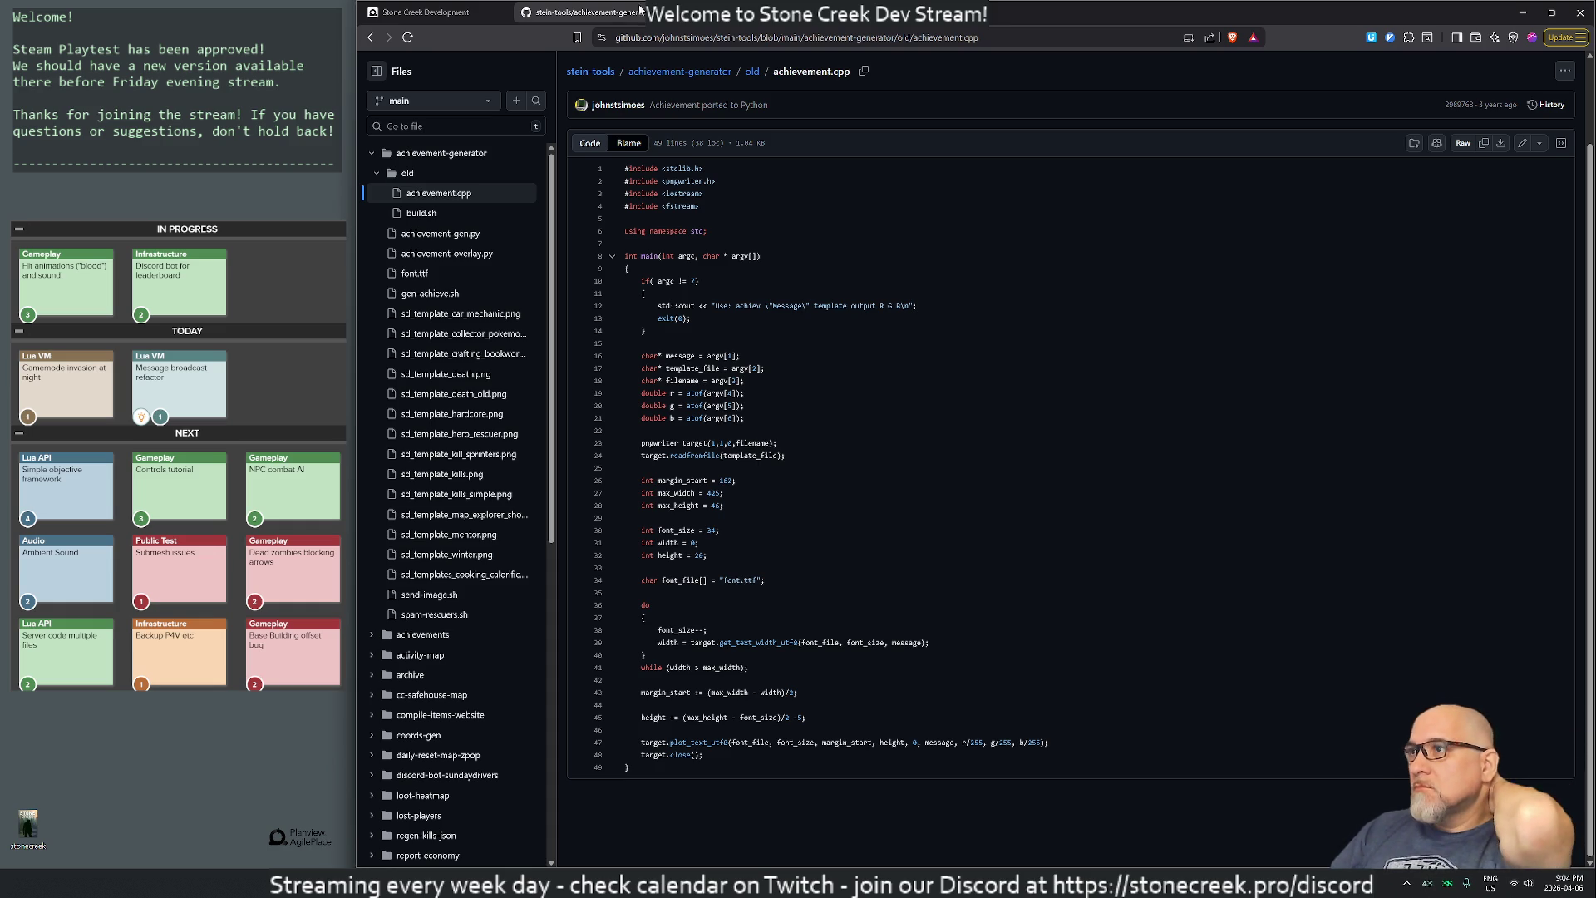
{"action": "left_click", "coordinate": [607, 15]}
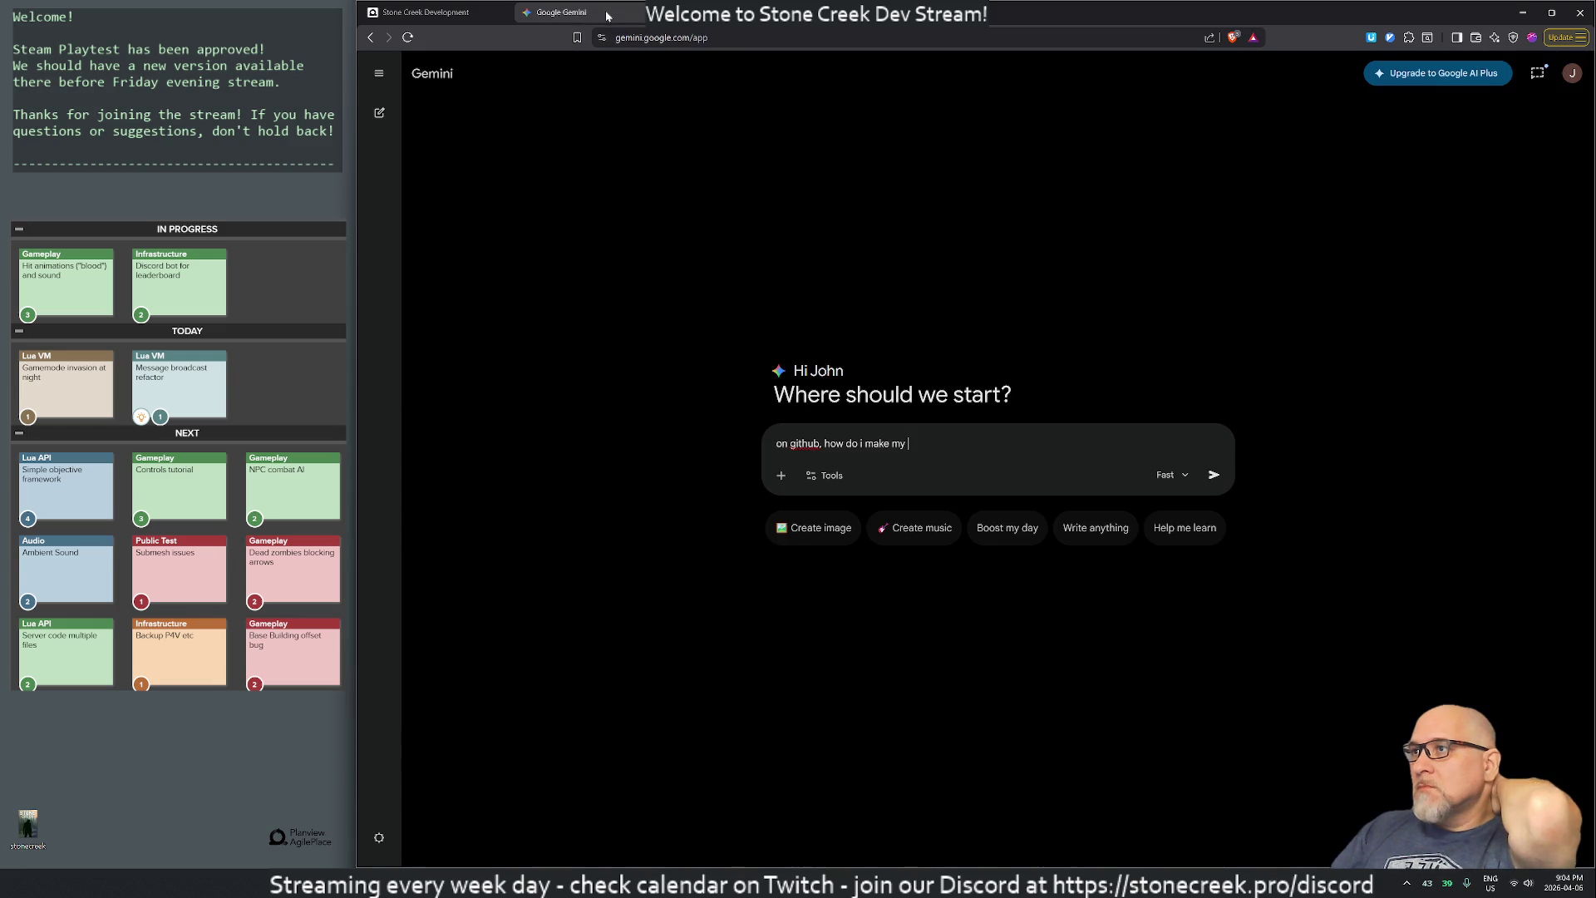
- Close the Gemini tab and the server terminal window in the code editor
{"action": "key", "text": "ctrl+w"}
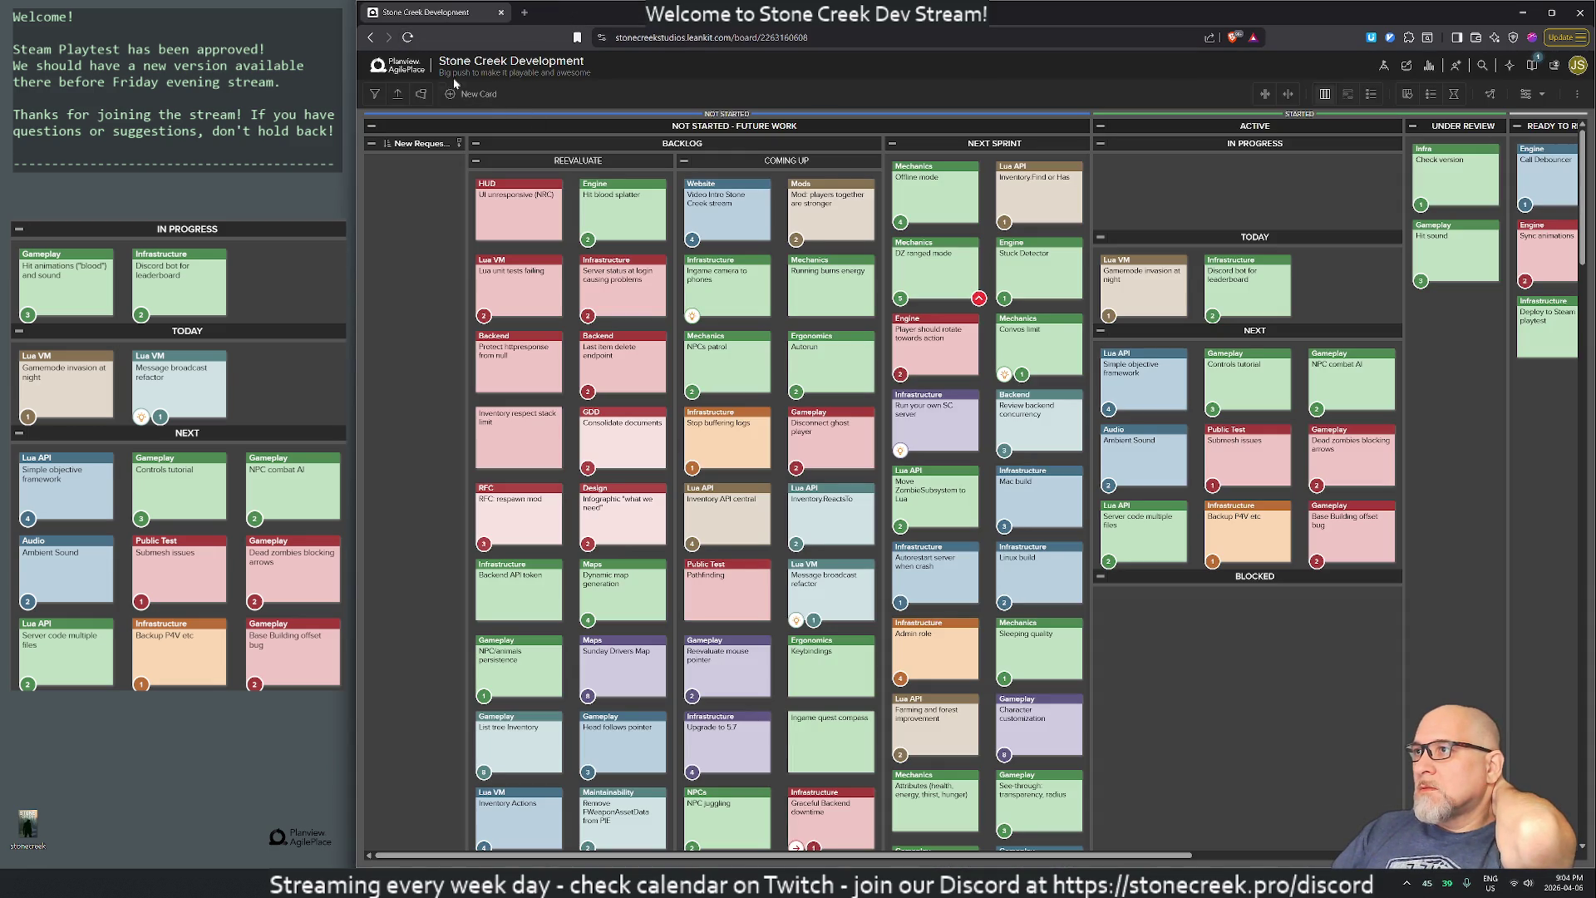
{"action": "key", "text": "alt+Tab"}
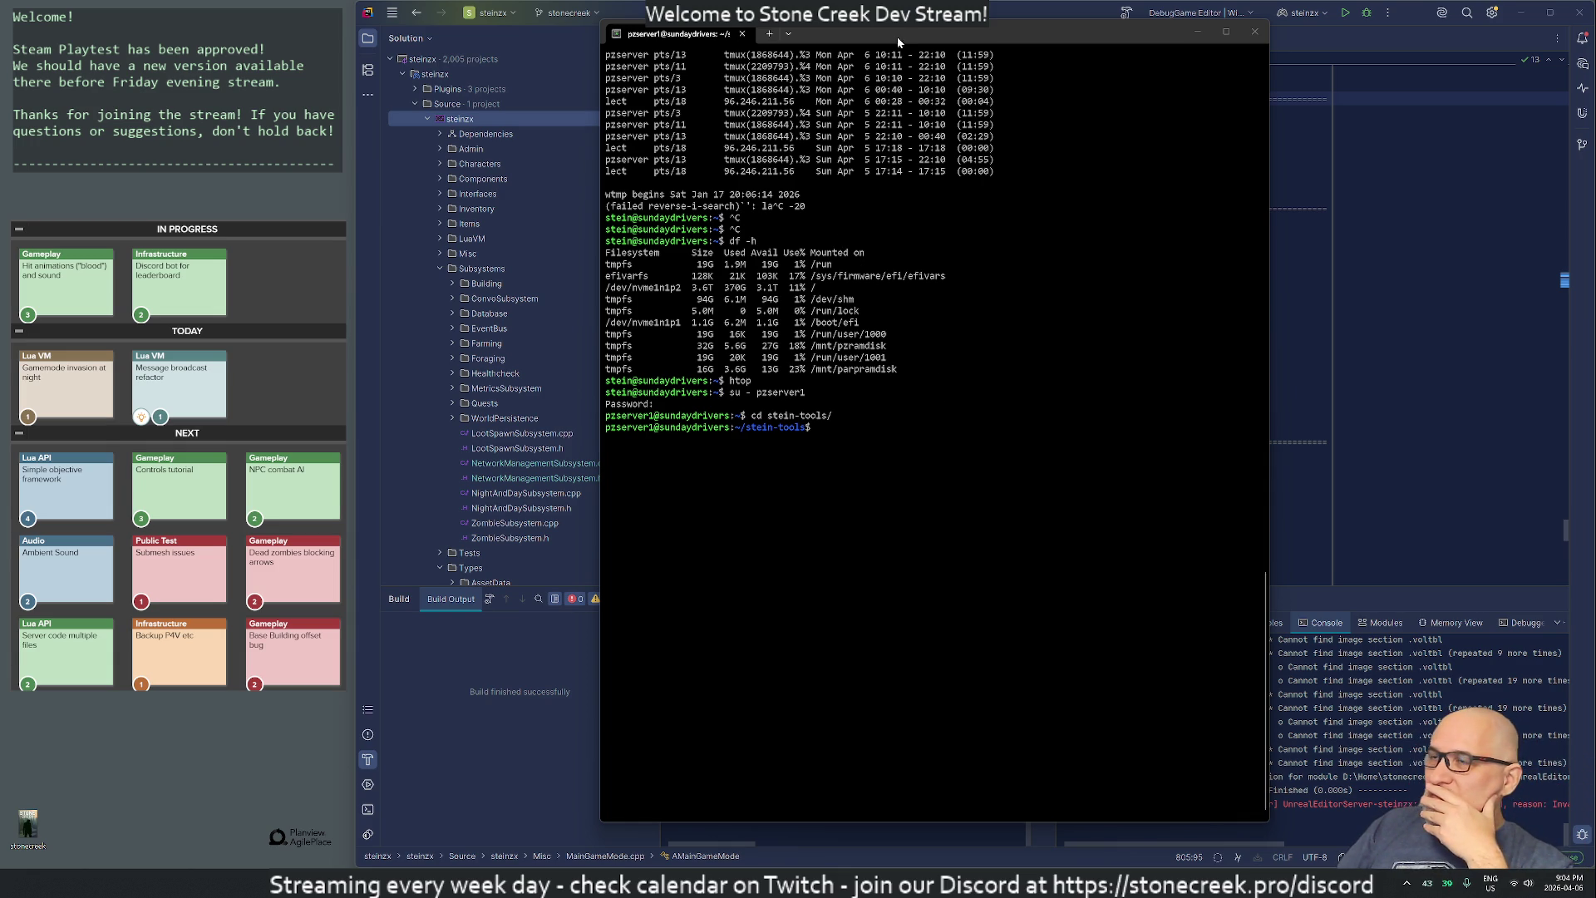
{"action": "left_click_drag", "start_coordinate": [896, 37], "coordinate": [821, 48]}
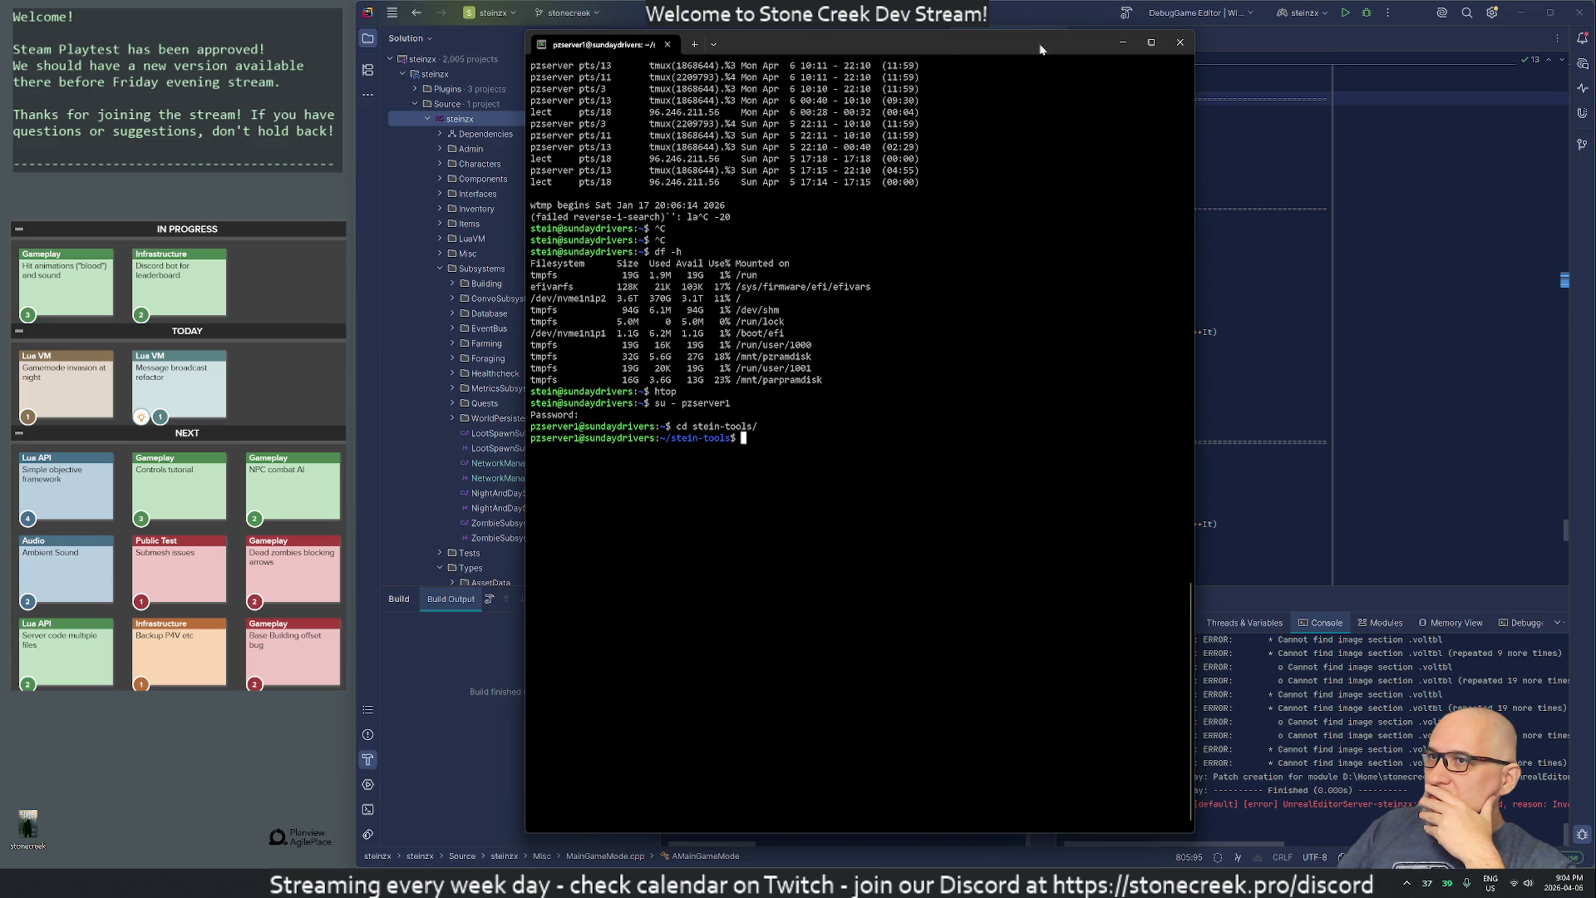
{"action": "left_click", "coordinate": [1179, 42]}
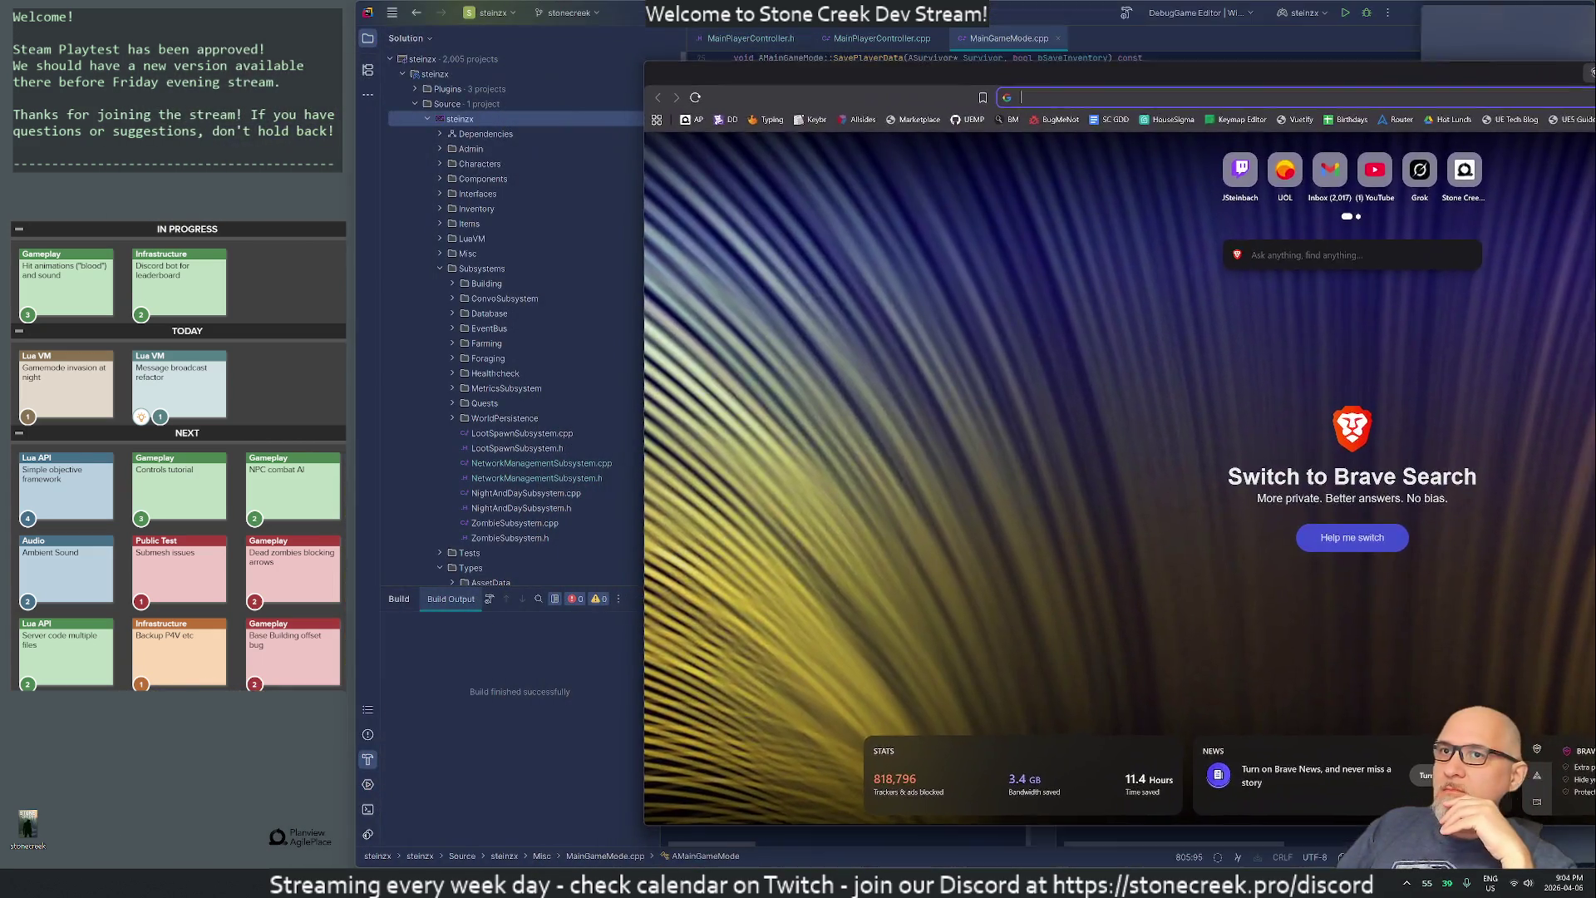
- Snap the Brave window and widen it leftward, ready to enter a search
{"action": "mouse_move", "coordinate": [1569, 83]}
{"action": "left_mouse_down"}
{"action": "mouse_move", "coordinate": [1595, 83]}
{"action": "mouse_move", "coordinate": [1571, 110]}
{"action": "left_mouse_up"}
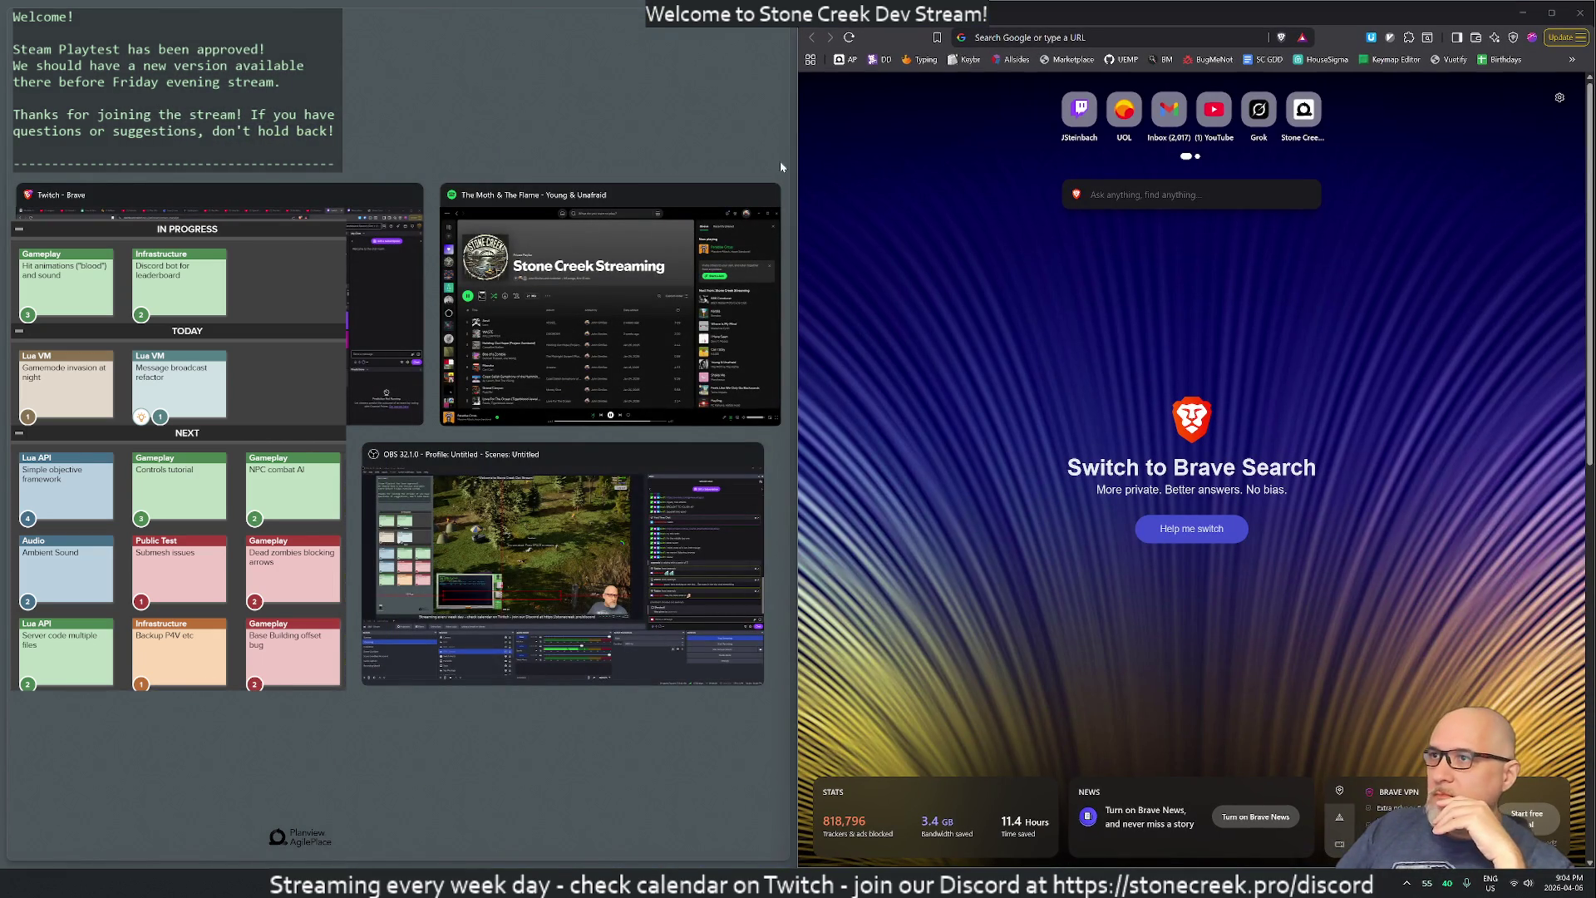
{"action": "left_click_drag", "start_coordinate": [794, 269], "coordinate": [355, 269]}
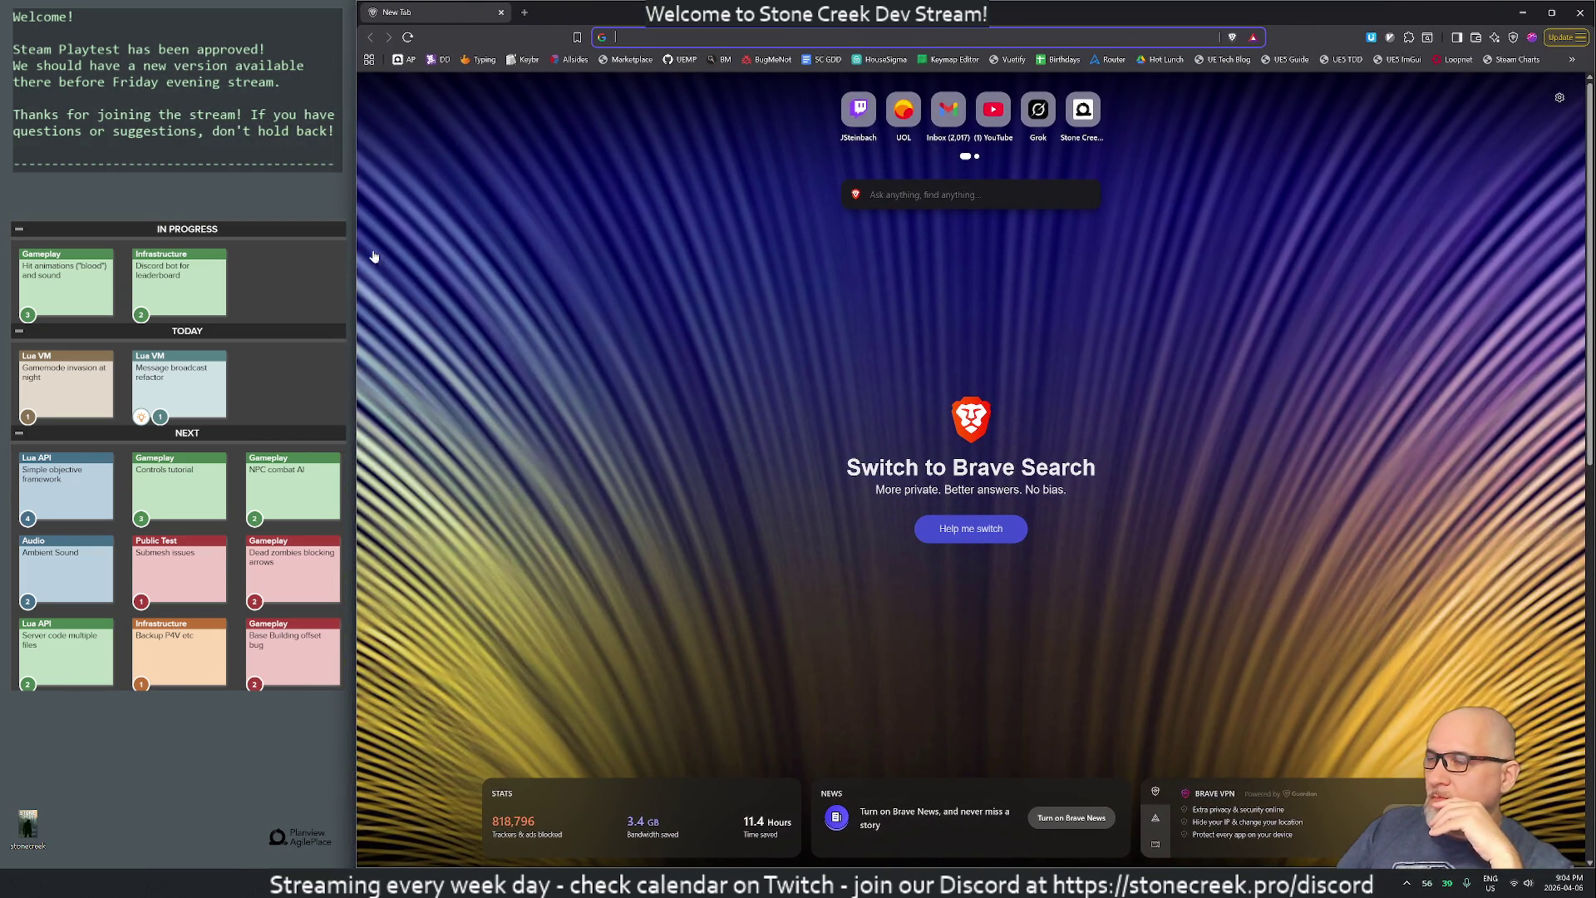
{"action": "left_click", "coordinate": [640, 40]}
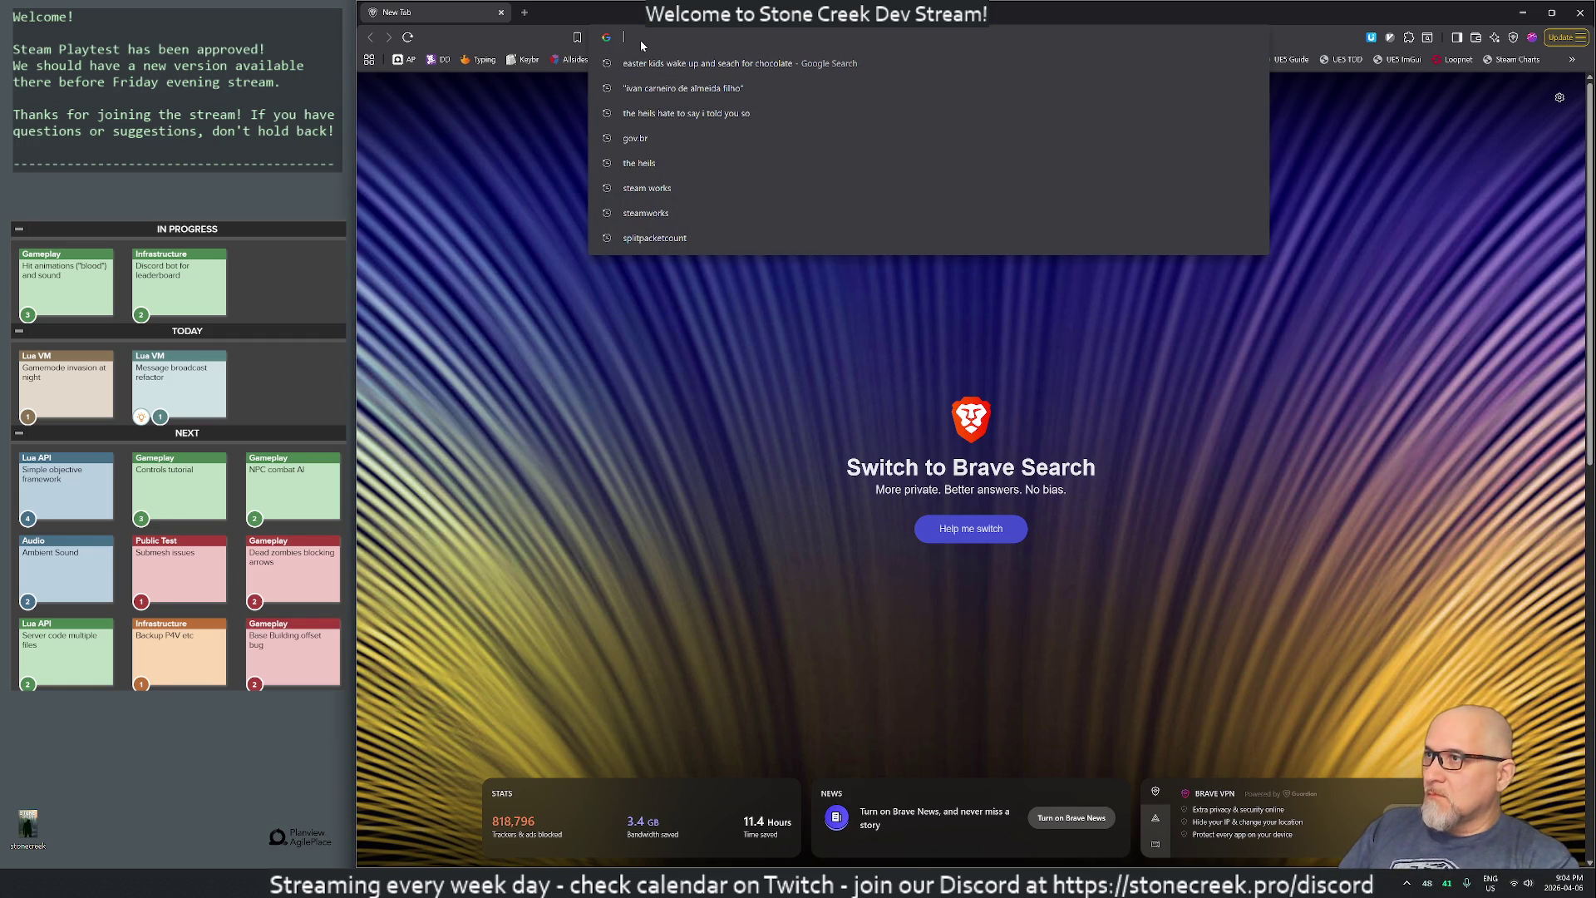
- Search Google for 'leaderboard', switch to Images, and refine the search to 'leaderboard image'
{"action": "type", "text": "leaderboard"}
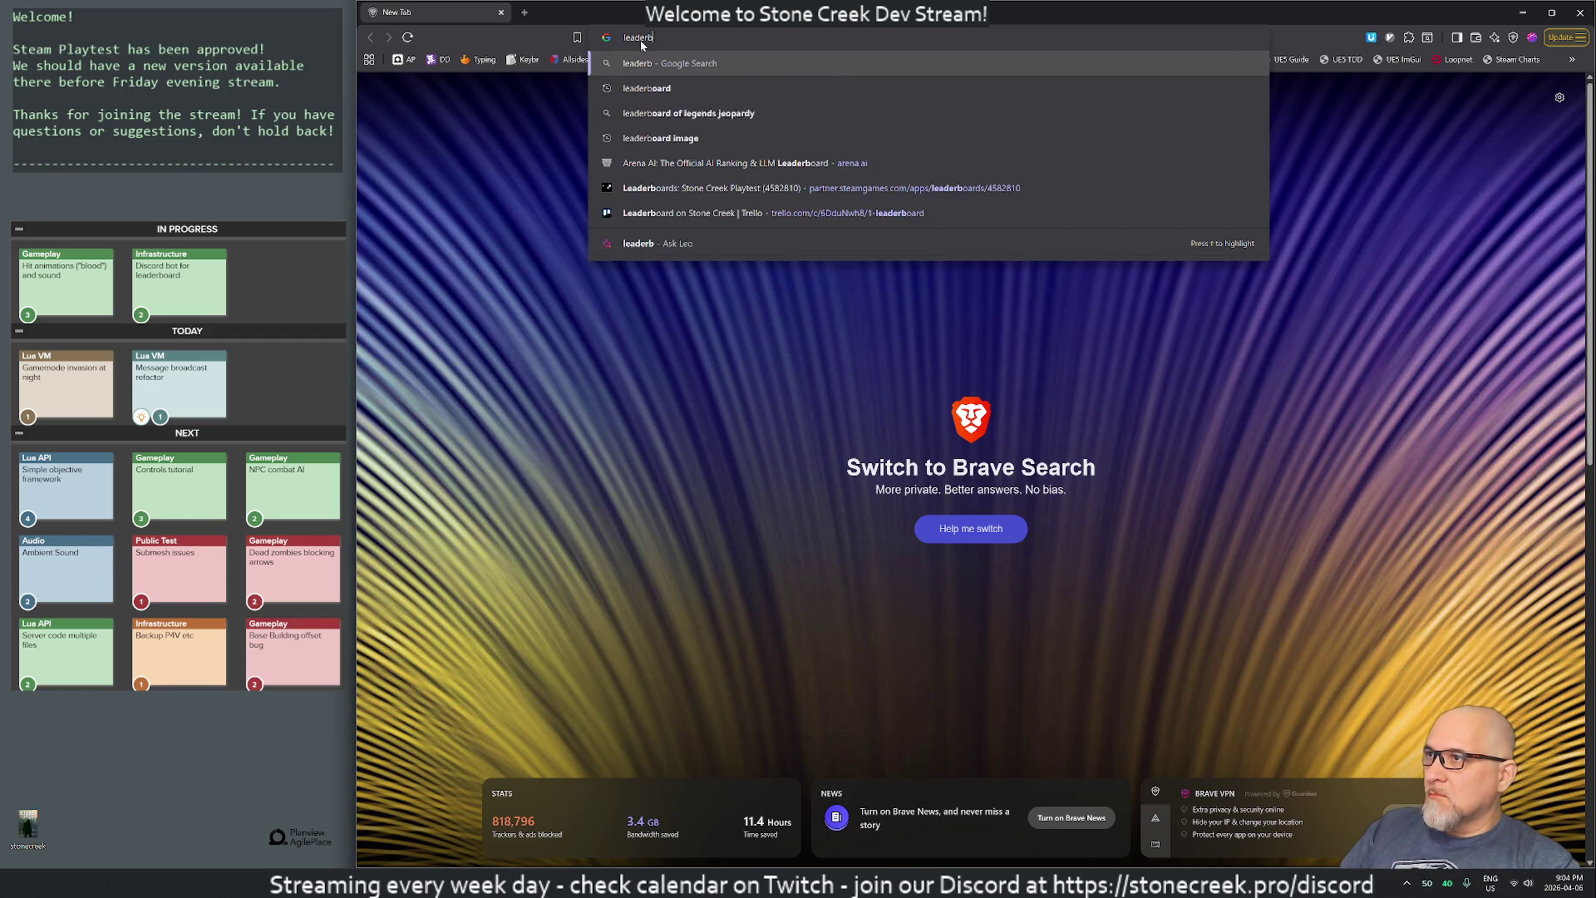
{"action": "key", "text": "Return"}
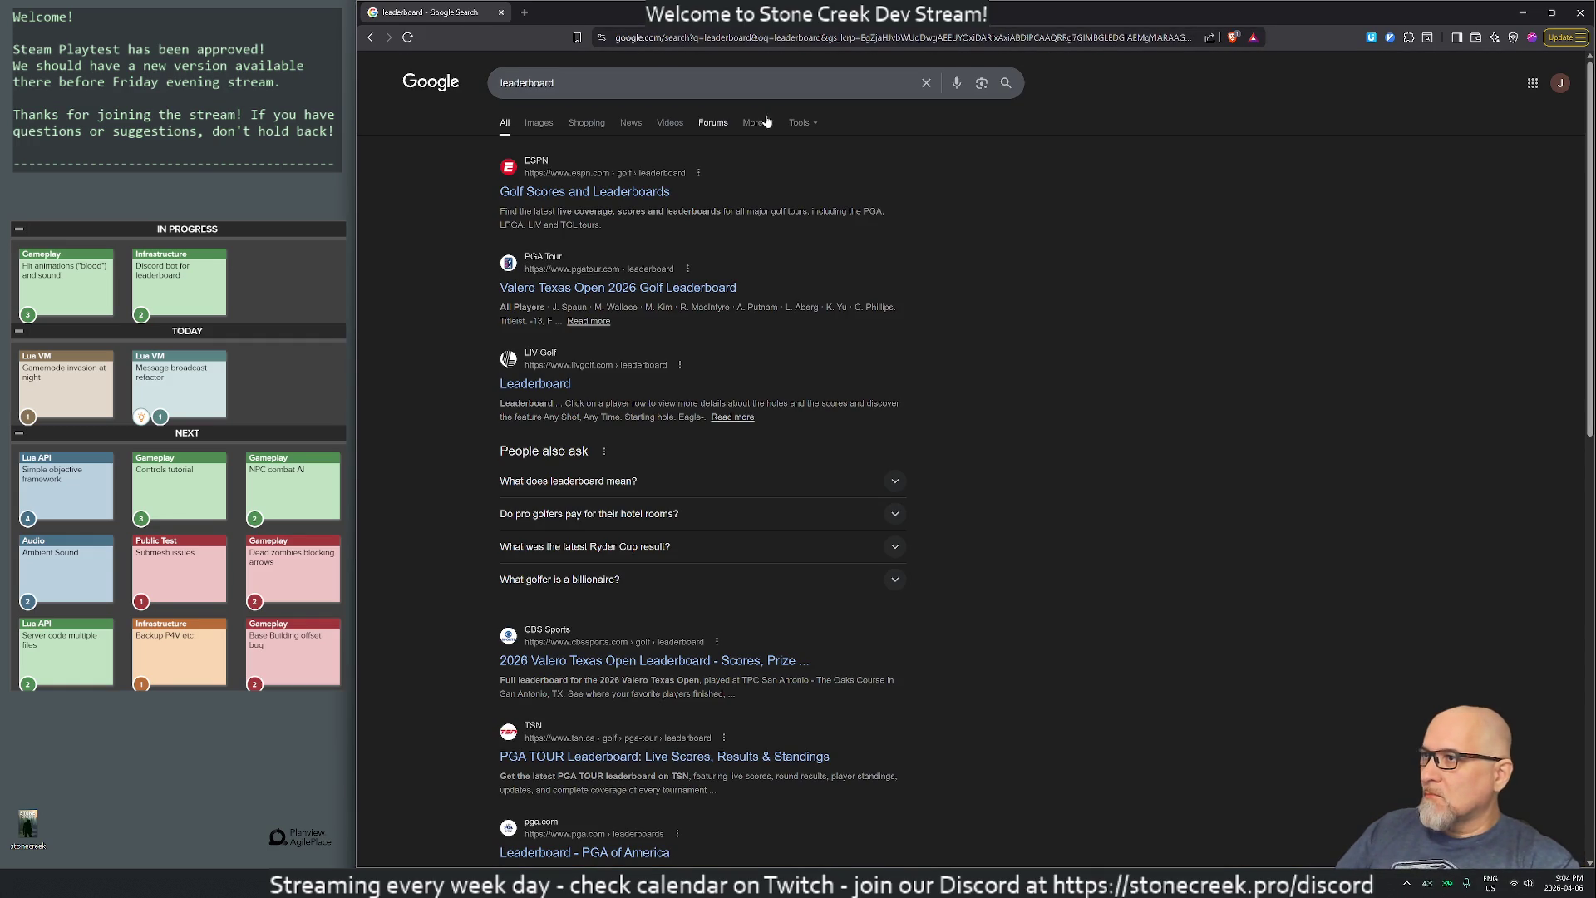
{"action": "left_click", "coordinate": [539, 123]}
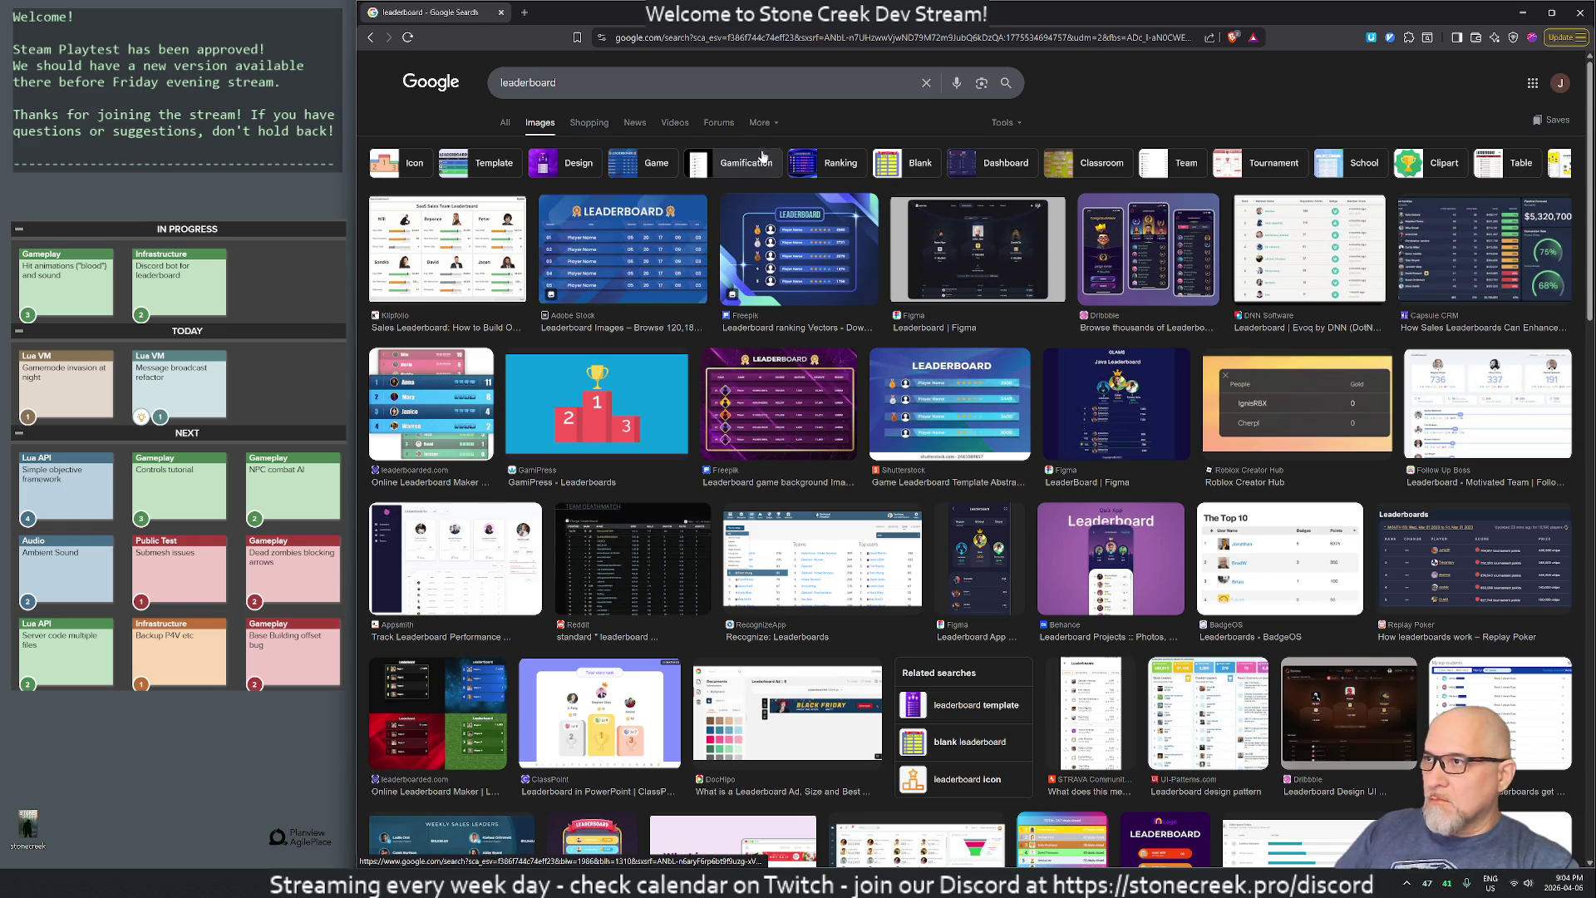
{"action": "left_click", "coordinate": [615, 84]}
{"action": "type", "text": "image"}
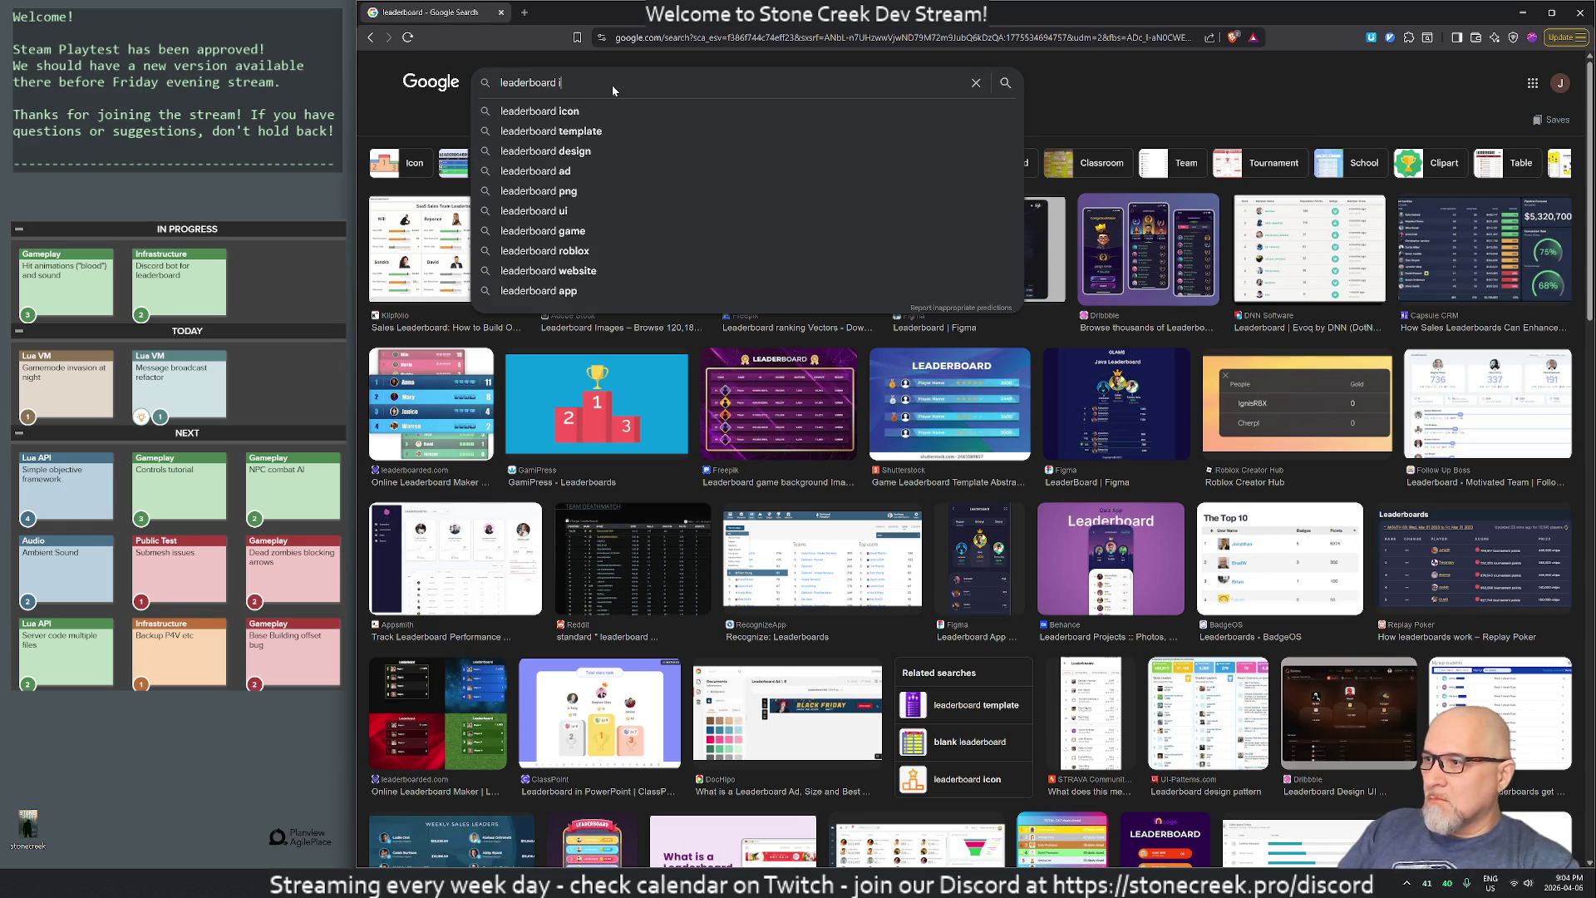
{"action": "key", "text": "Return"}
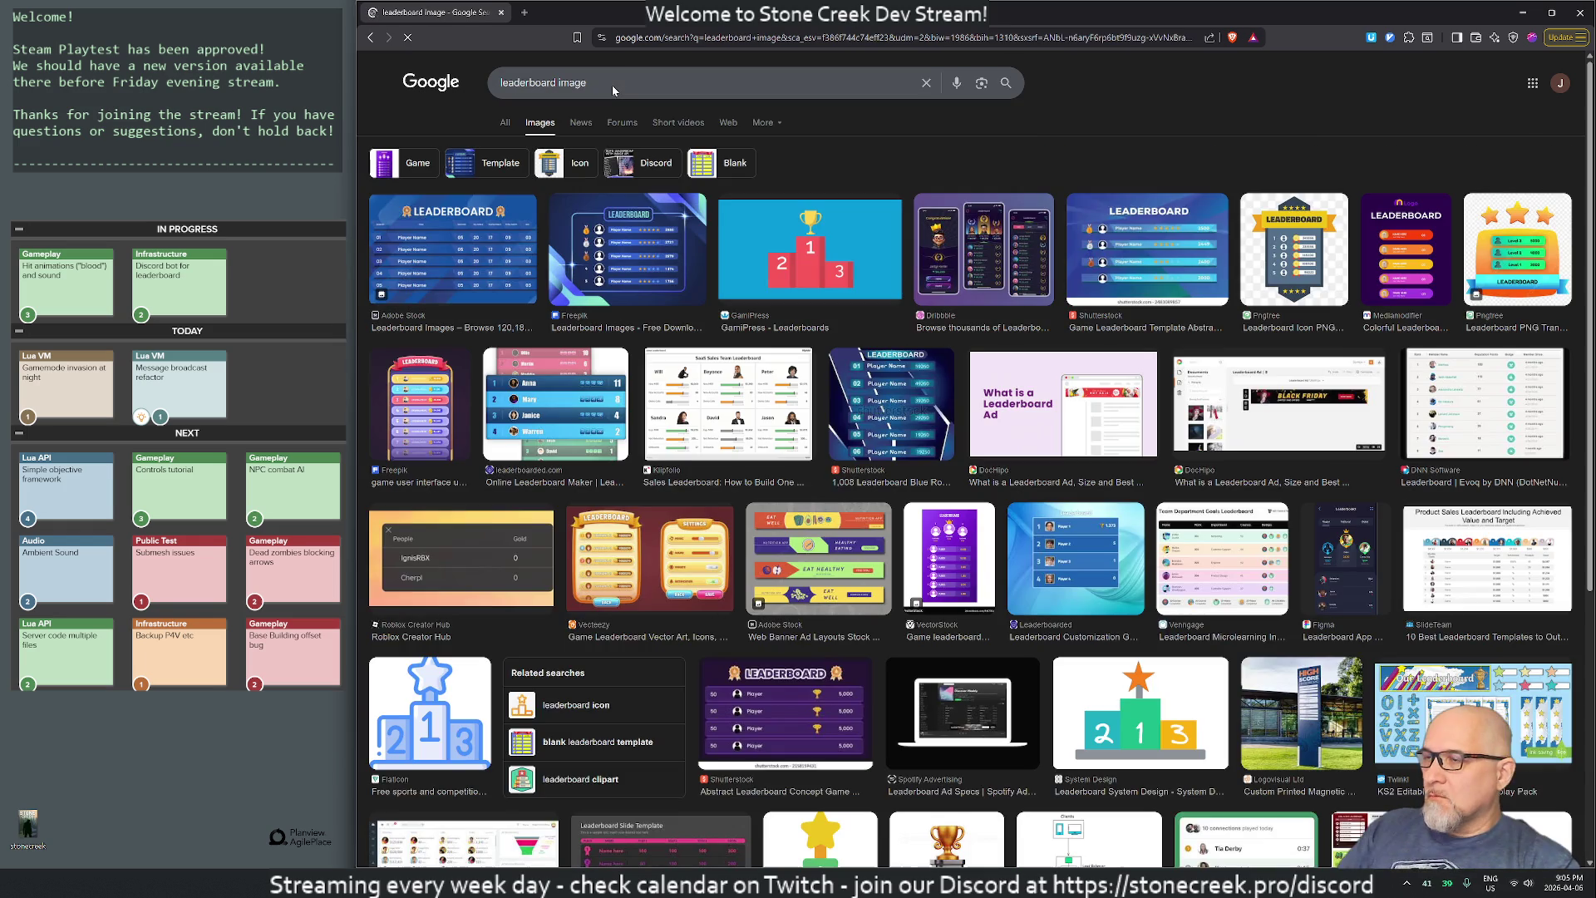
- Replace the query with 'billboard white at night' and run the search
{"action": "left_click", "coordinate": [611, 85]}
{"action": "key", "text": "ctrl+a"}
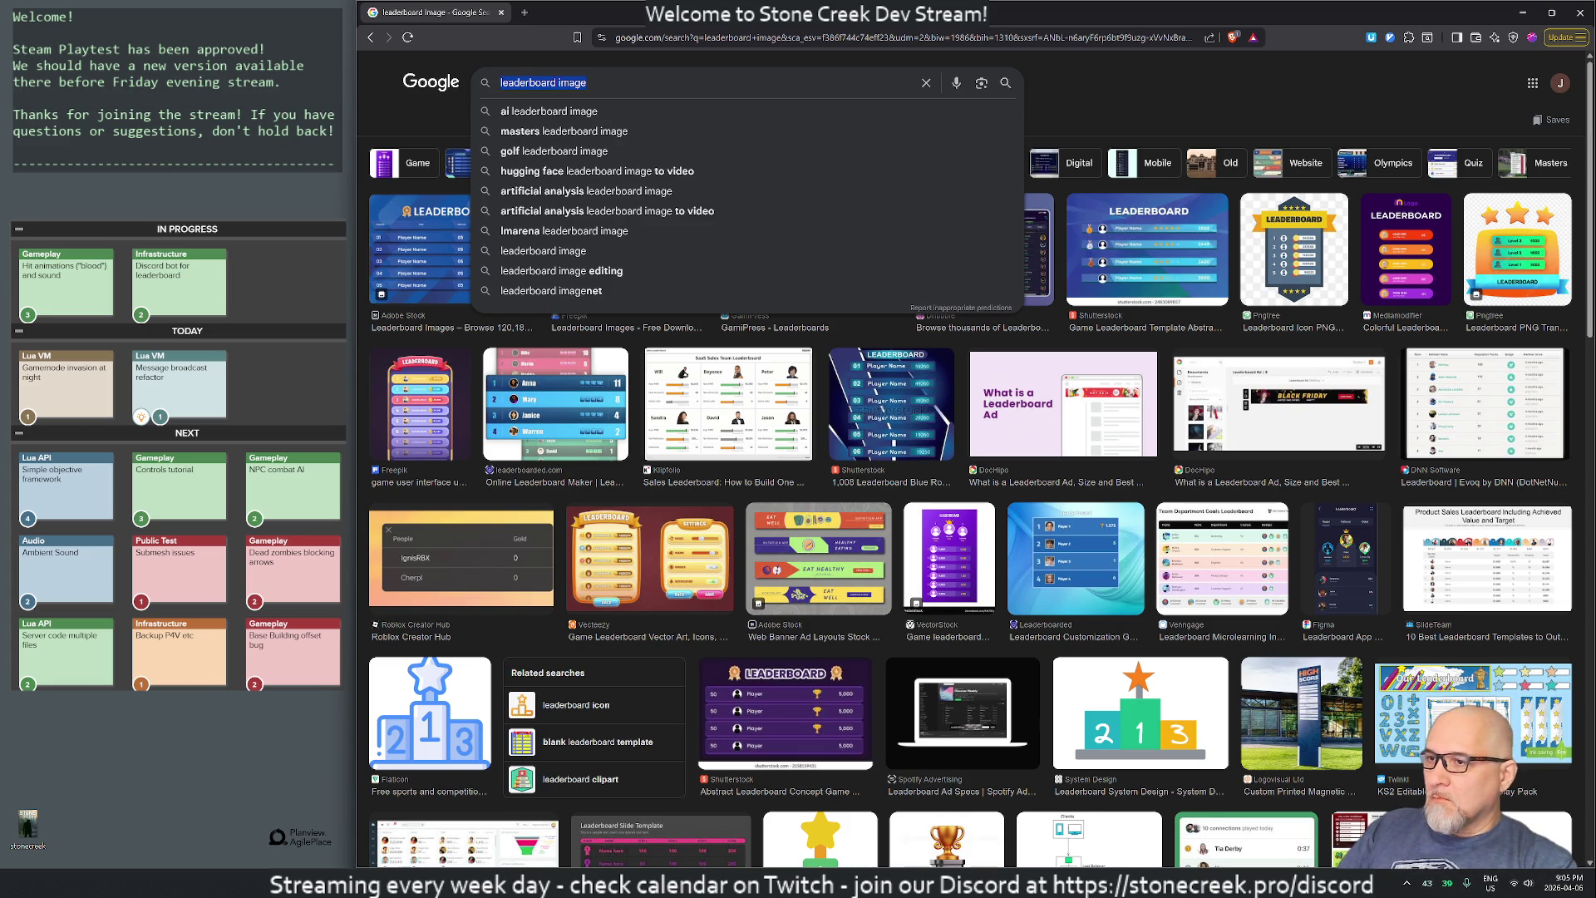
{"action": "type", "text": "billboard"}
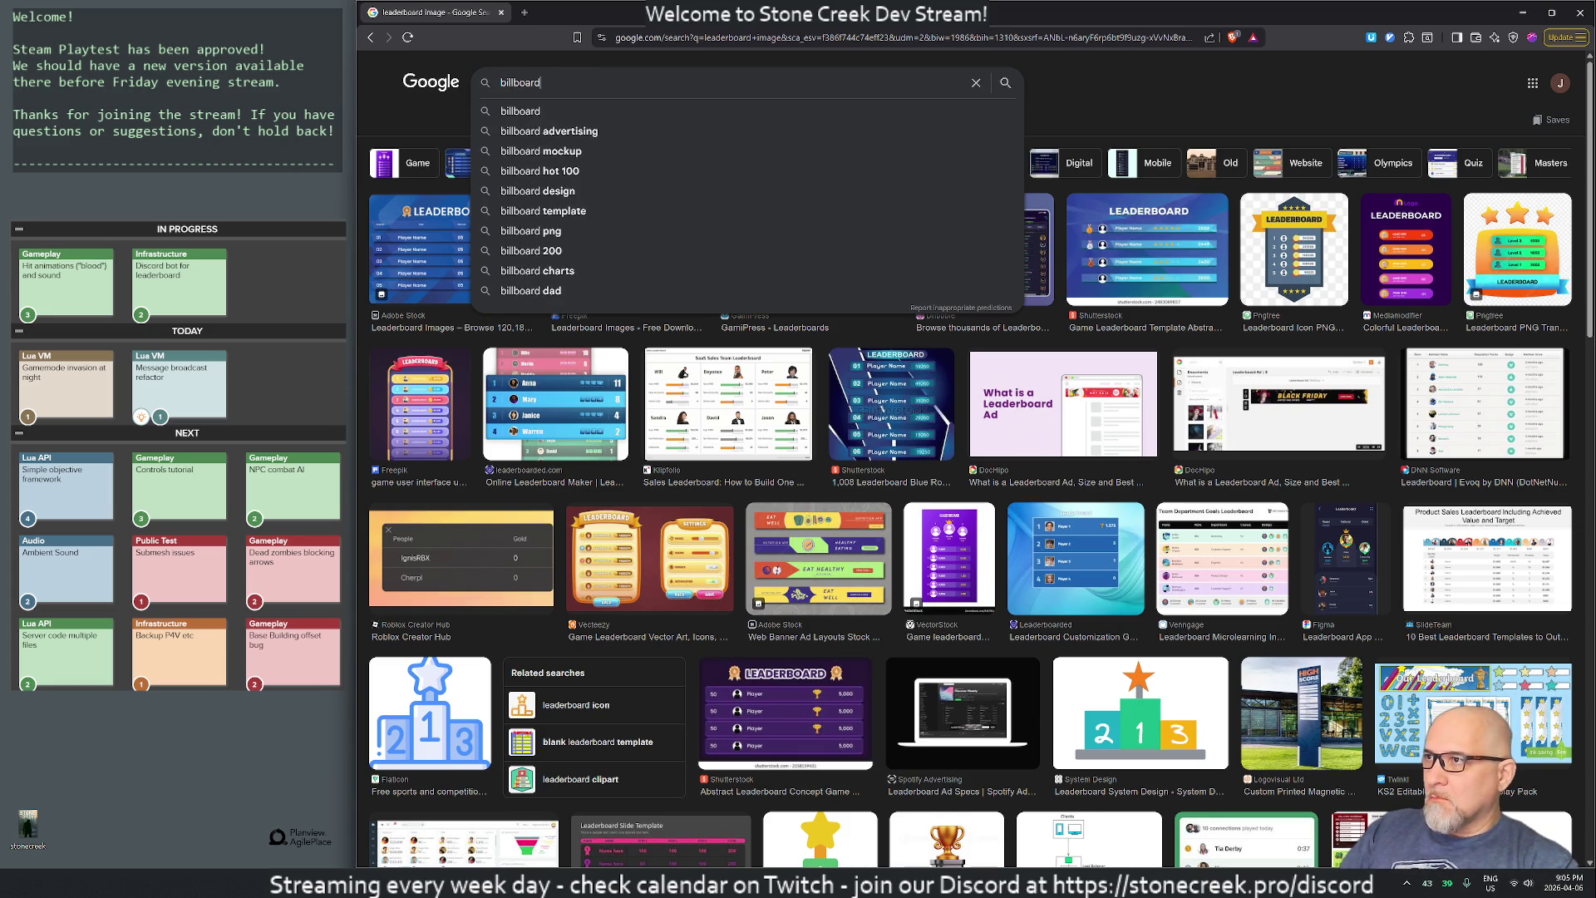
{"action": "type", "text": " white at n"}
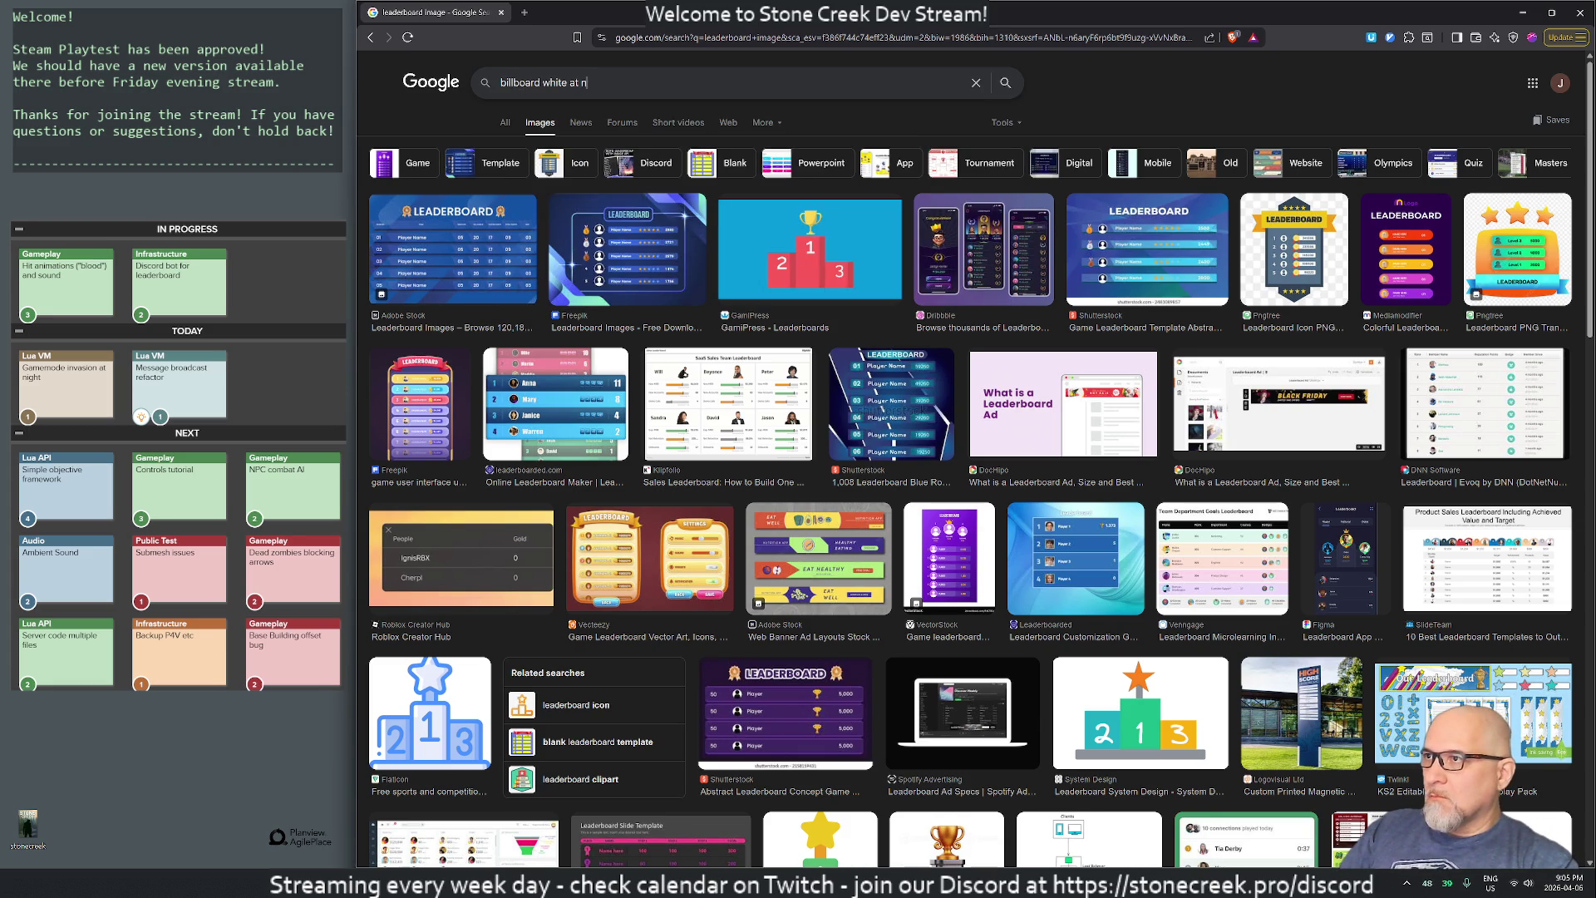
{"action": "type", "text": "ight"}
{"action": "key", "text": "Return"}
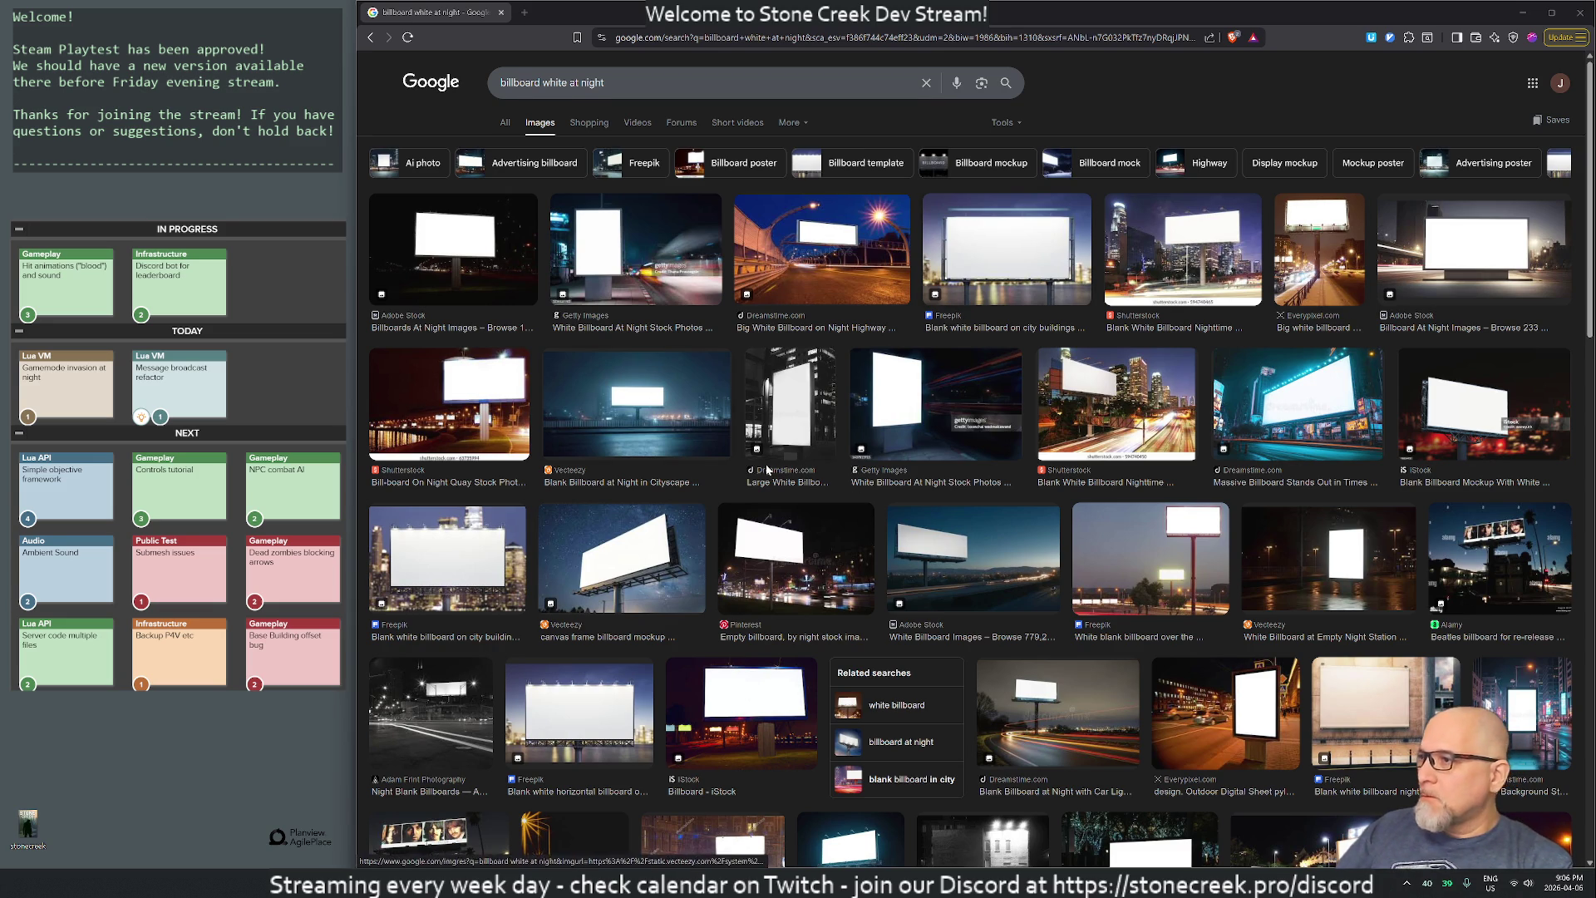
- Scroll through the white-billboard-at-night image results and put the cursor in the query
{"action": "scroll", "coordinate": [981, 489], "scroll_direction": "down", "scroll_amount": 3}
{"action": "scroll", "coordinate": [981, 489], "scroll_direction": "down", "scroll_amount": 3}
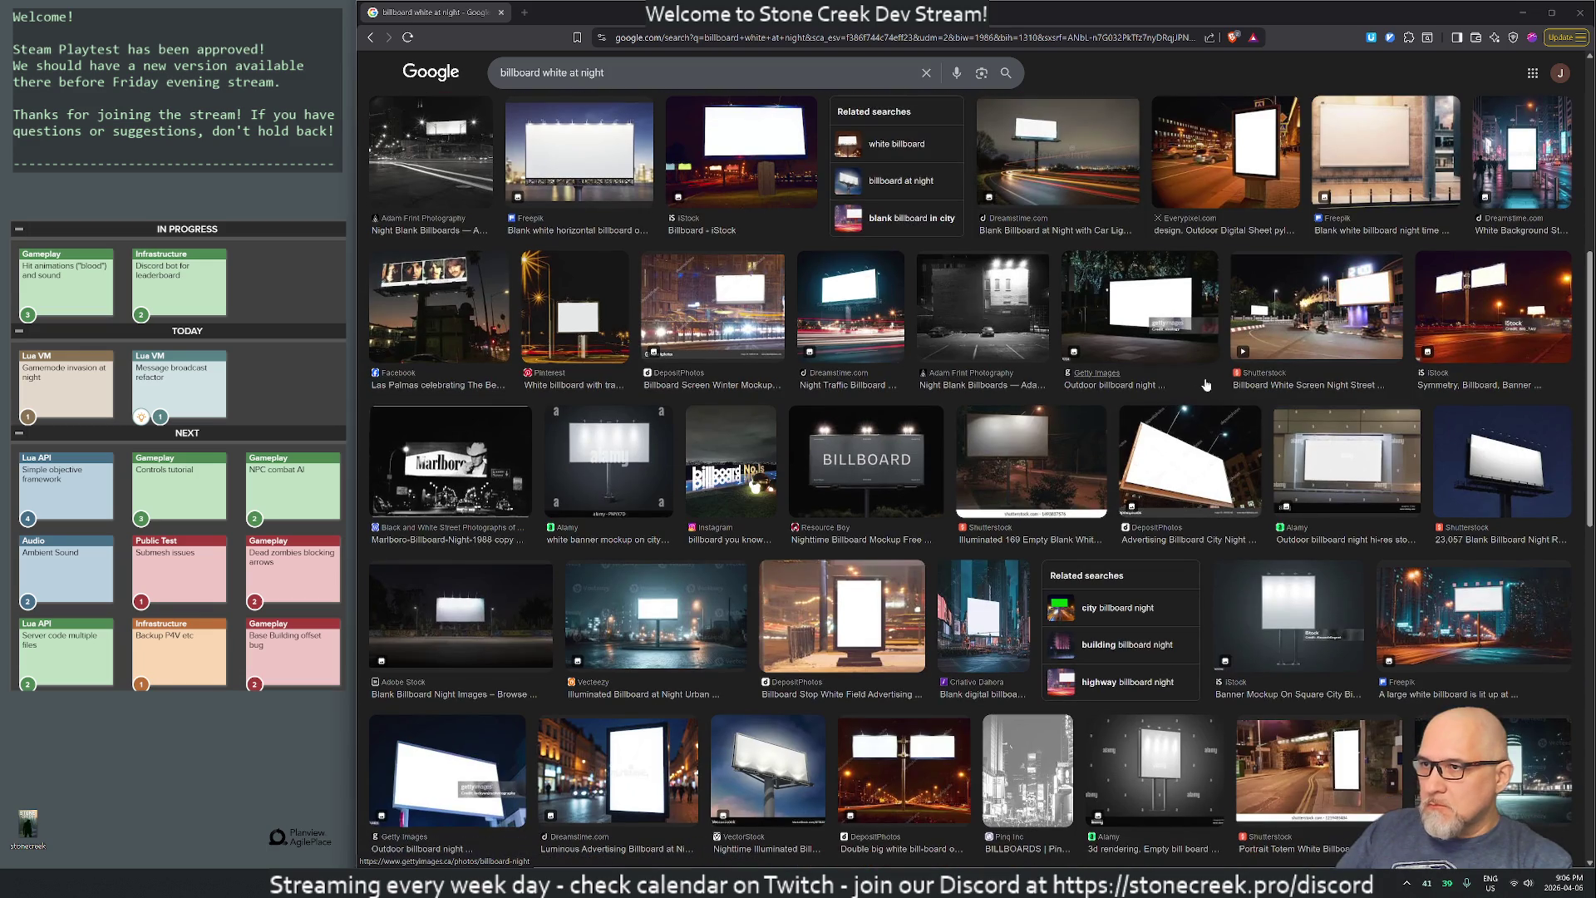
{"action": "scroll", "coordinate": [1201, 379], "scroll_direction": "down", "scroll_amount": 2}
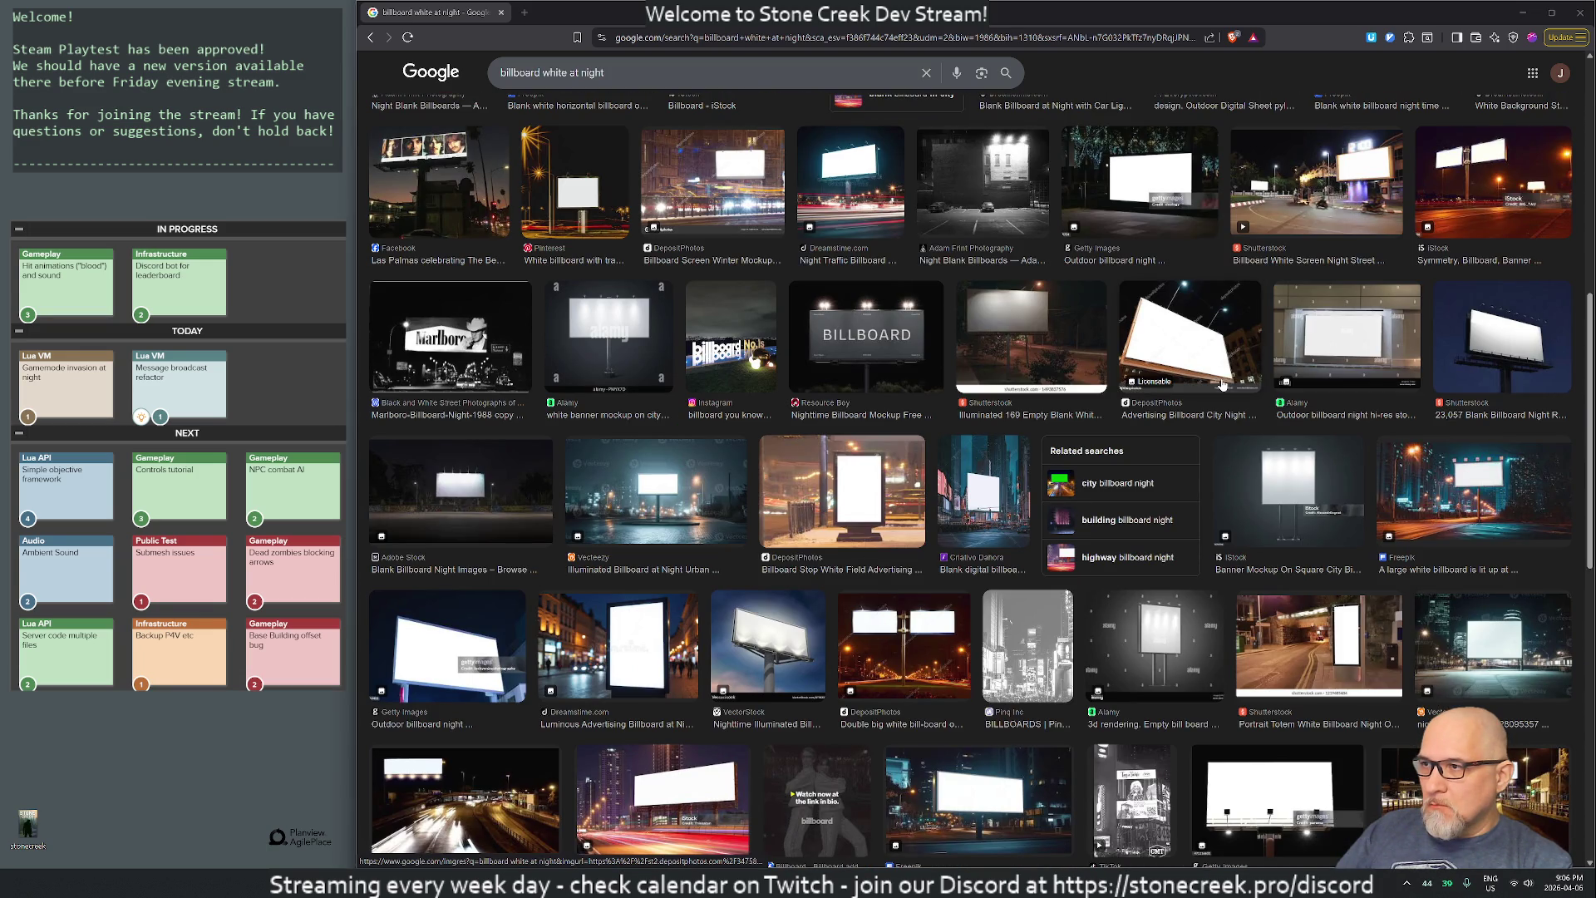
{"action": "left_click", "coordinate": [632, 73]}
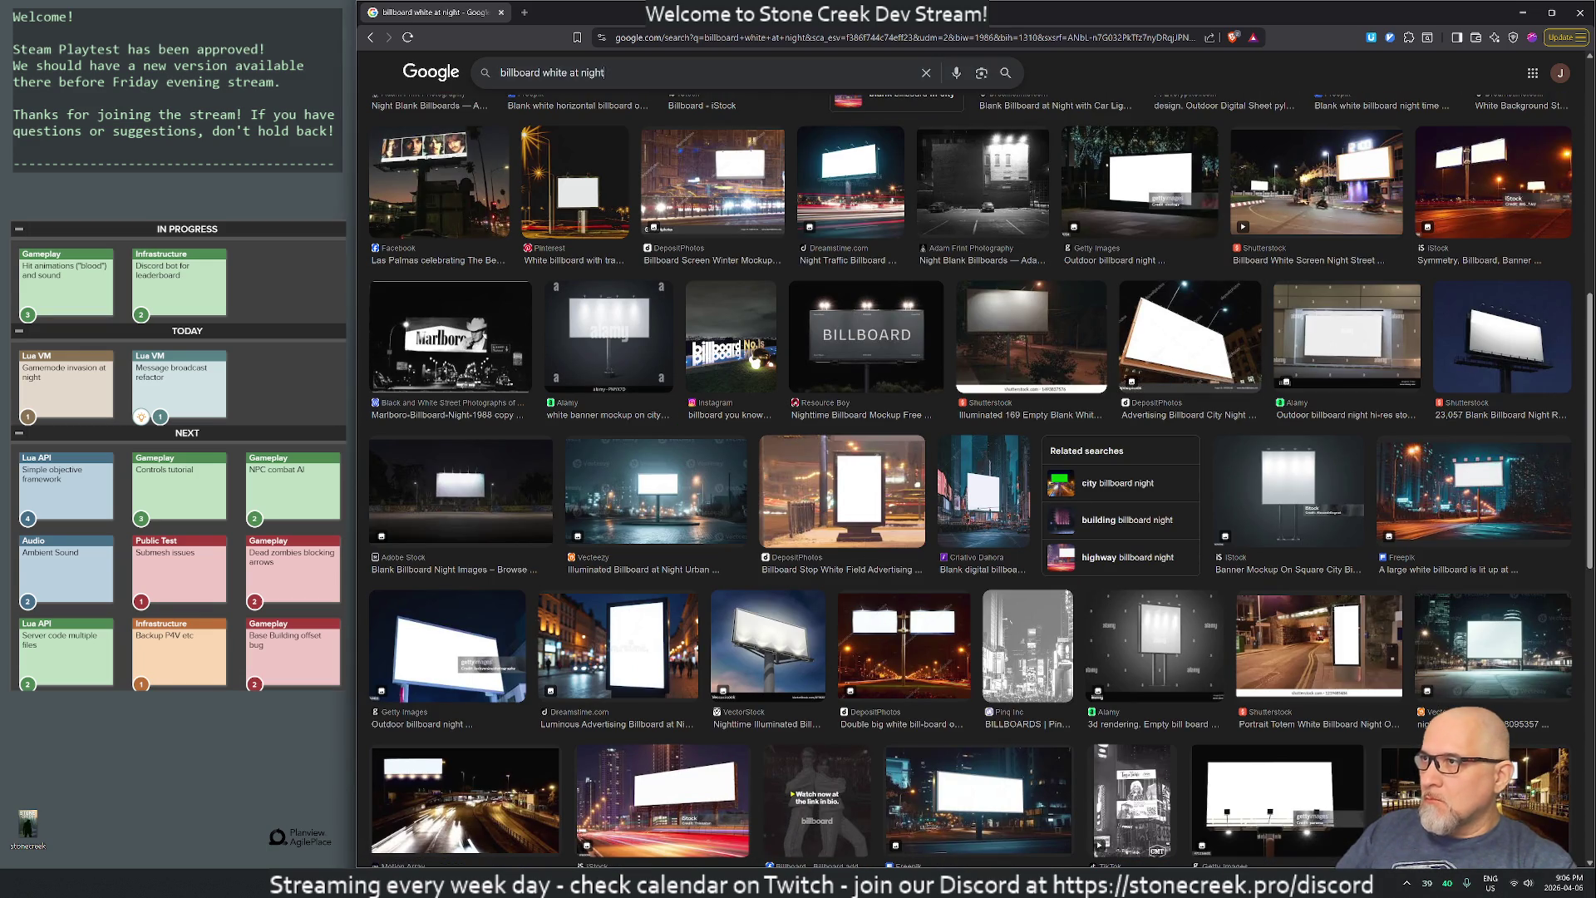
- Search 'billboard white at night with fog' and preview the highway, mockup, Odessa and misty images
{"action": "type", "text": " with fog"}
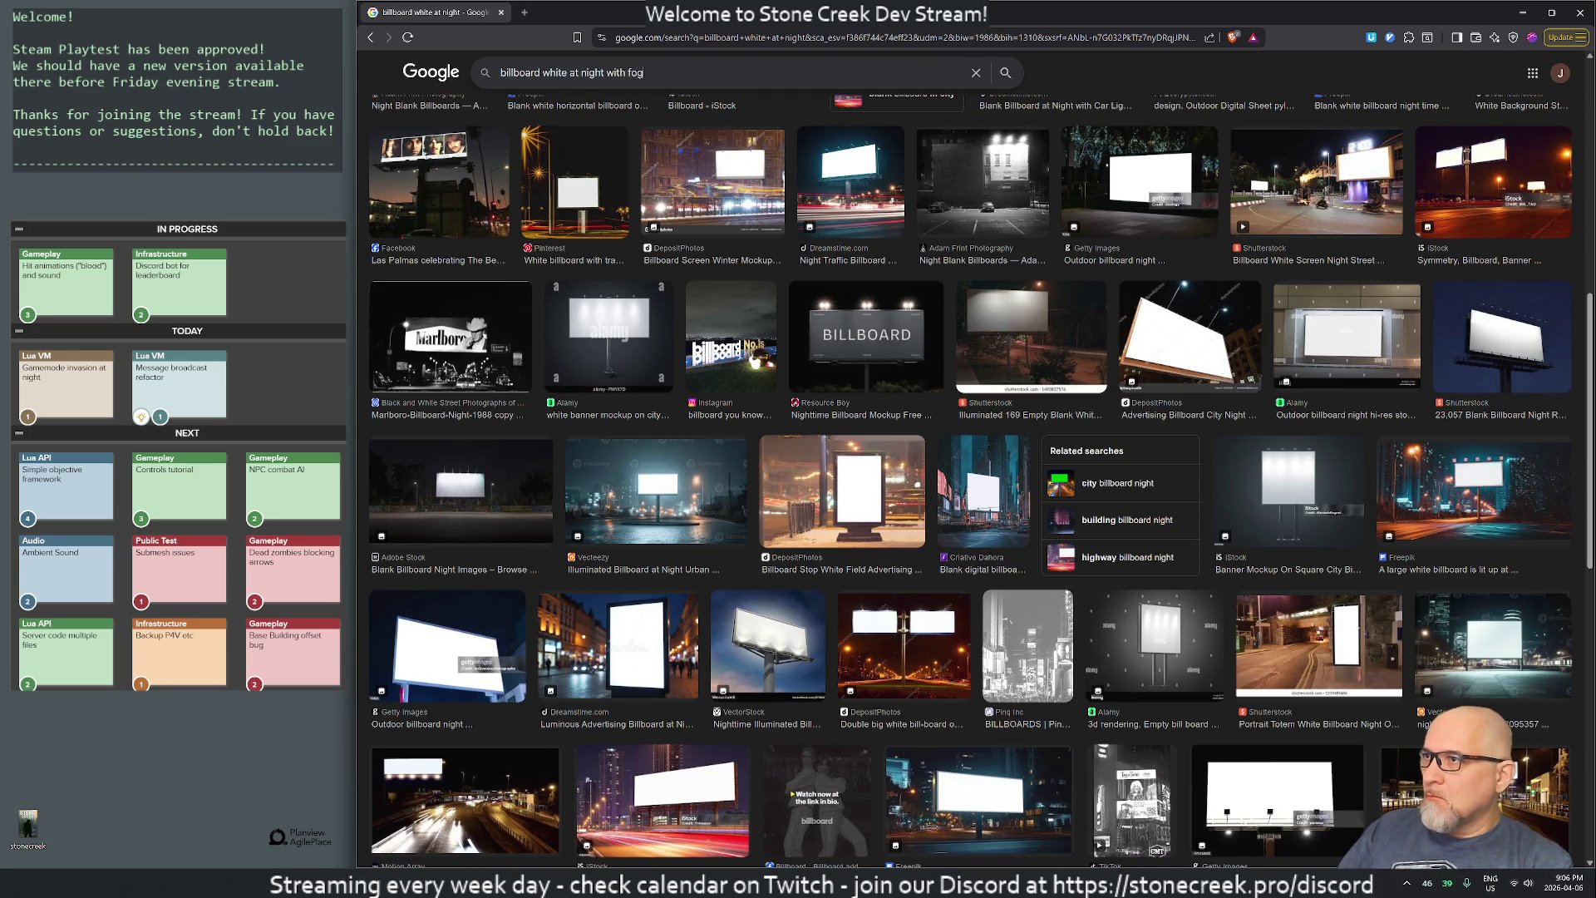
{"action": "key", "text": "Return"}
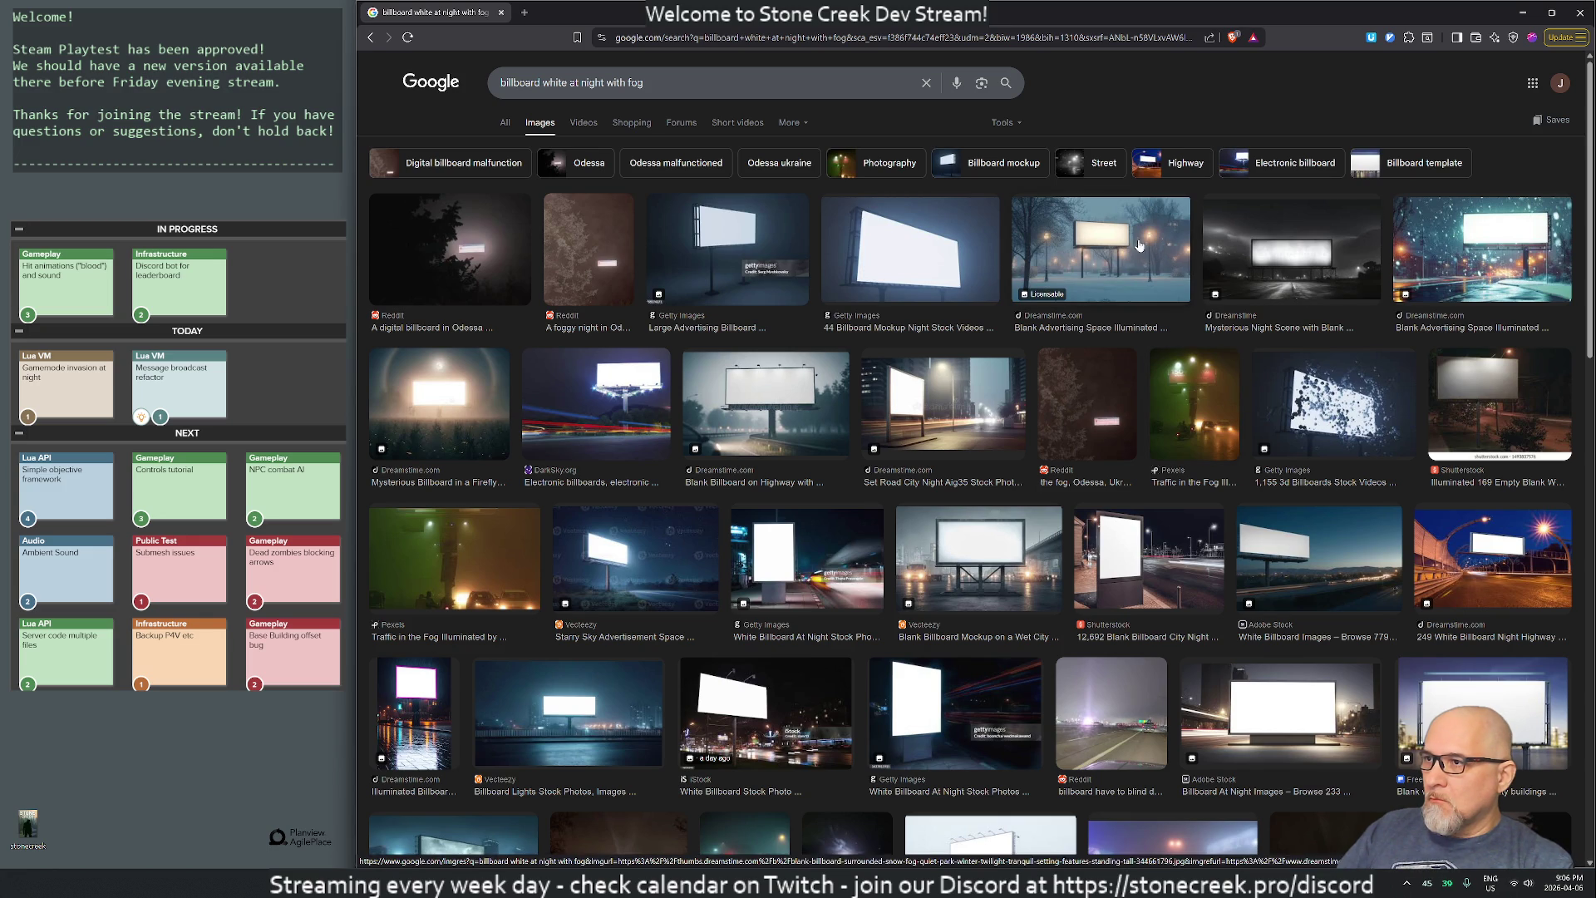
{"action": "left_click", "coordinate": [766, 403]}
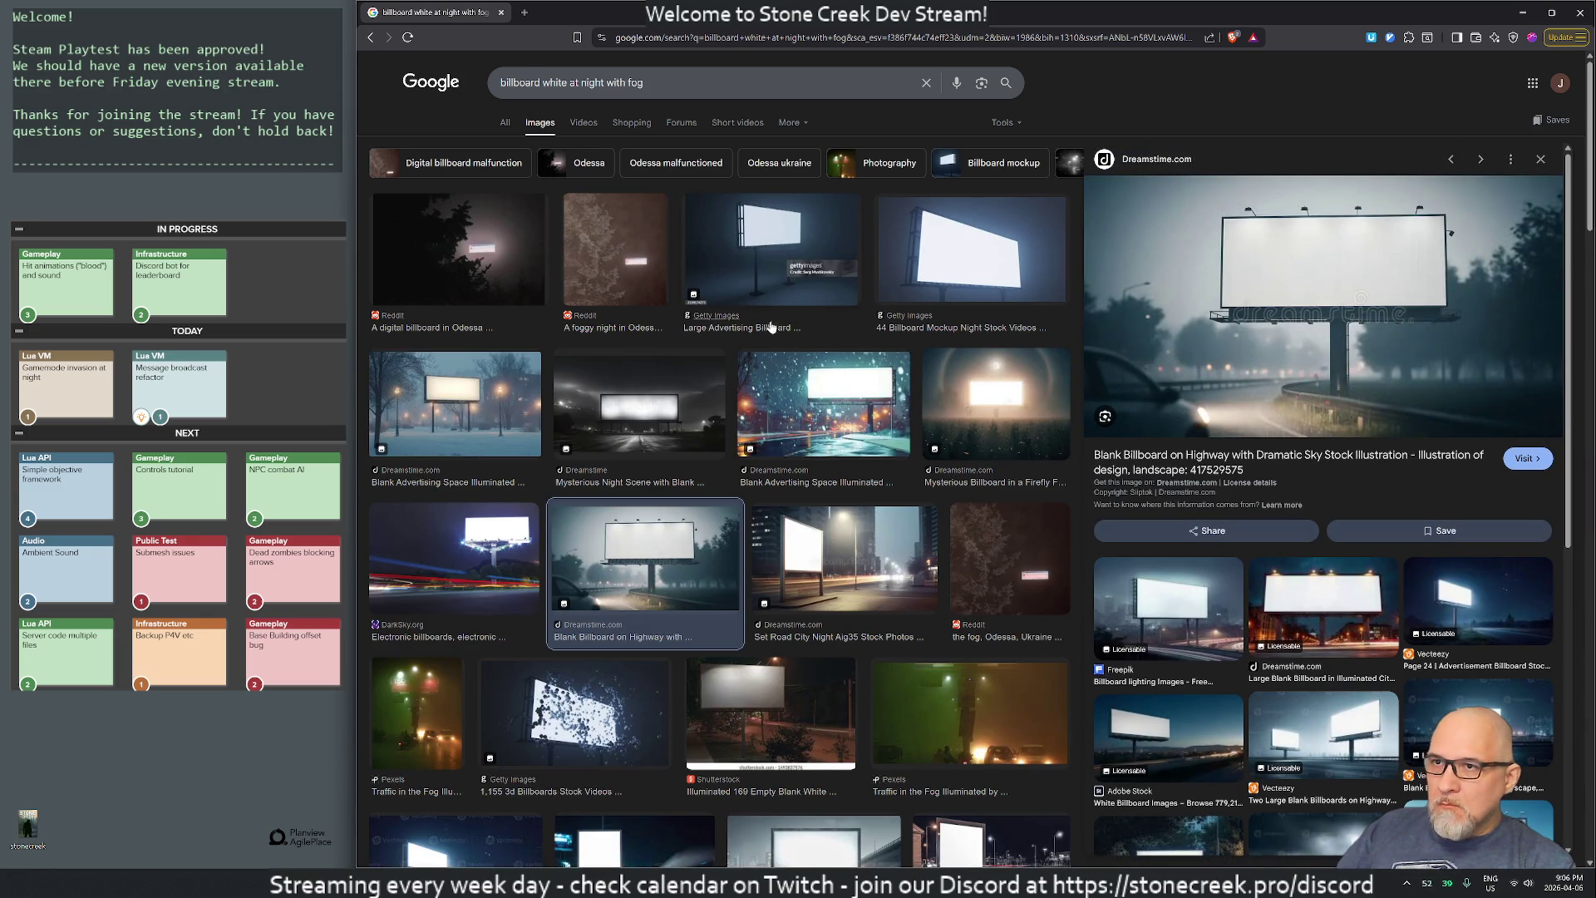
{"action": "left_click", "coordinate": [926, 253]}
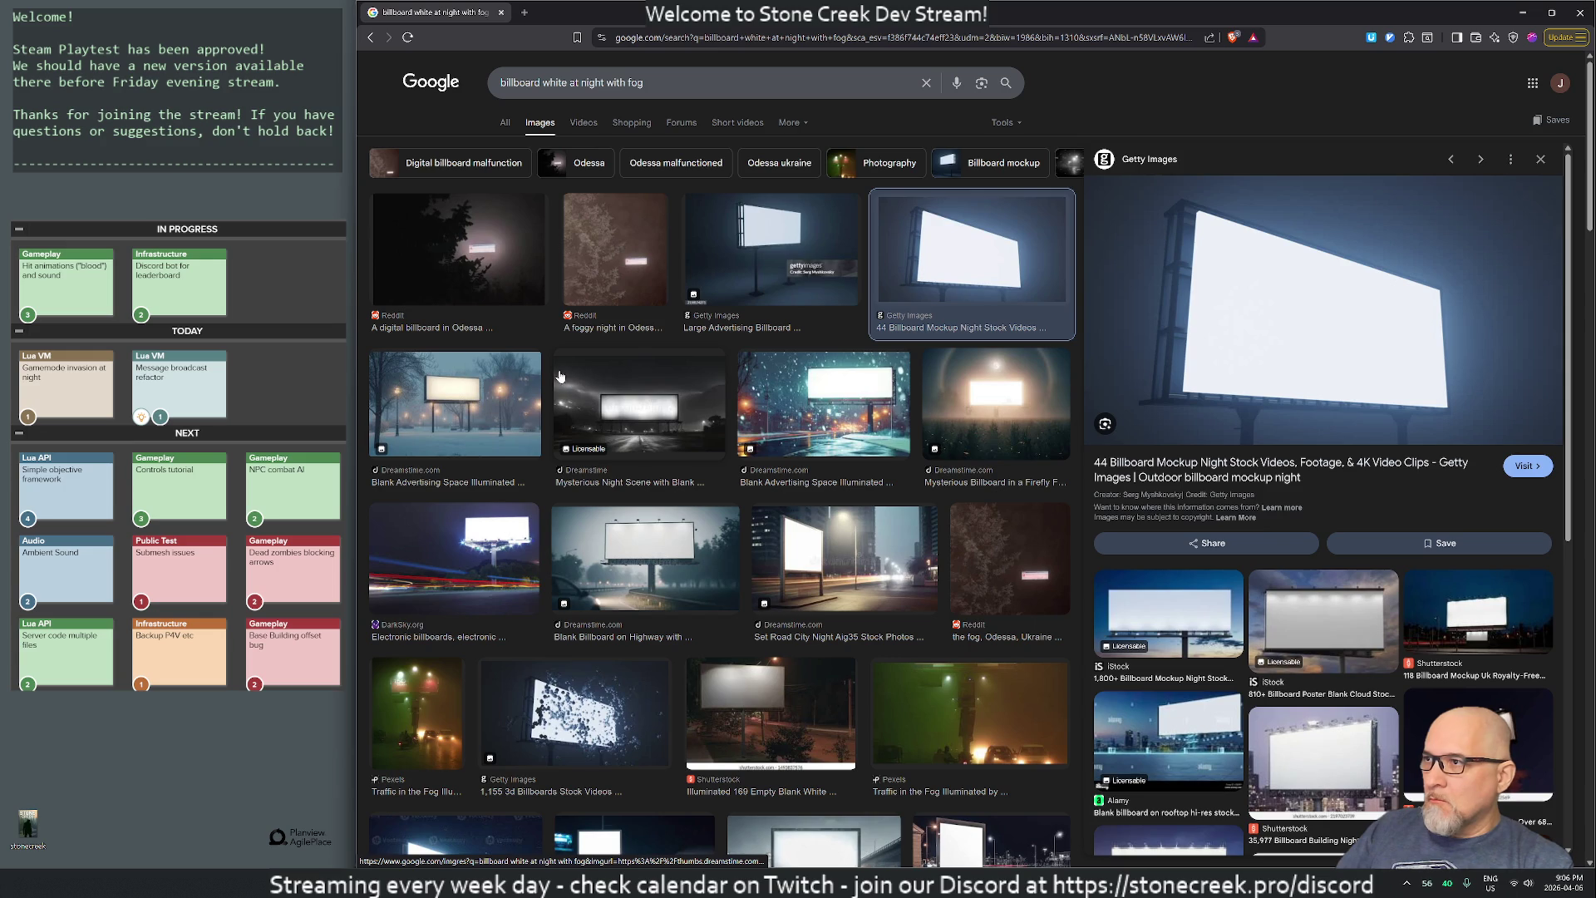
{"action": "left_click", "coordinate": [499, 275]}
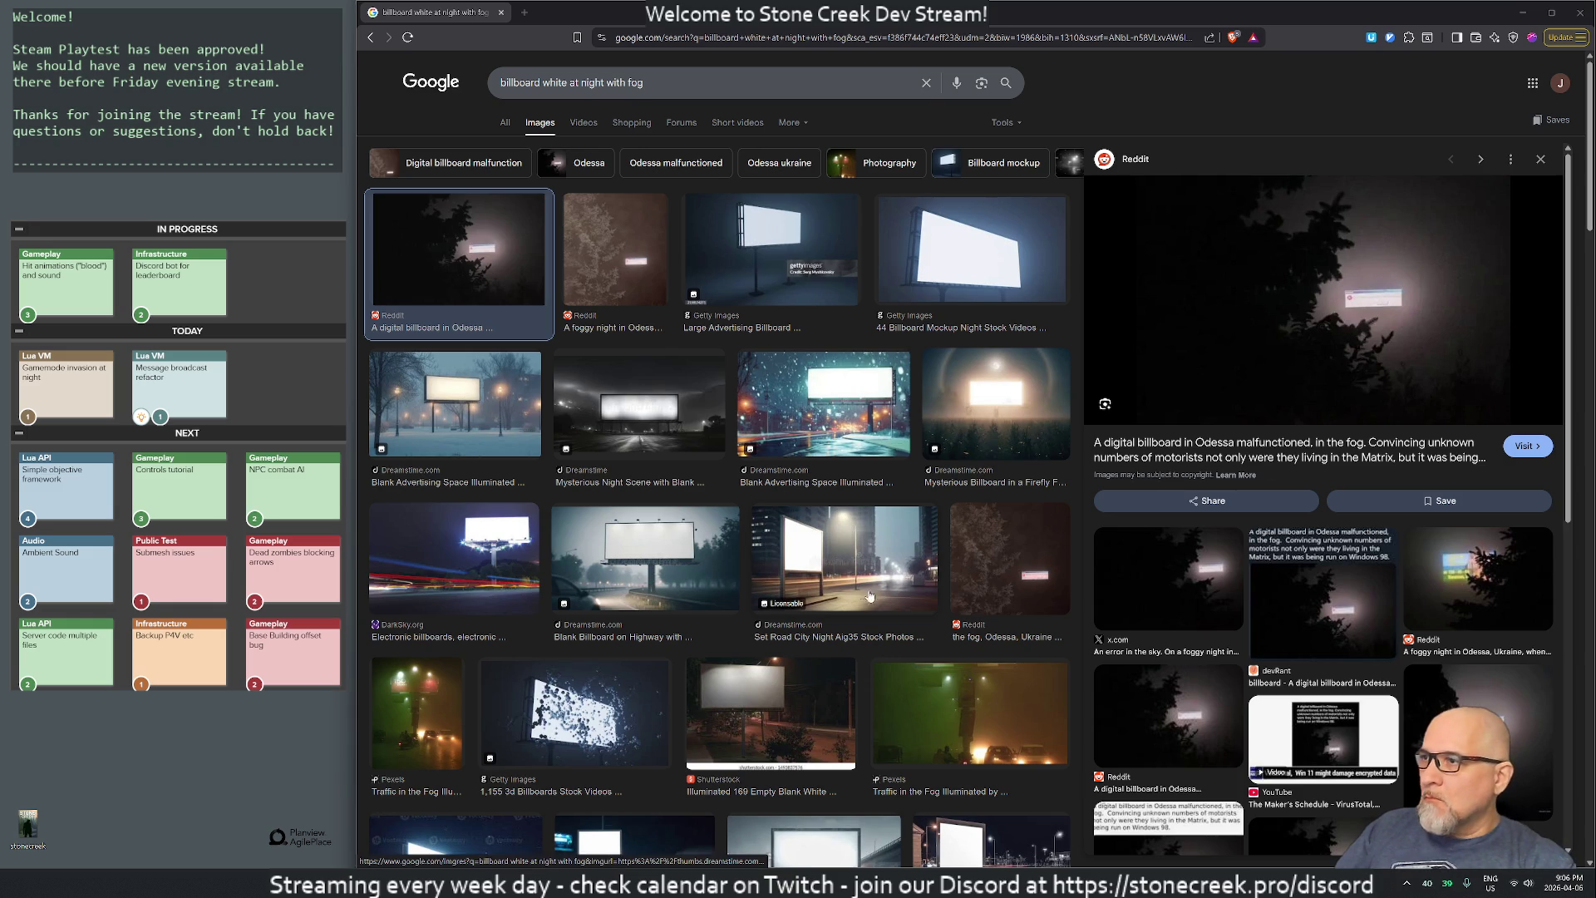
{"action": "left_click", "coordinate": [629, 425]}
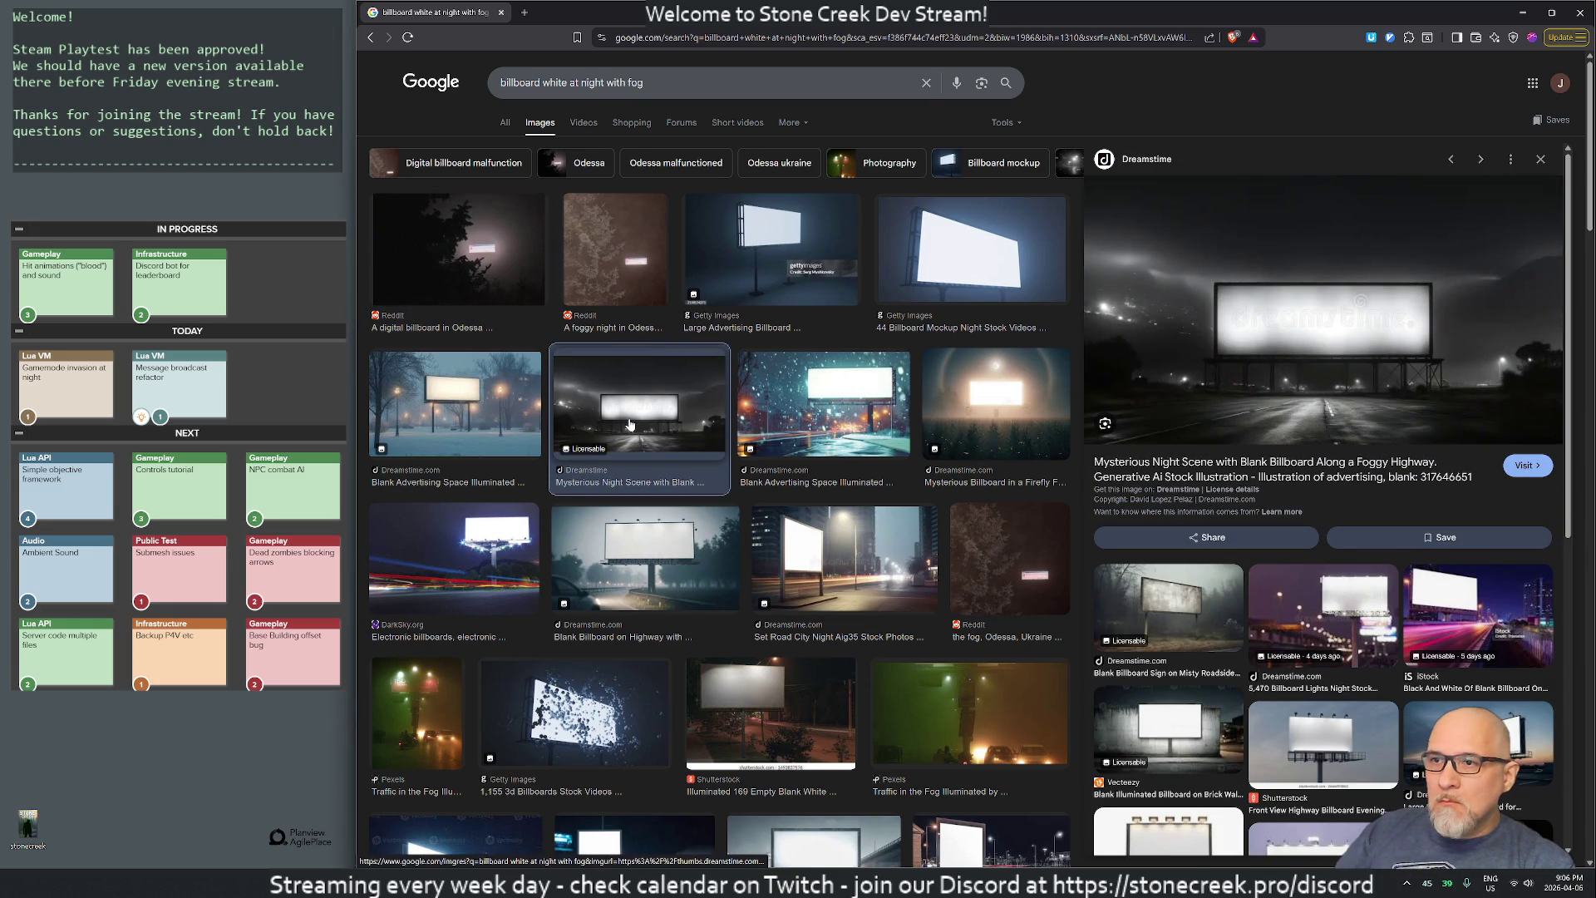
{"action": "left_click", "coordinate": [1174, 608]}
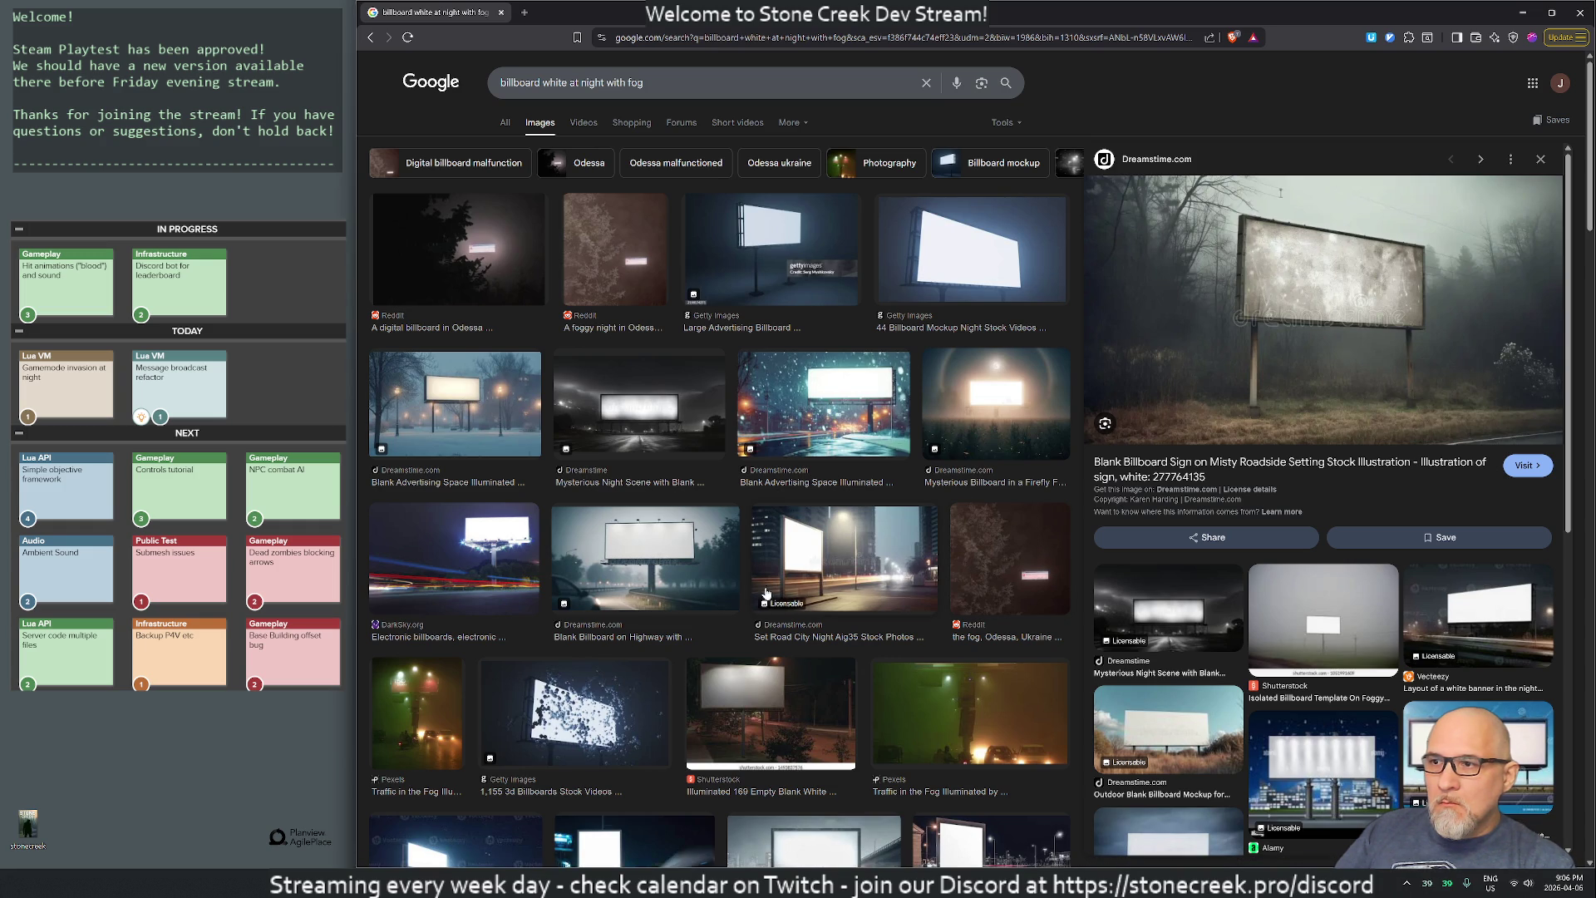
- Preview the Traffic in the Fog and wet city images, and open a Vecteezy billboard result in a new tab
{"action": "scroll", "coordinate": [790, 622], "scroll_direction": "down", "scroll_amount": 1}
{"action": "scroll", "coordinate": [790, 621], "scroll_direction": "down", "scroll_amount": 1}
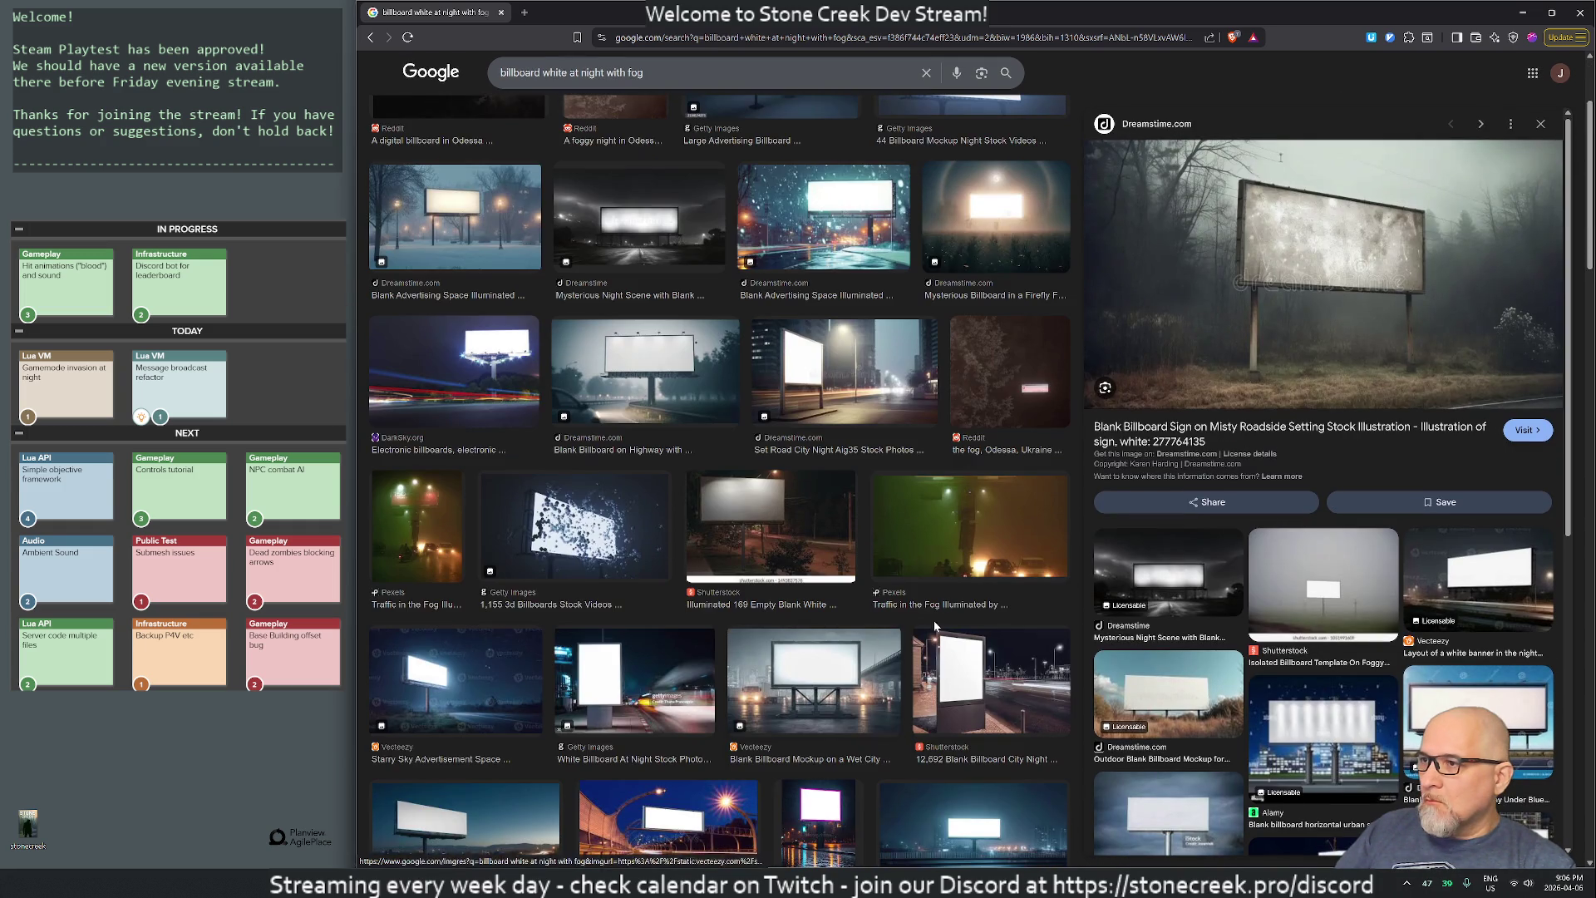
{"action": "left_click", "coordinate": [950, 543]}
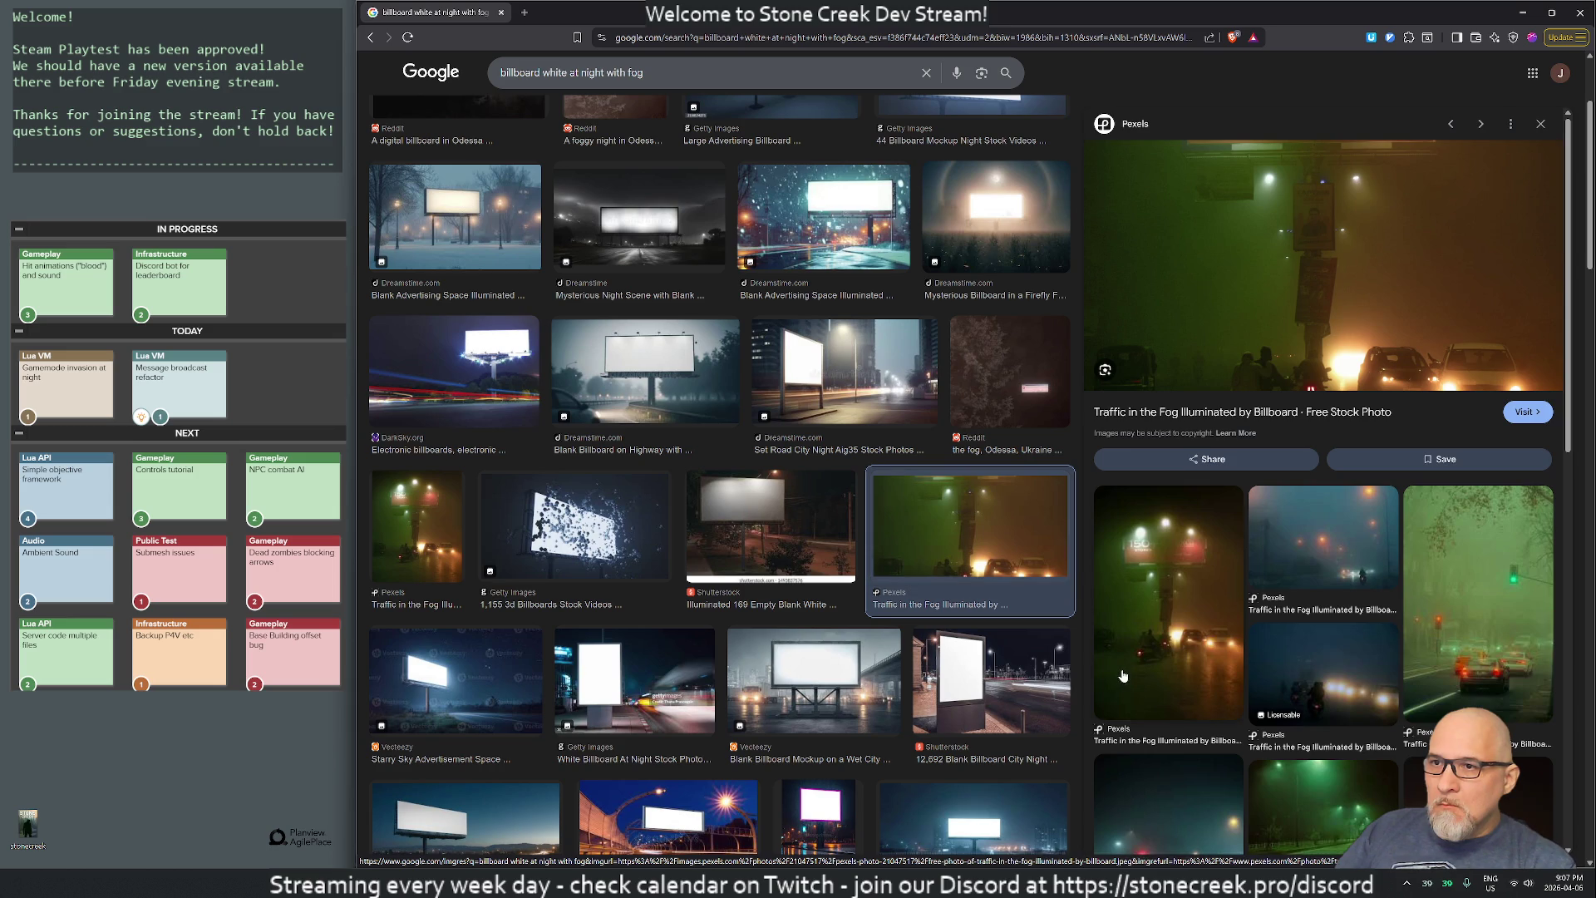
{"action": "scroll", "coordinate": [1121, 675], "scroll_direction": "down", "scroll_amount": 3}
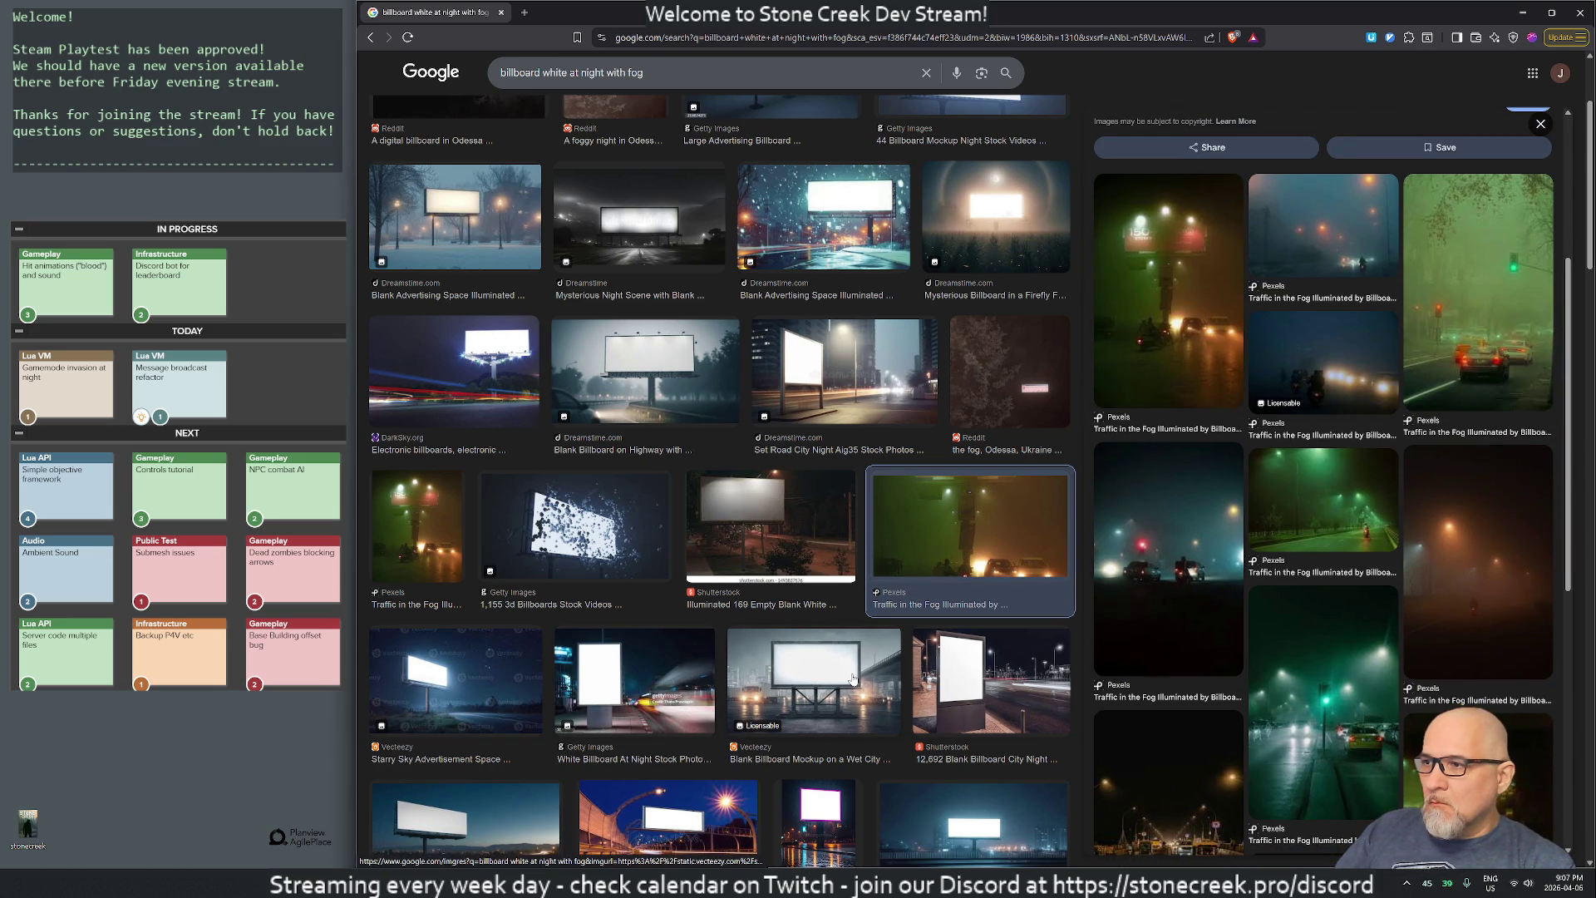
{"action": "left_click", "coordinate": [785, 649]}
{"action": "key", "text": "alt+Left"}
{"action": "left_click", "coordinate": [1276, 301]}
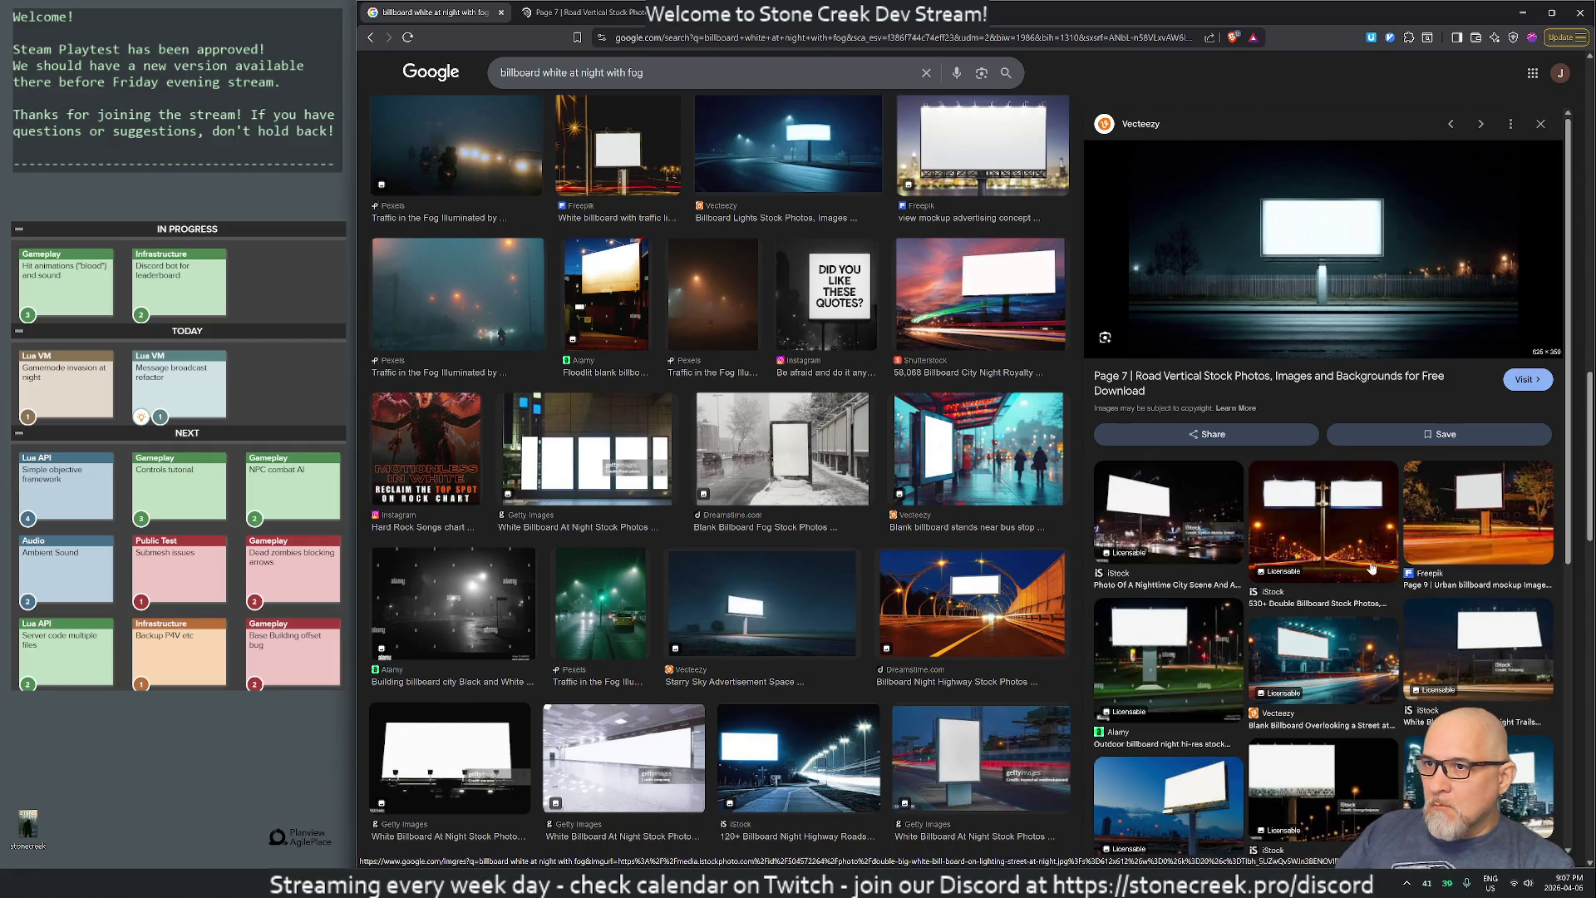
{"action": "scroll", "coordinate": [733, 234], "scroll_direction": "up", "scroll_amount": 2}
{"action": "left_click", "coordinate": [657, 73]}
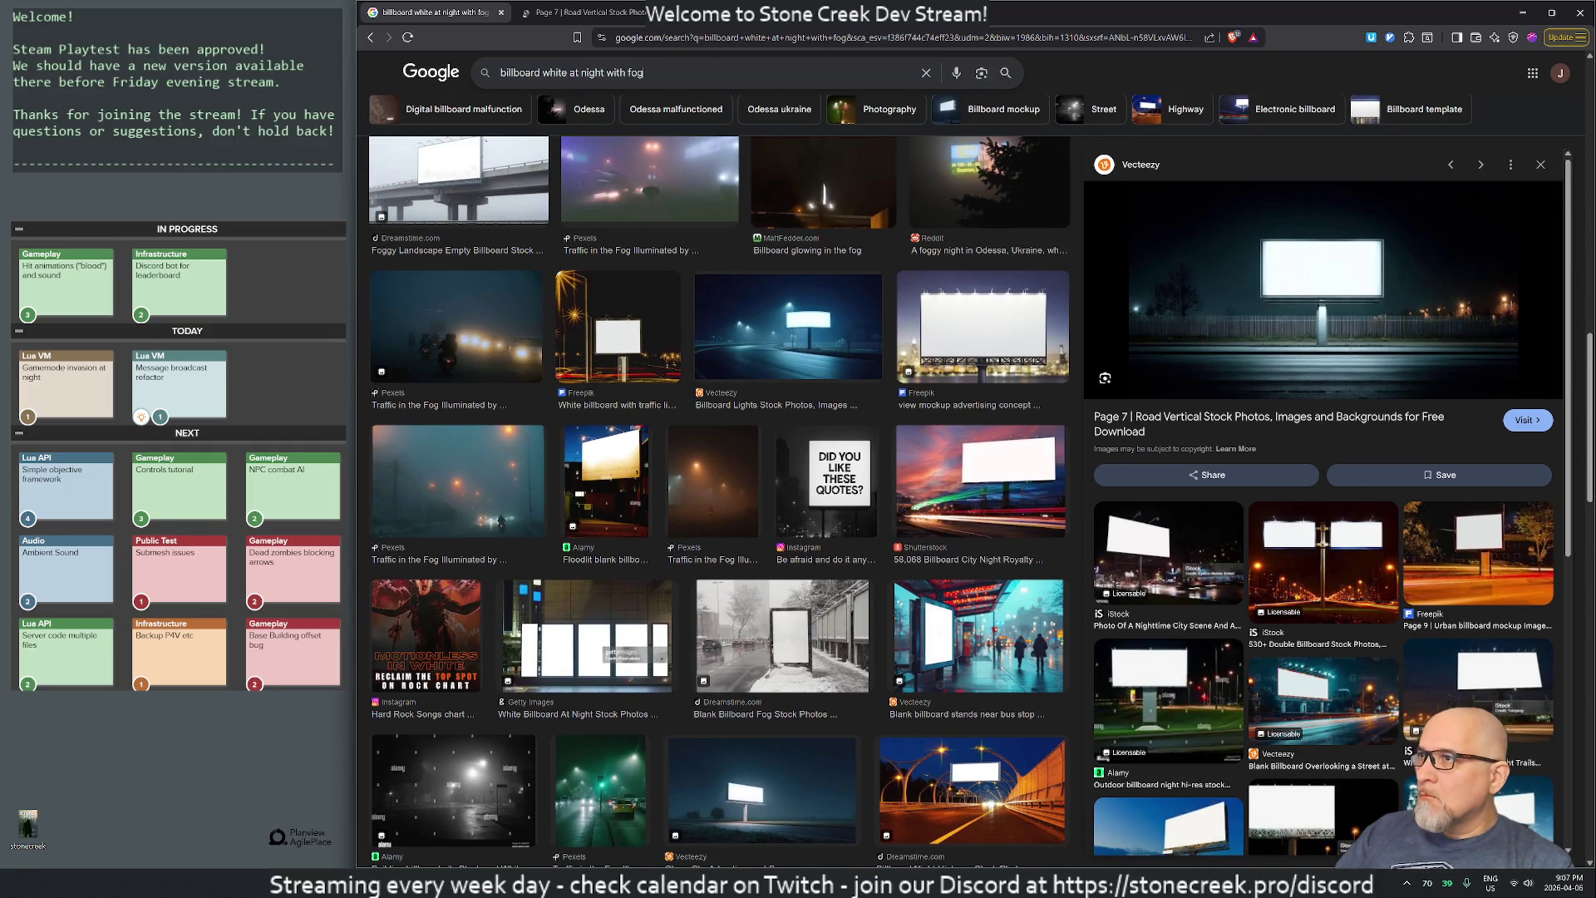
- Add 'eerie' to the query and preview the foggy street and misty highway billboard images
{"action": "type", "text": " eerie"}
{"action": "key", "text": "Return"}
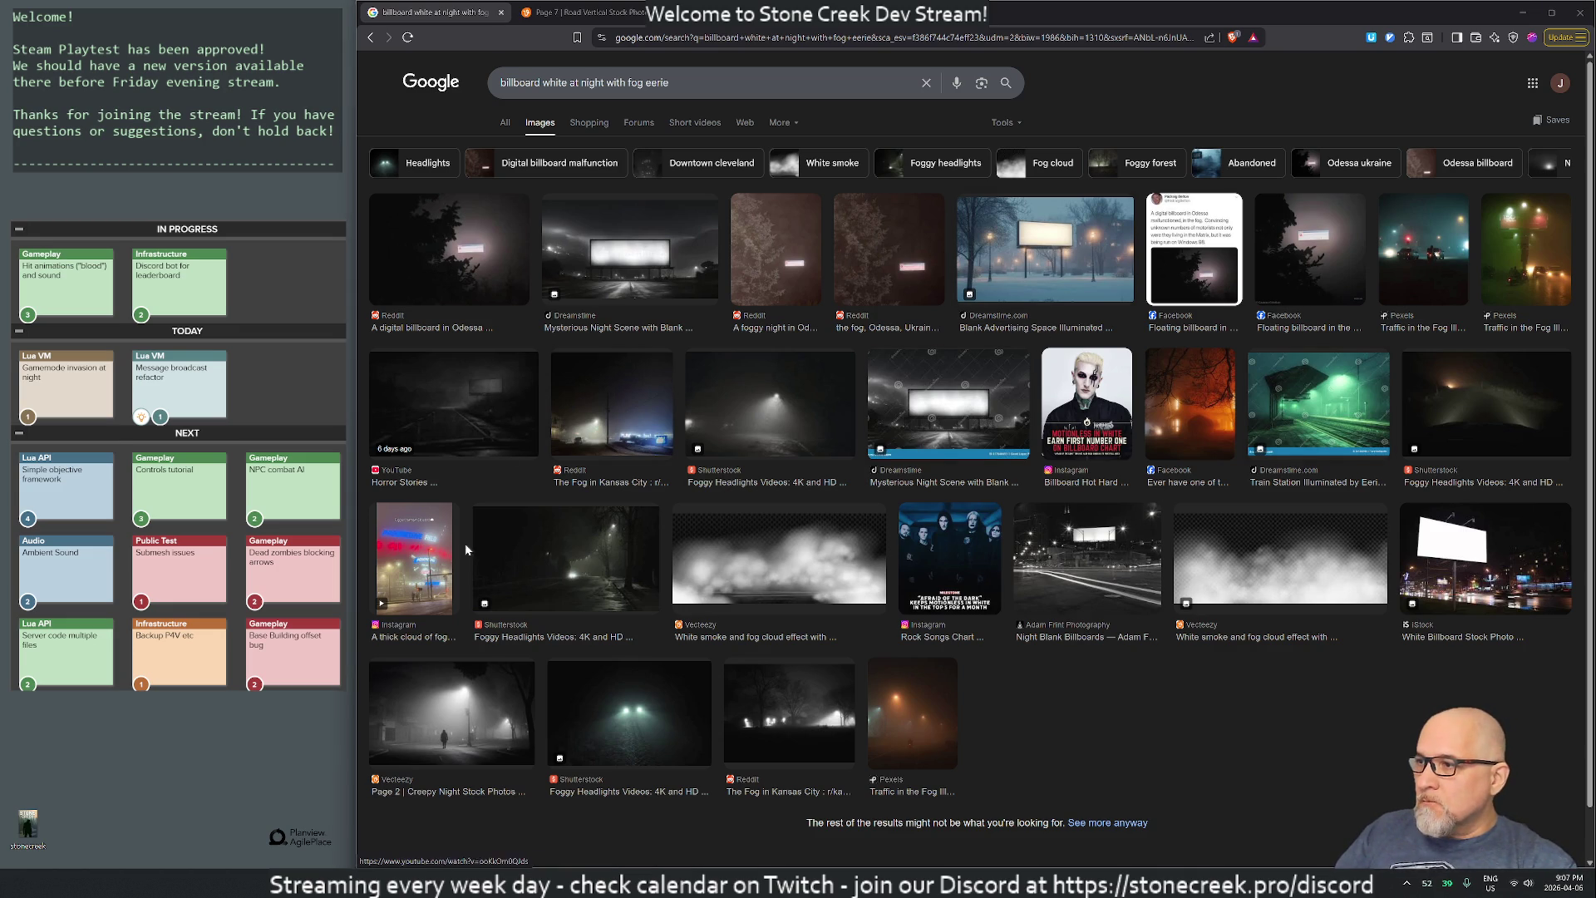
{"action": "left_click", "coordinate": [465, 720]}
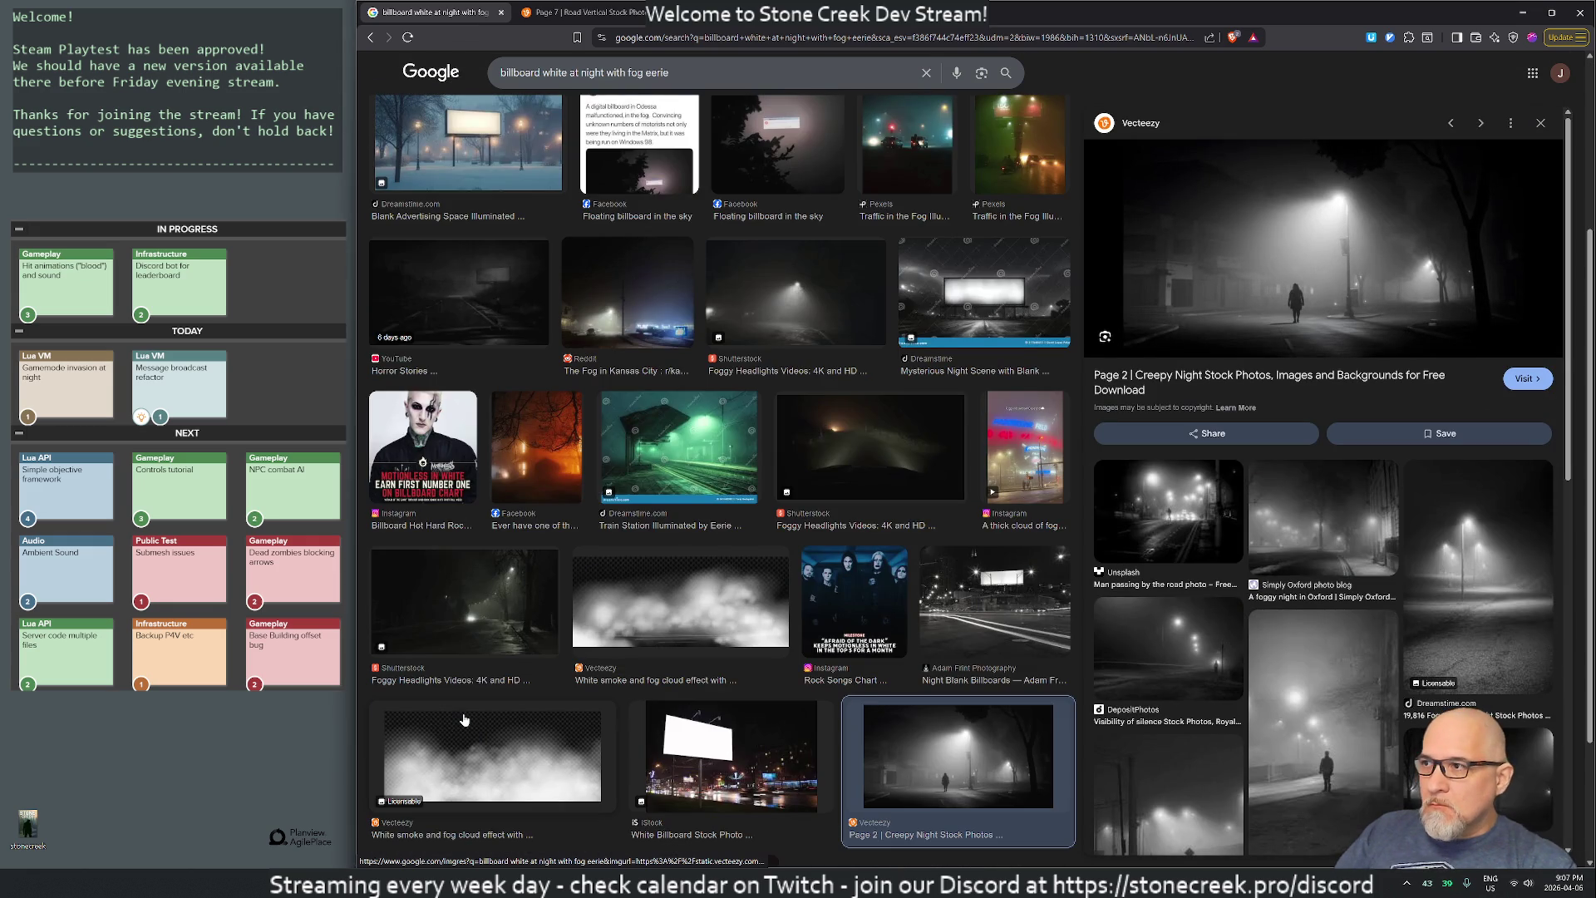
{"action": "scroll", "coordinate": [640, 566], "scroll_direction": "up", "scroll_amount": 3}
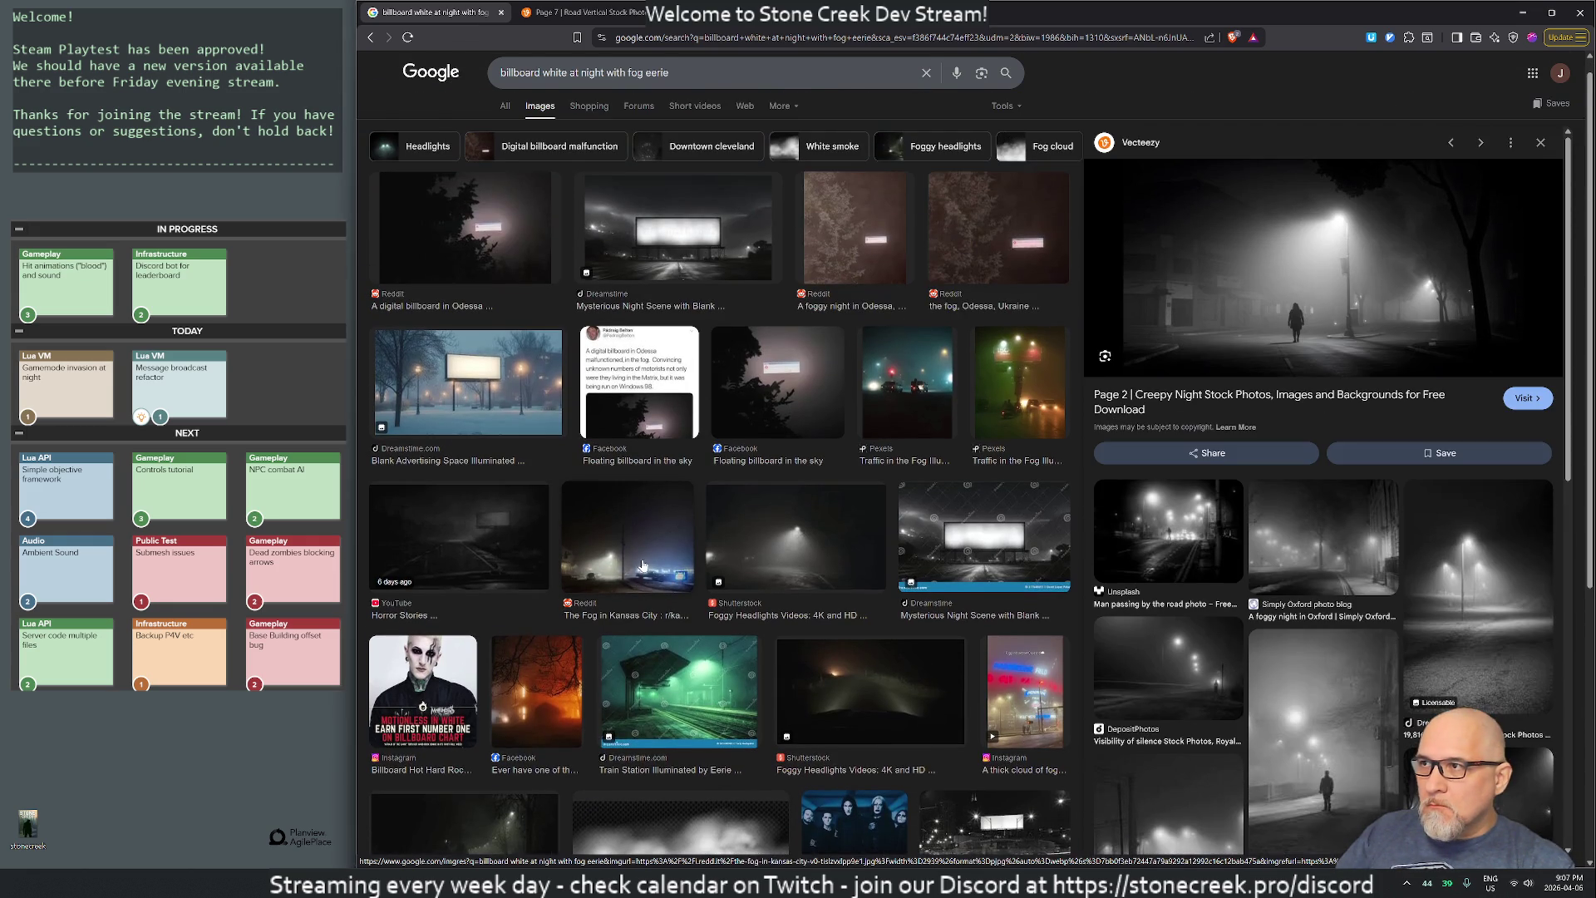
{"action": "scroll", "coordinate": [641, 566], "scroll_direction": "up", "scroll_amount": 1}
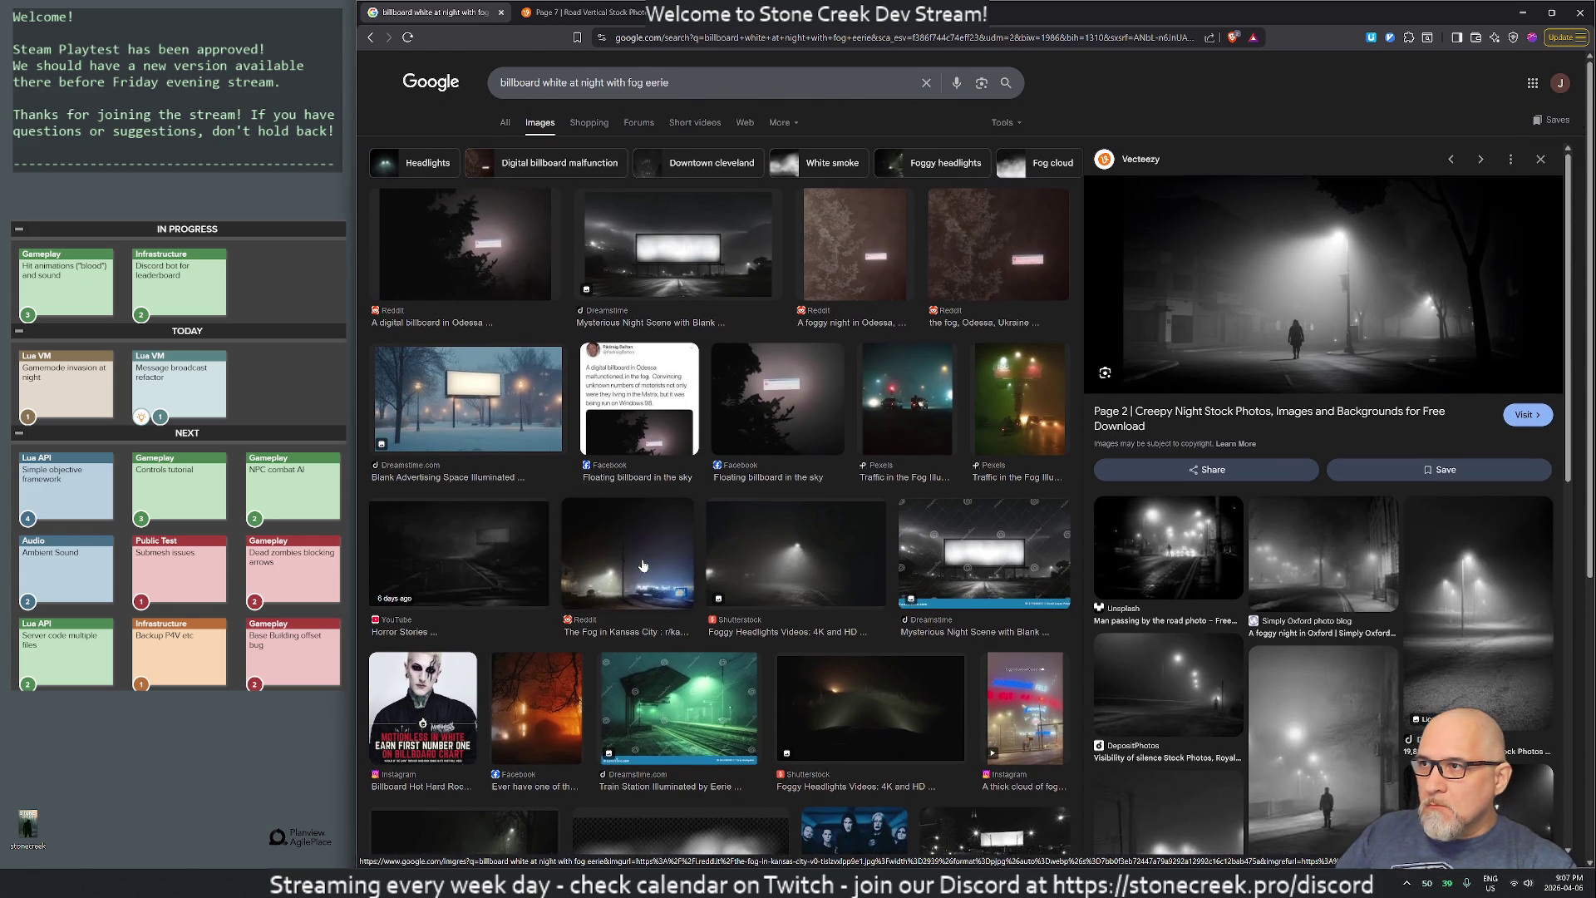
{"action": "left_click", "coordinate": [708, 259]}
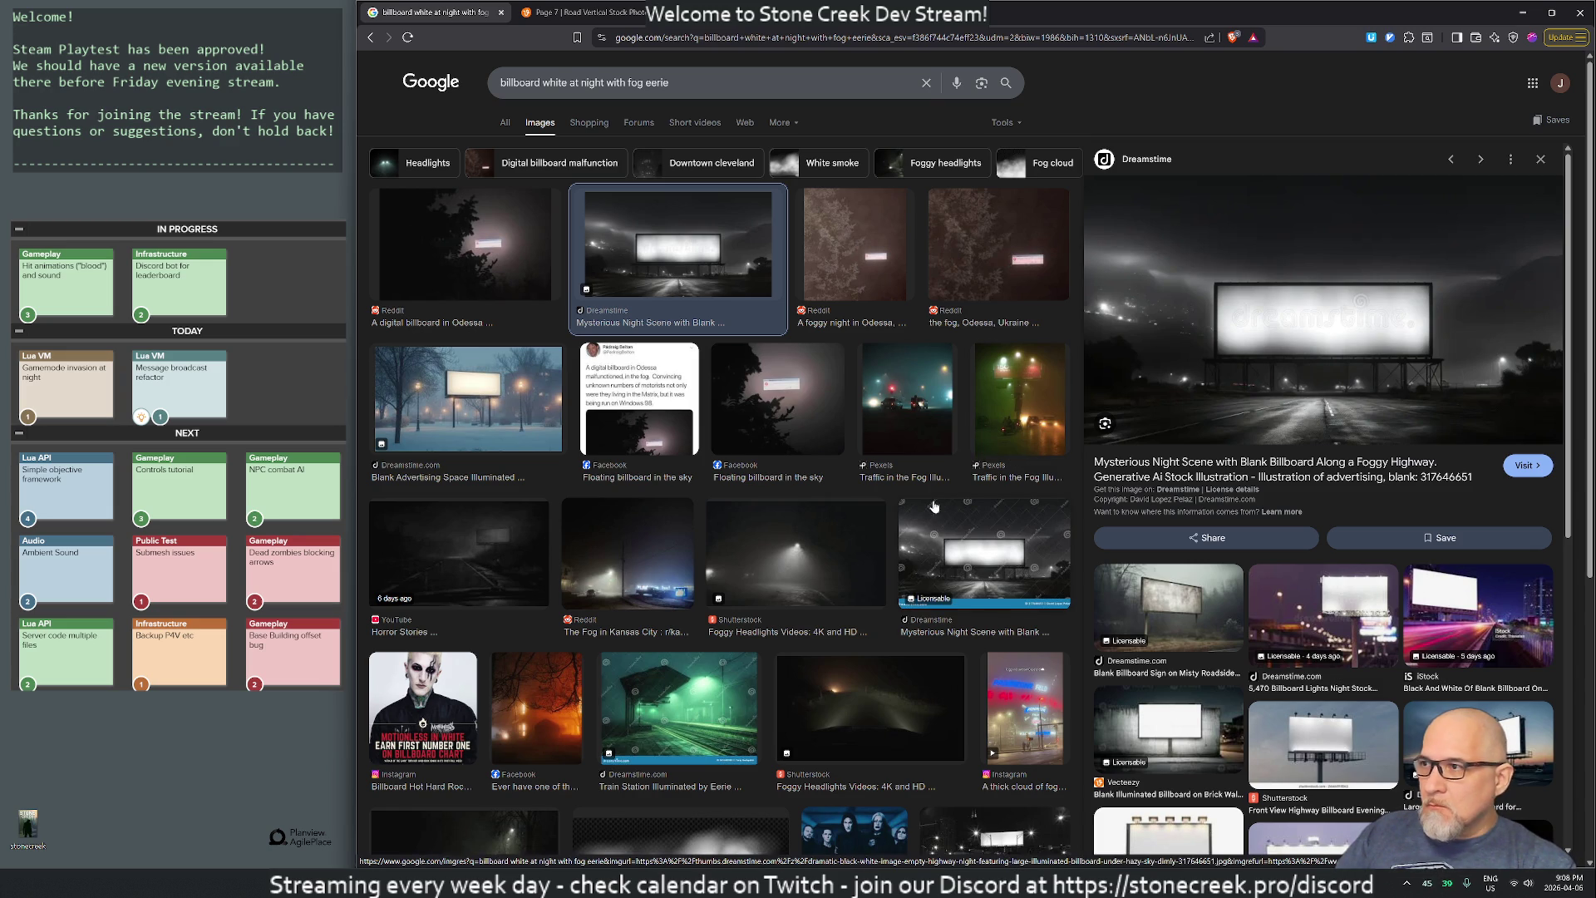
- Return to the fog results, re-run the search with 'eerie', and open the YouTube billboard result in a new tab
{"action": "key", "text": "Escape"}
{"action": "key", "text": "alt+Left"}
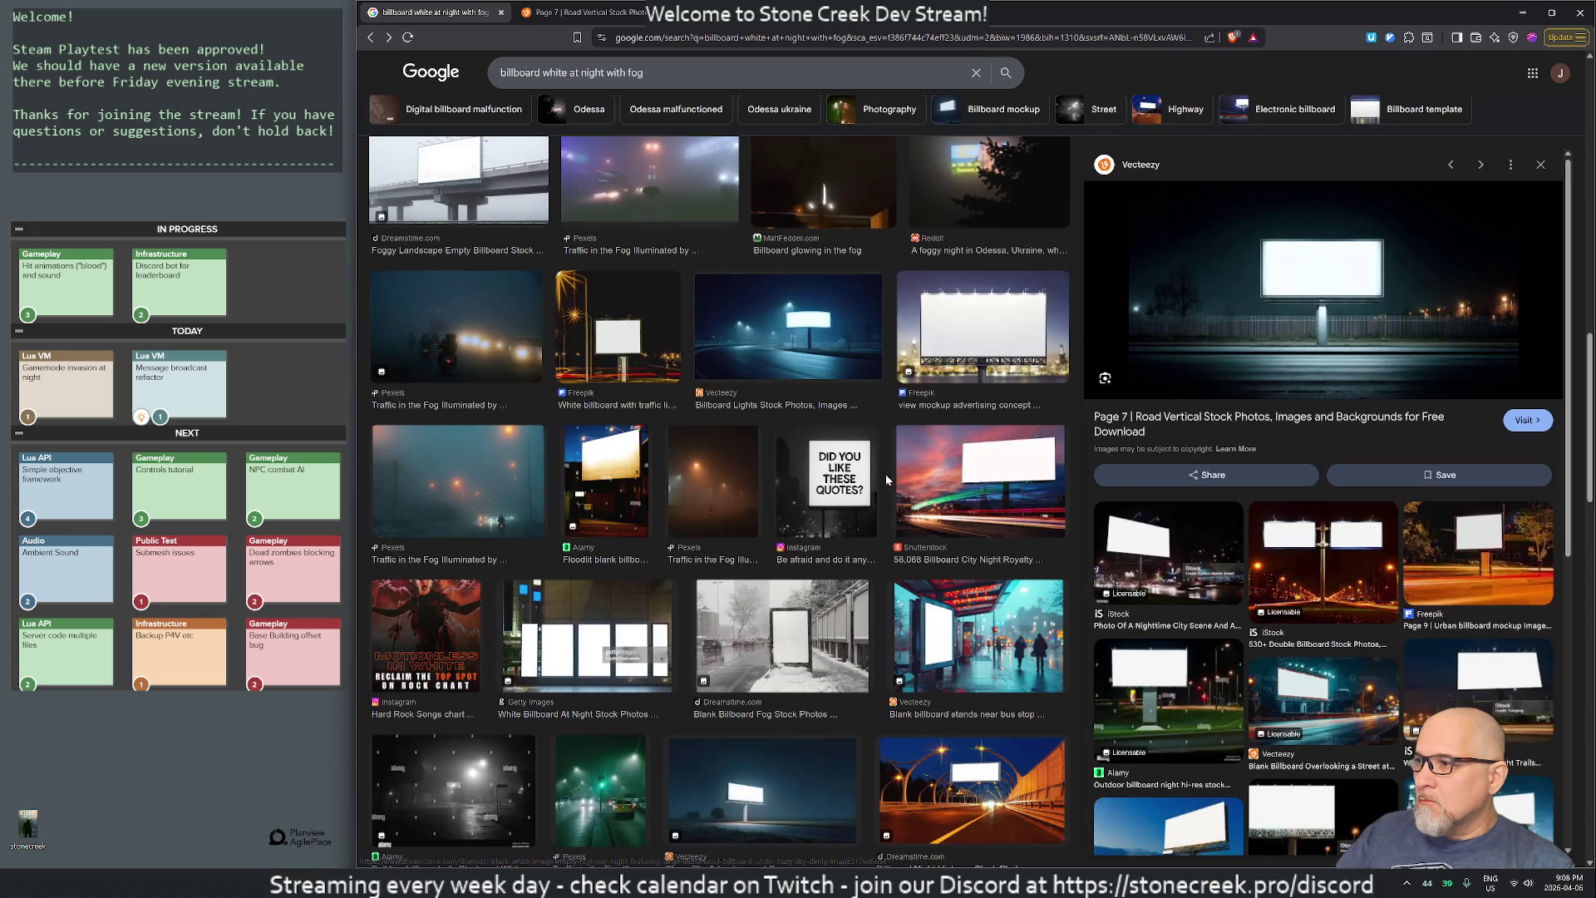
{"action": "scroll", "coordinate": [724, 599], "scroll_direction": "down", "scroll_amount": 2}
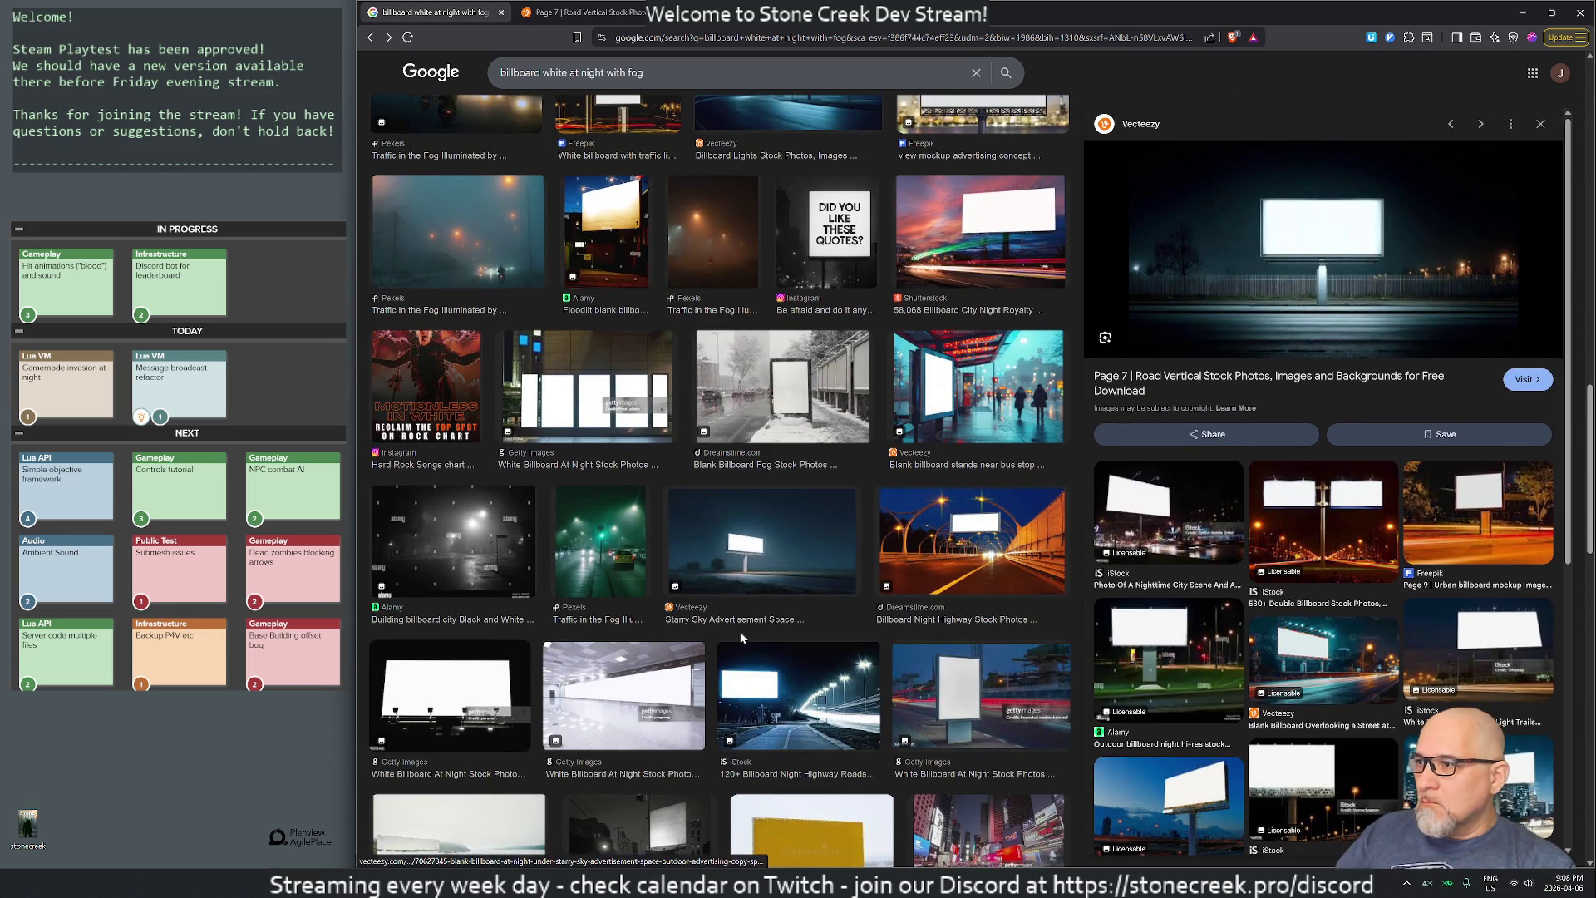
{"action": "scroll", "coordinate": [752, 631], "scroll_direction": "down", "scroll_amount": 5}
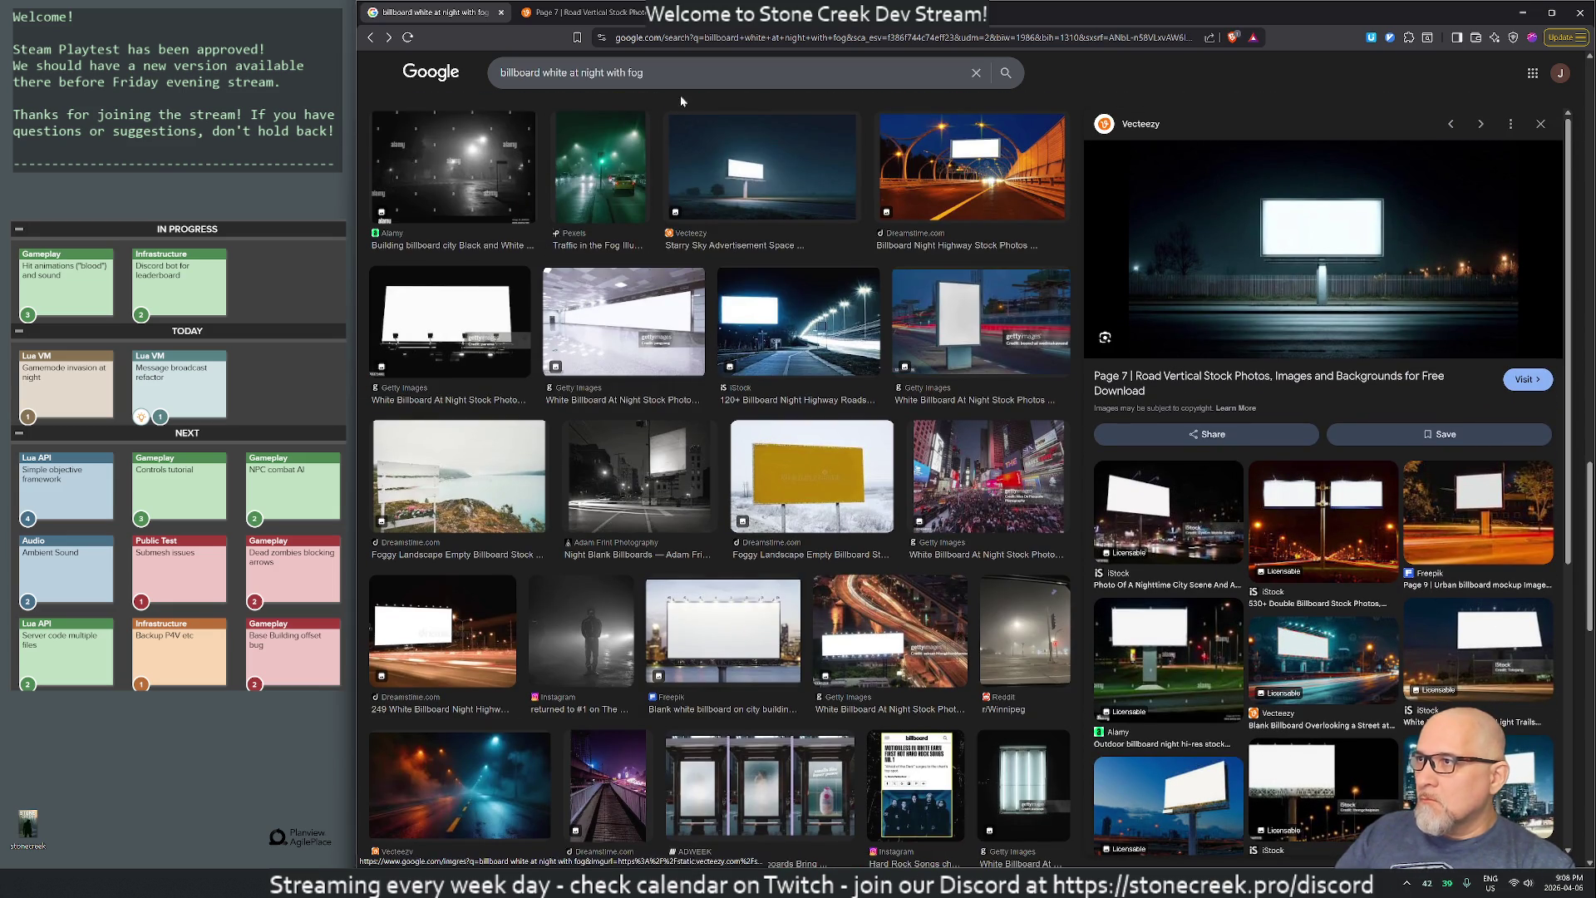
{"action": "left_click", "coordinate": [677, 73]}
{"action": "type", "text": "eerie"}
{"action": "key", "text": "Return"}
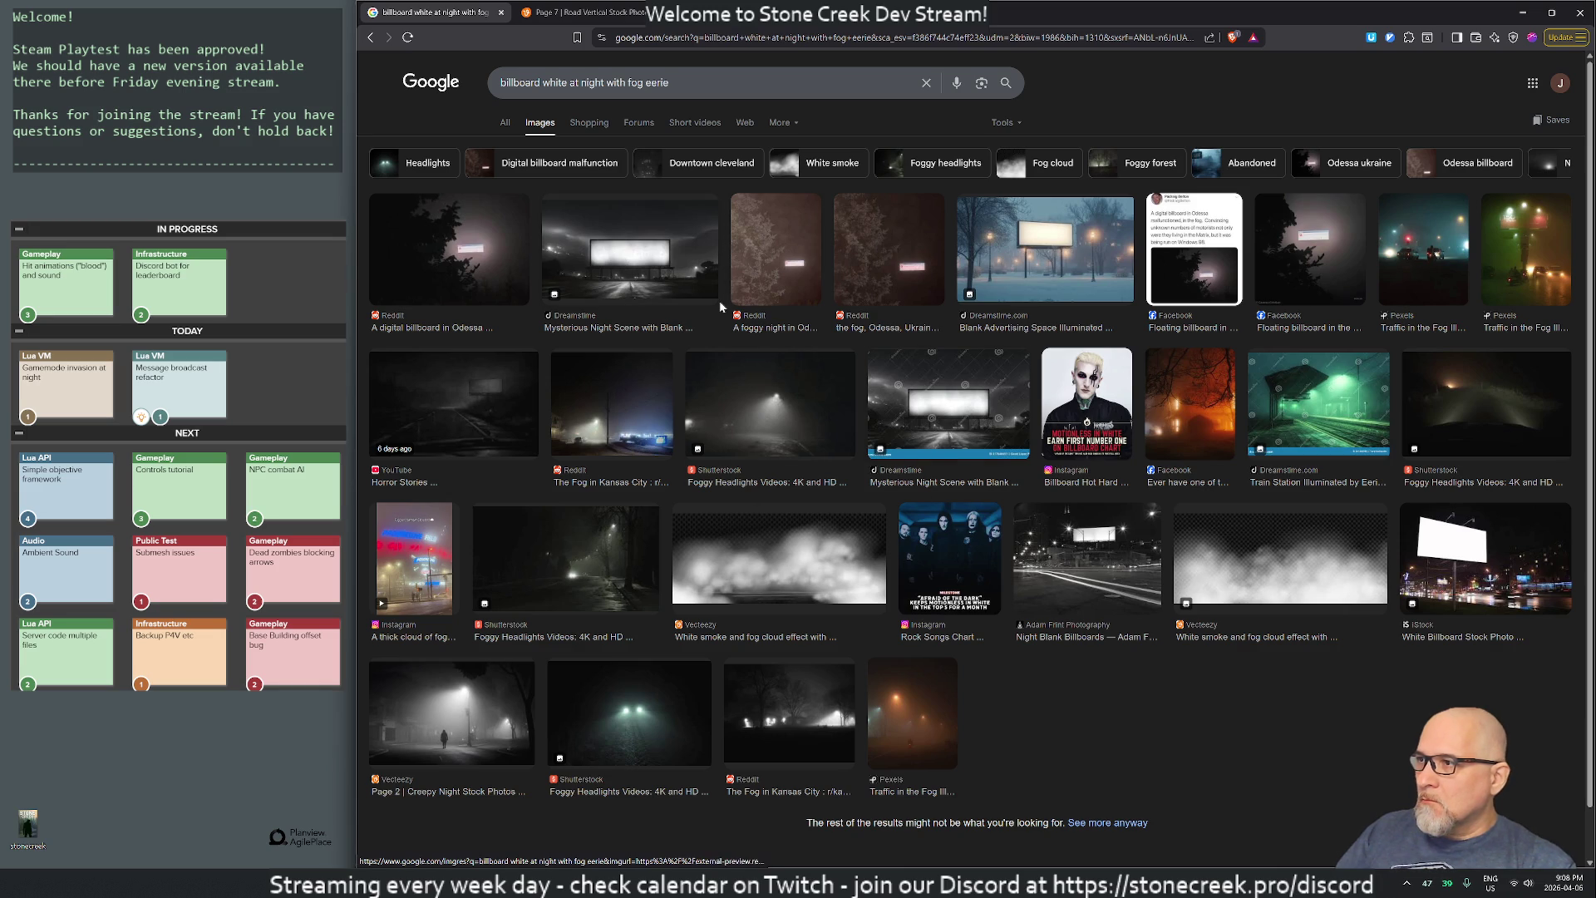
{"action": "middle_click", "coordinate": [467, 413]}
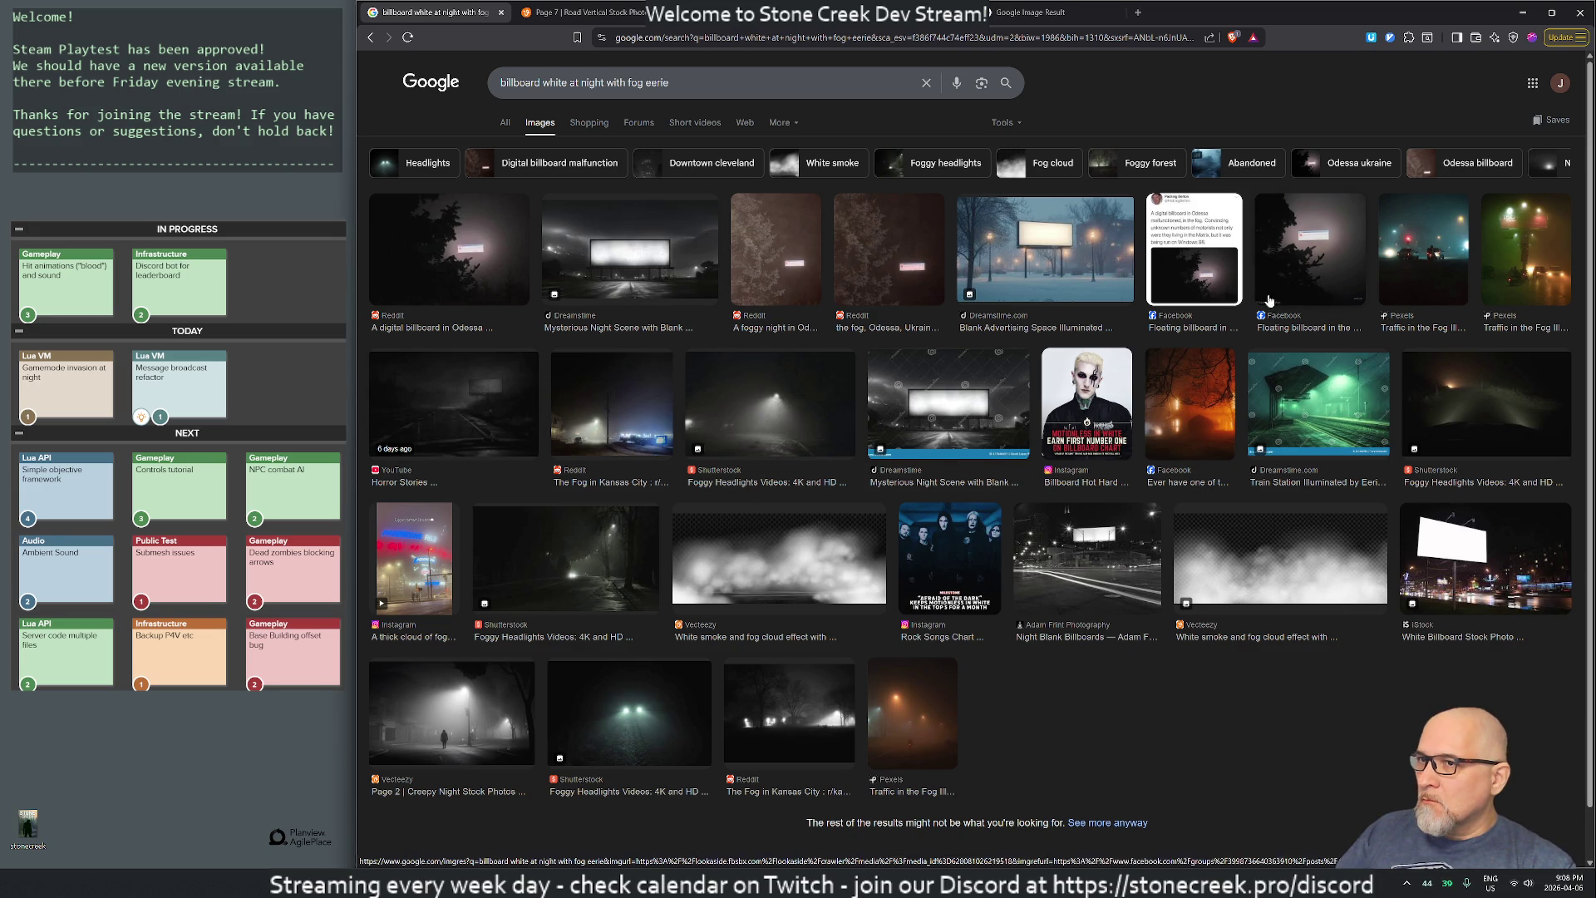
- Close the Google search results tab and the Vecteezy road photos tab
{"action": "middle_click", "coordinate": [487, 17]}
{"action": "scroll", "coordinate": [775, 494], "scroll_direction": "down", "scroll_amount": 5}
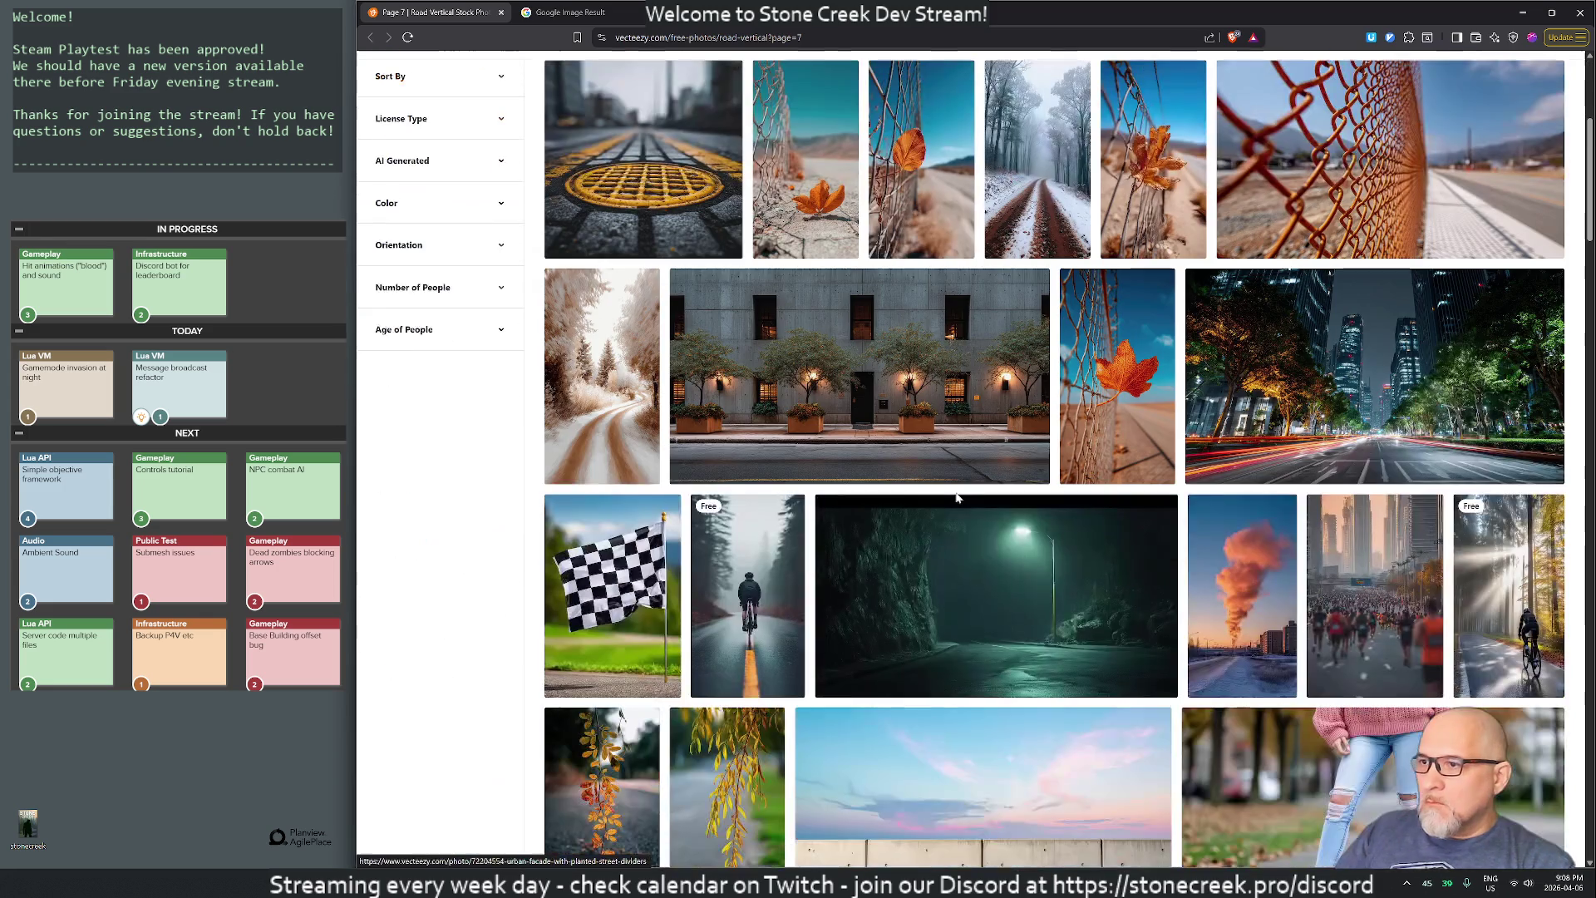
{"action": "scroll", "coordinate": [957, 499], "scroll_direction": "down", "scroll_amount": 5}
{"action": "scroll", "coordinate": [957, 499], "scroll_direction": "down", "scroll_amount": 5}
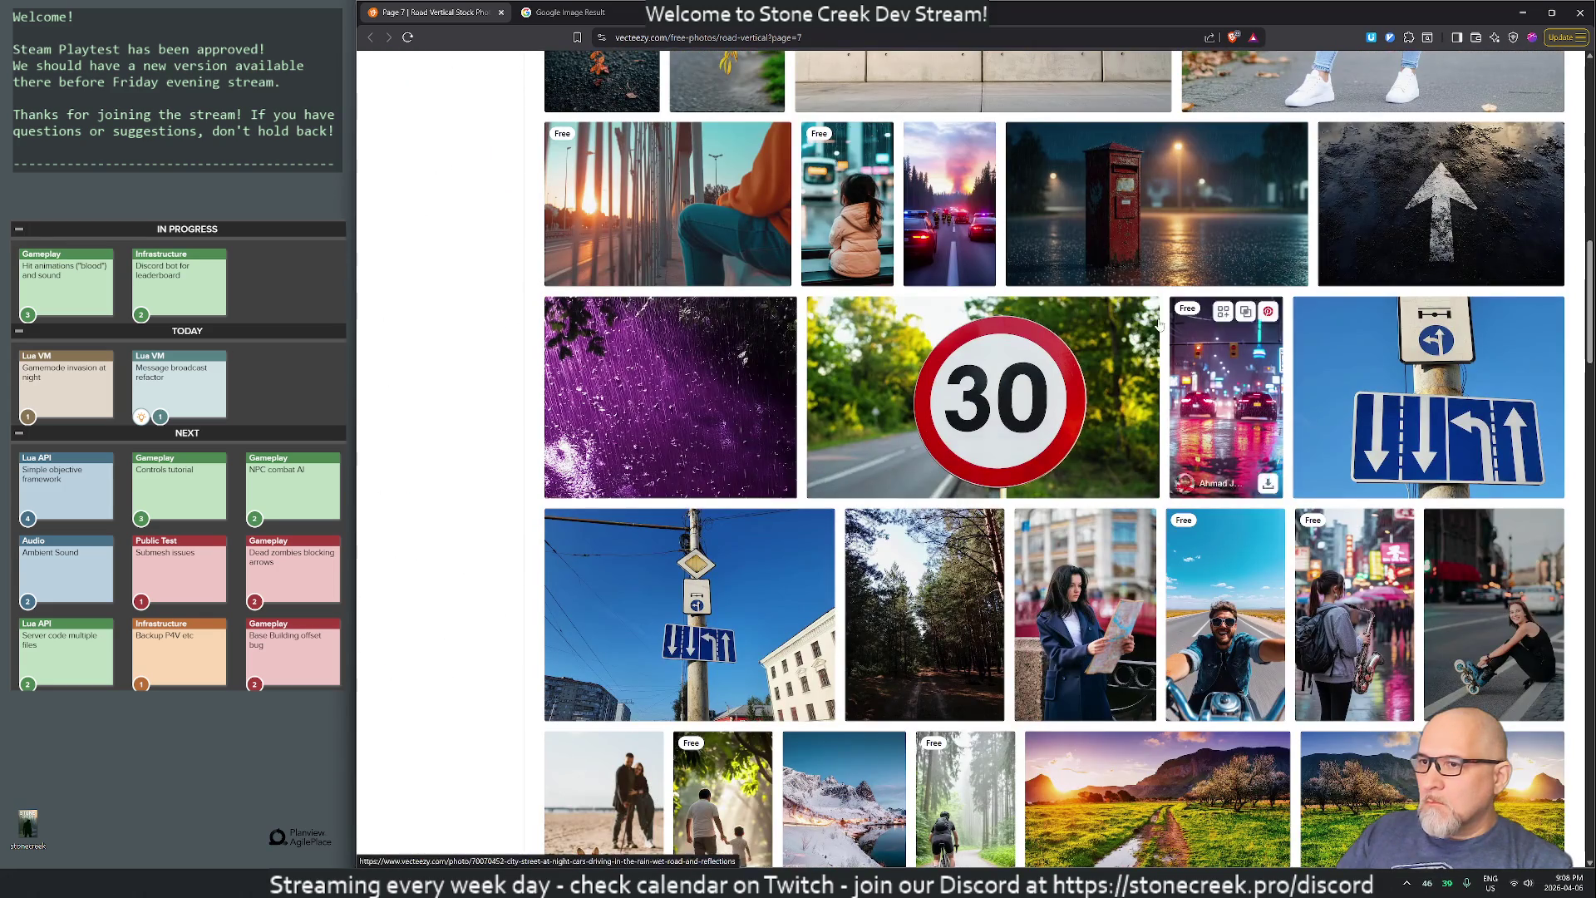
{"action": "middle_click", "coordinate": [450, 6]}
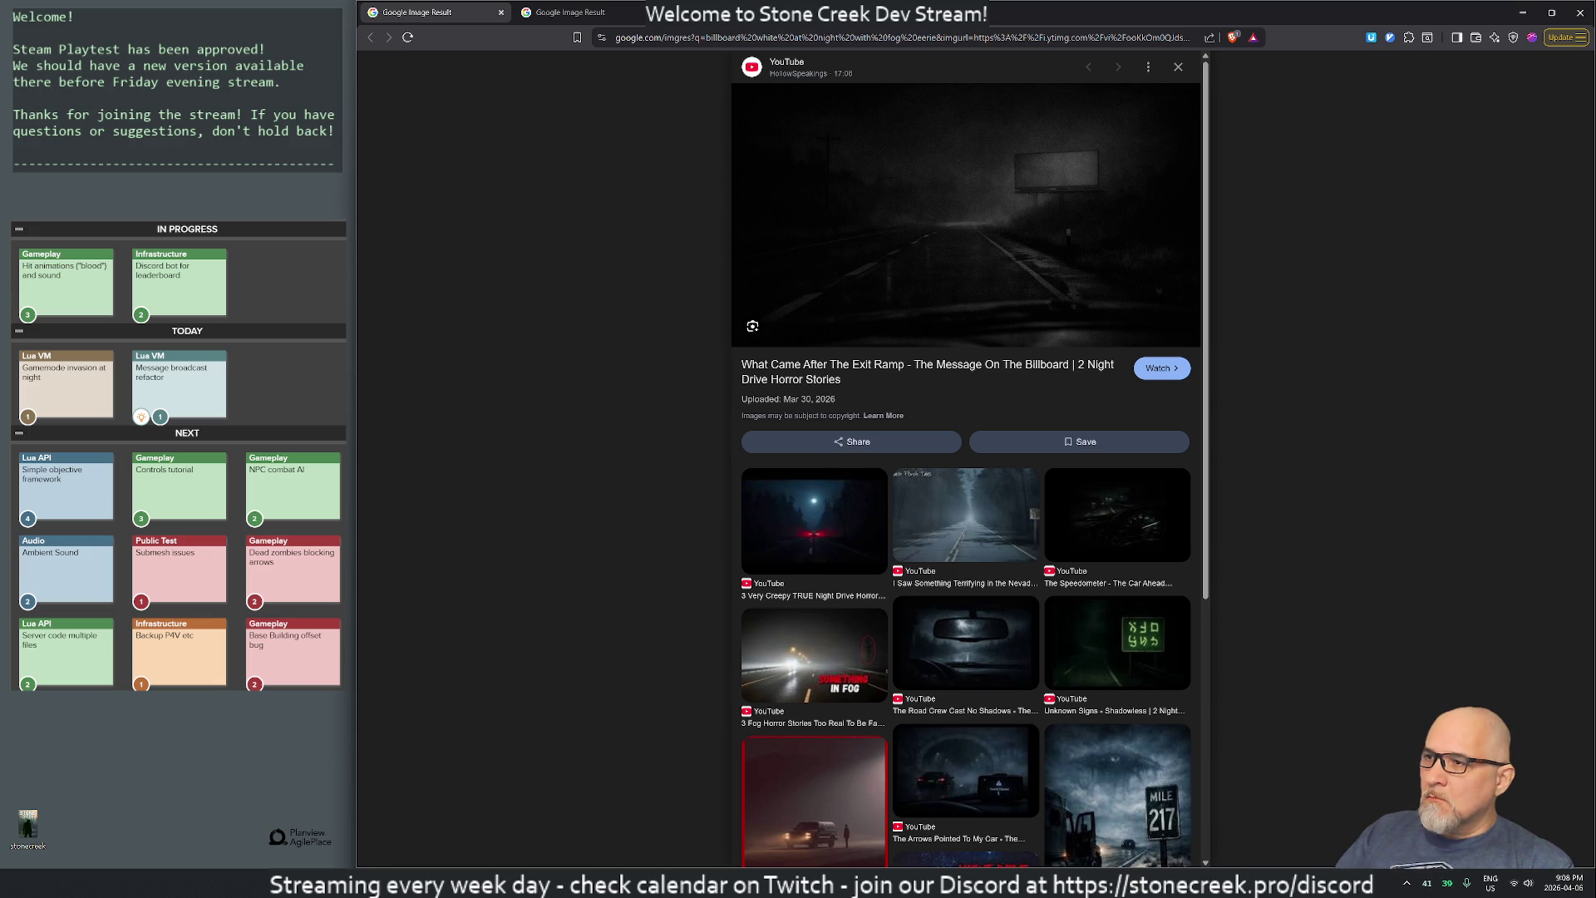
- Open the billboard video on YouTube, mute it, and seek ahead to the billboard scene
{"action": "left_click", "coordinate": [965, 523]}
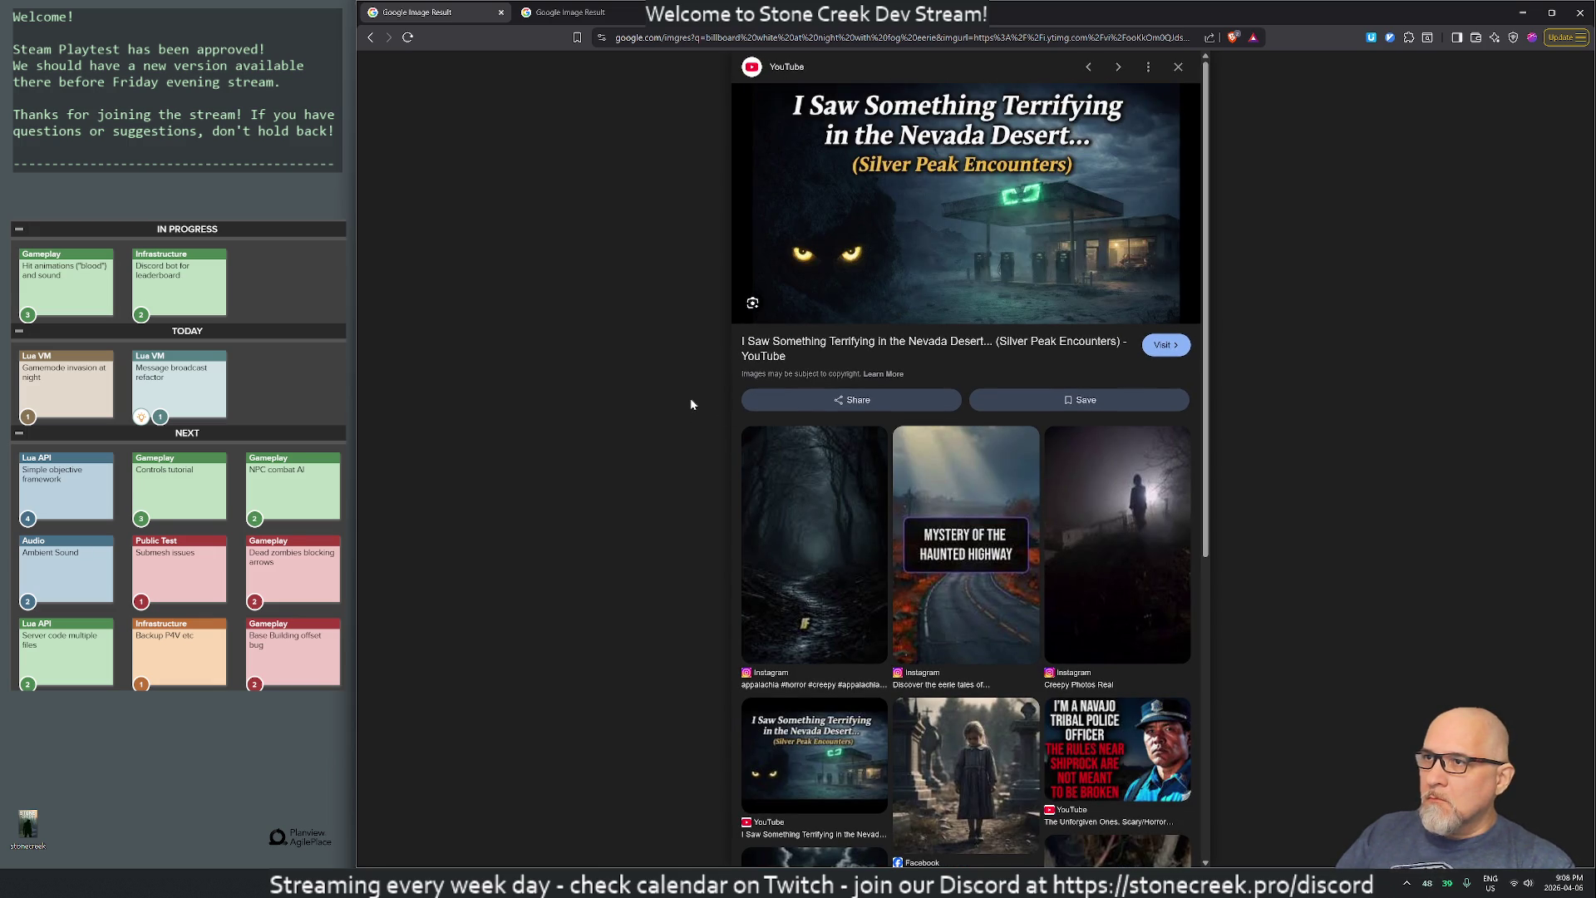
{"action": "key", "text": "alt+Left"}
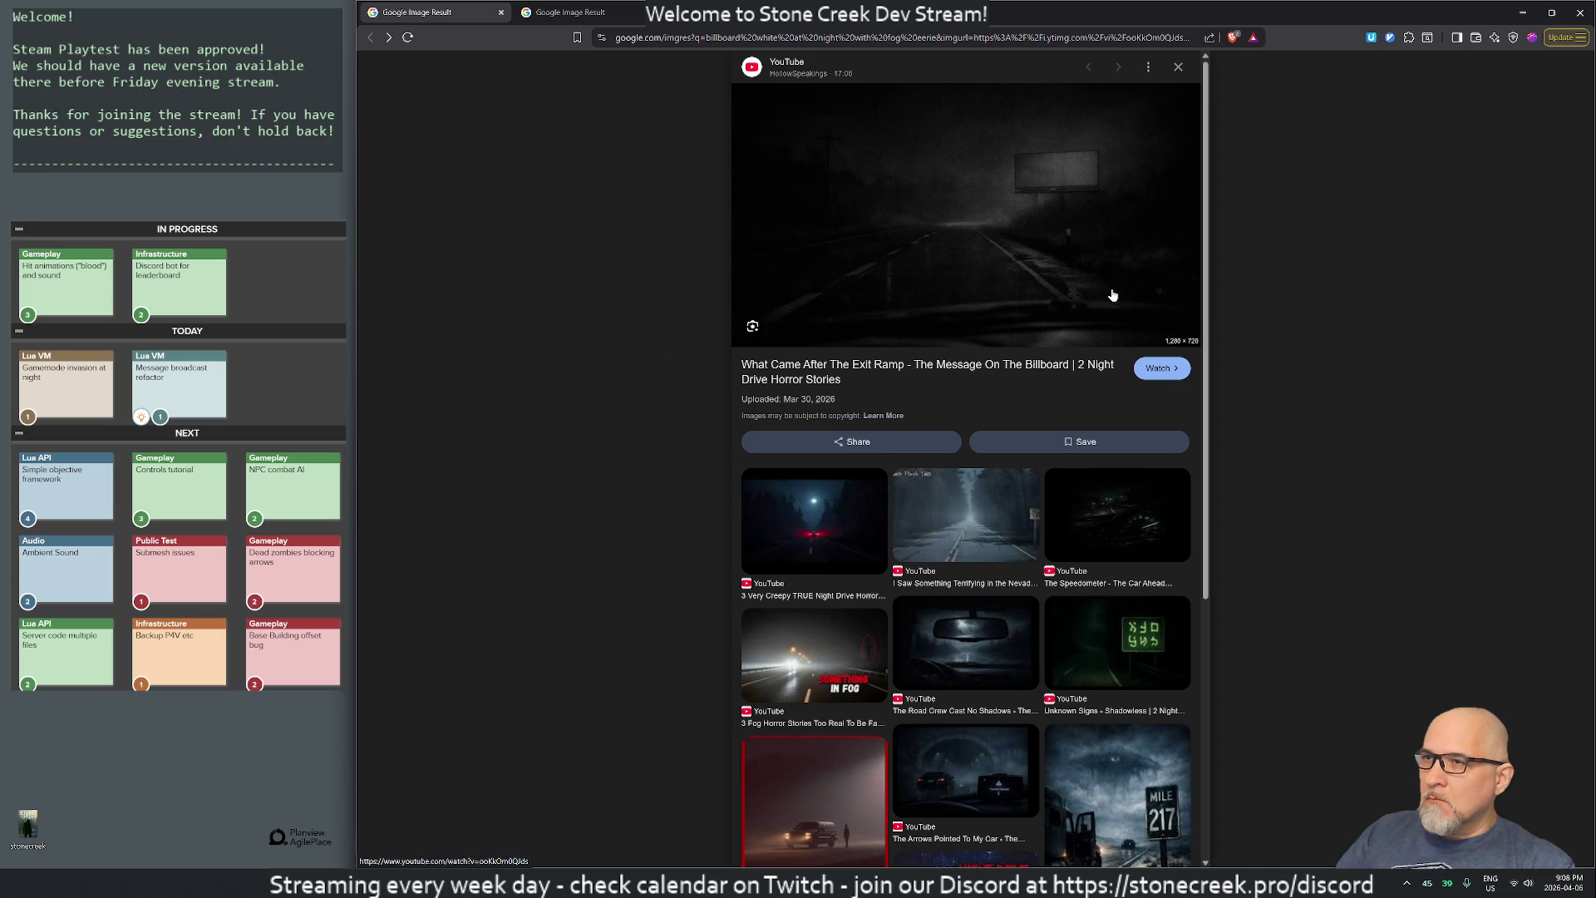
{"action": "left_click", "coordinate": [998, 258]}
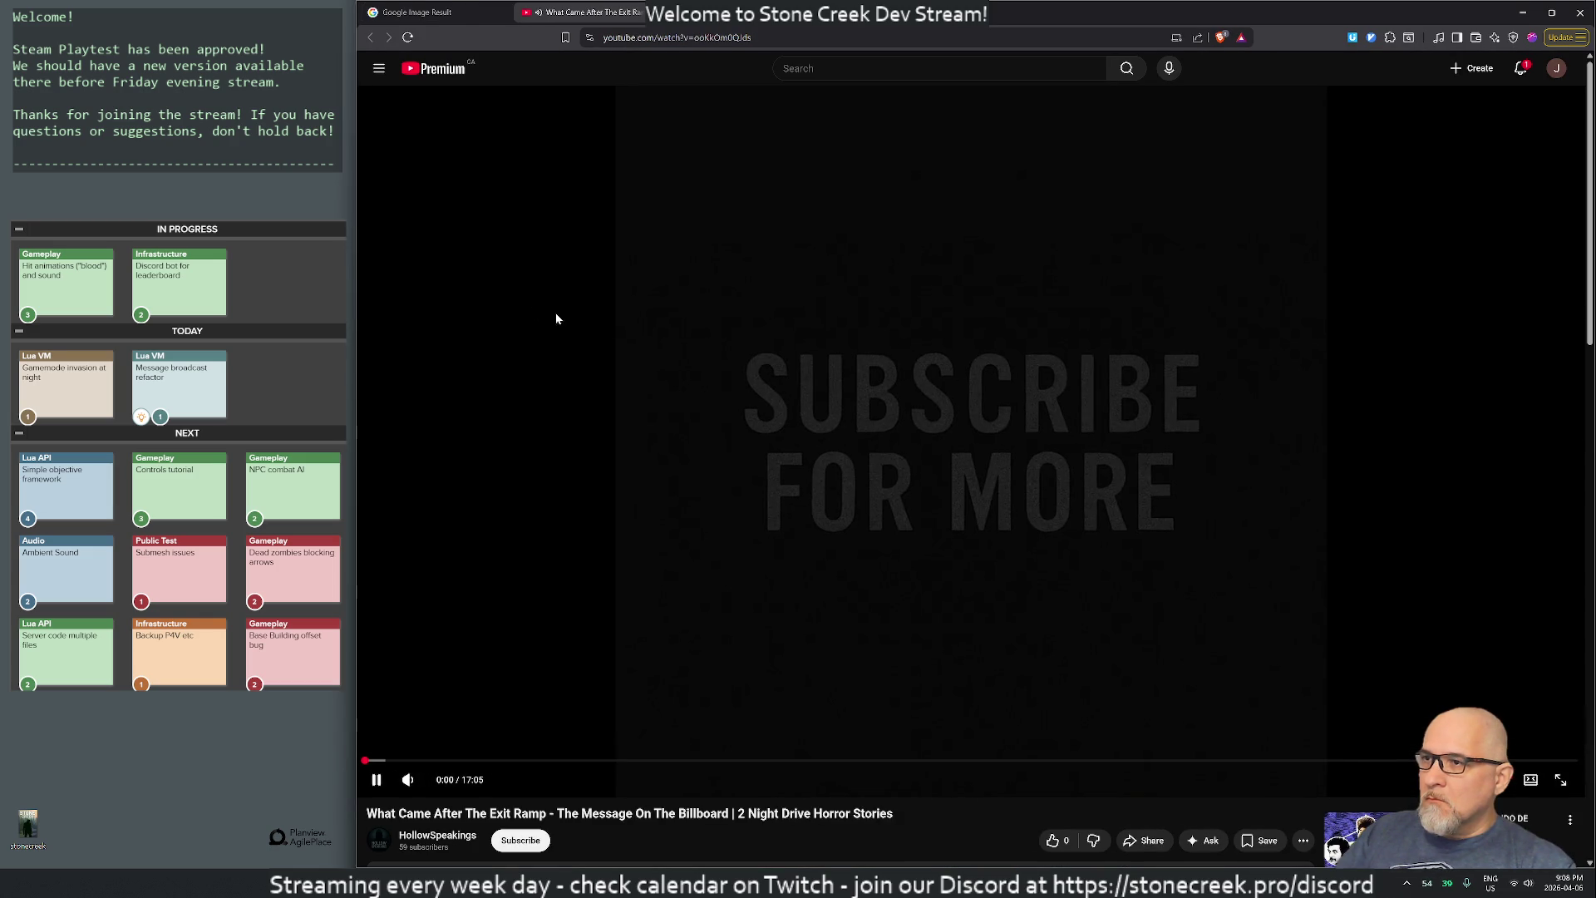
{"action": "left_click", "coordinate": [407, 778]}
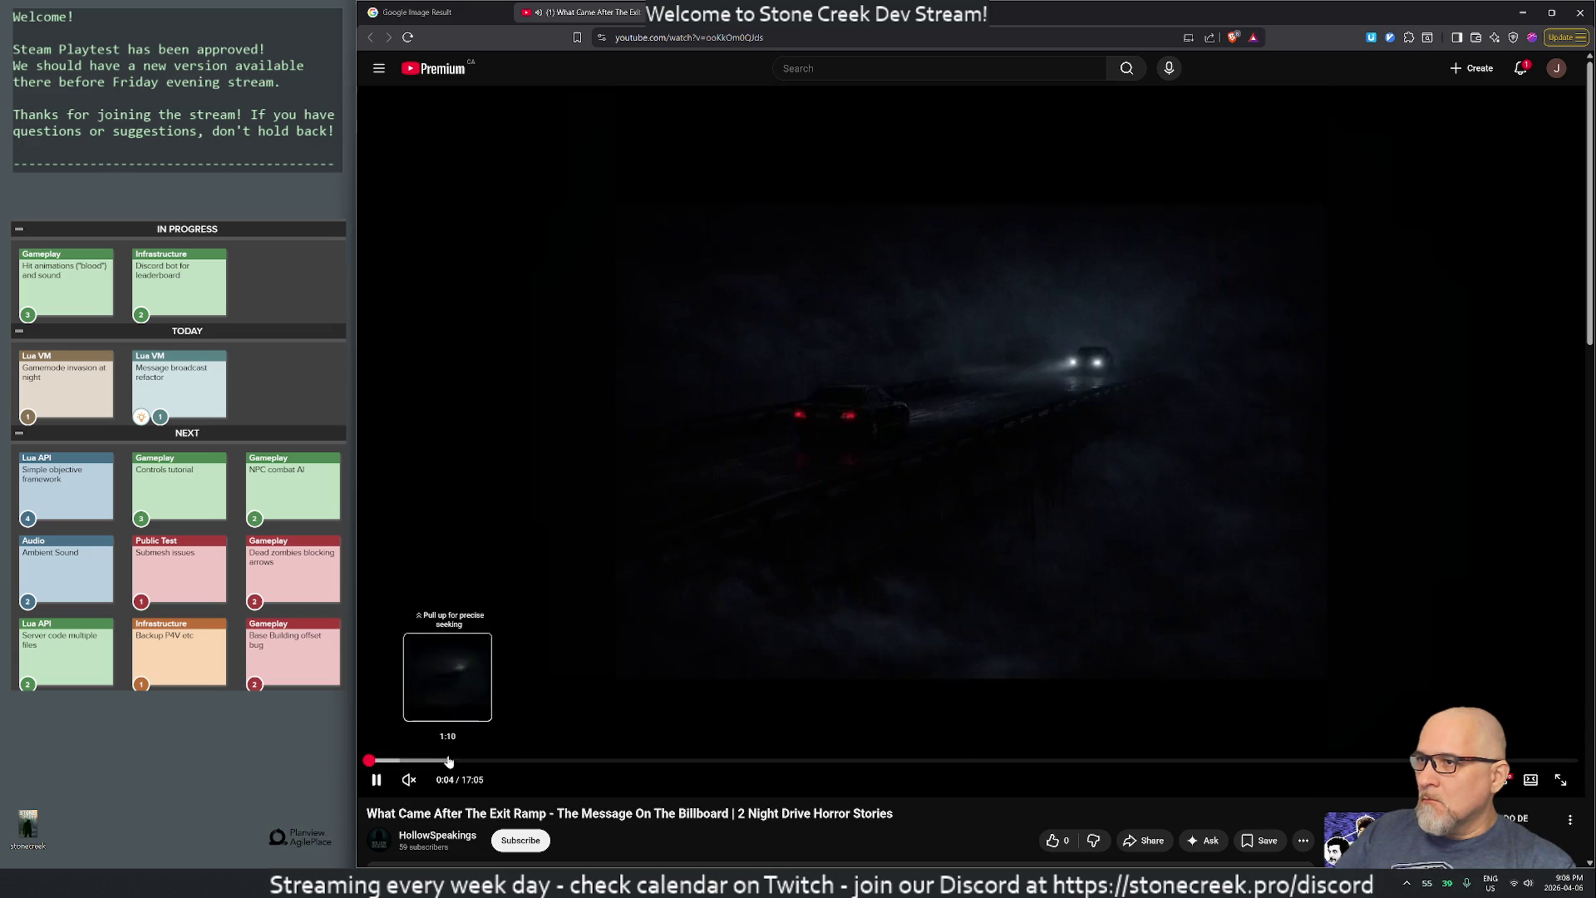
{"action": "left_click", "coordinate": [449, 760]}
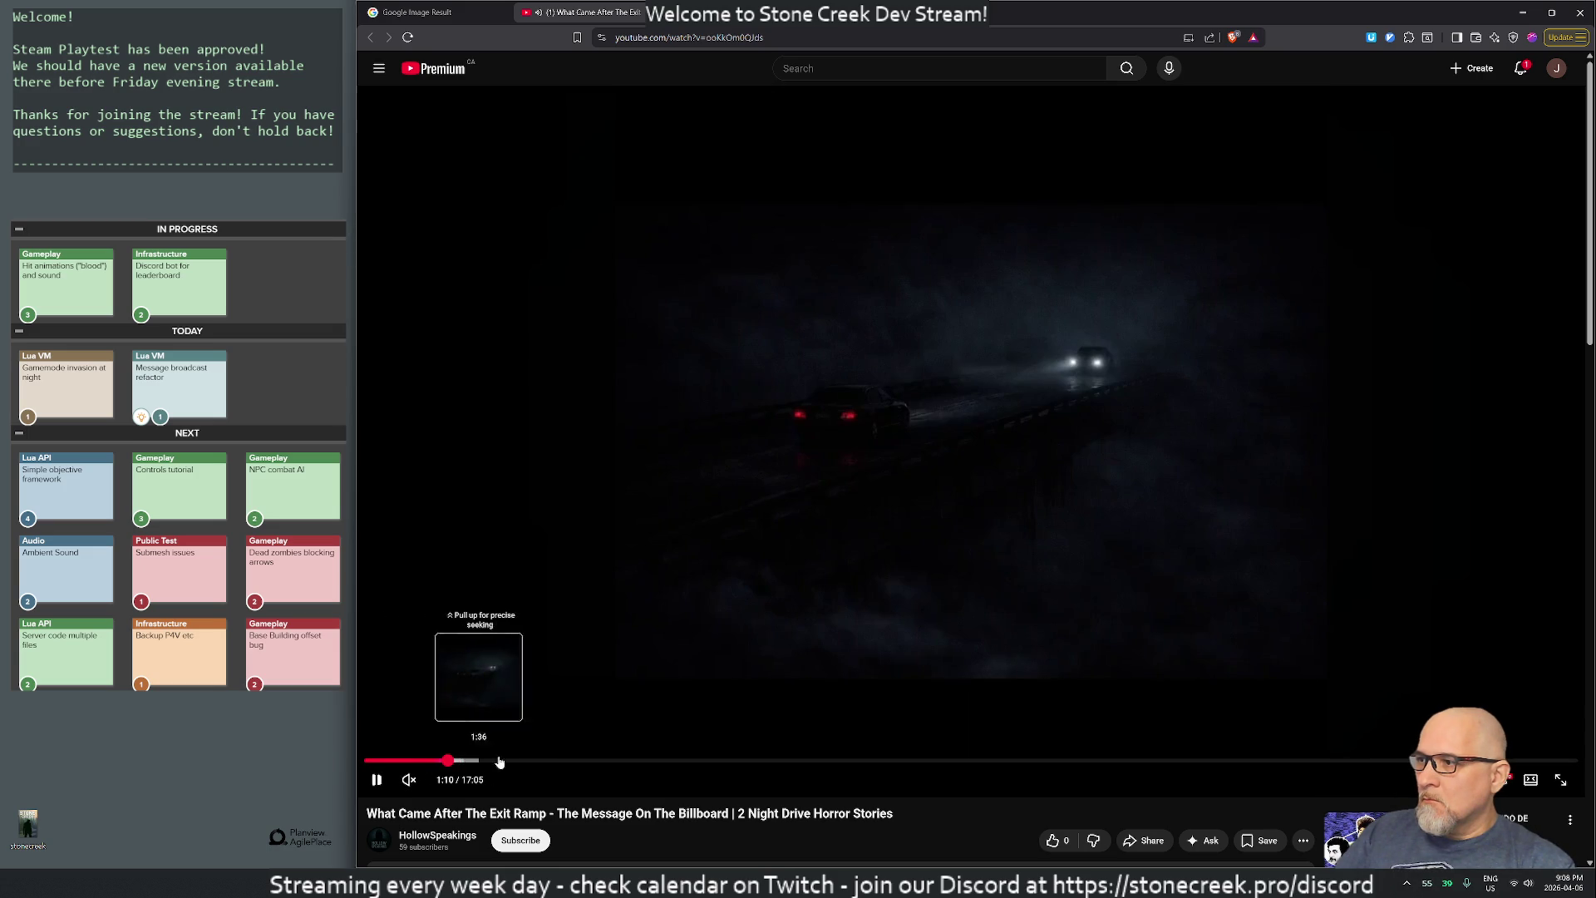
{"action": "left_click", "coordinate": [812, 761]}
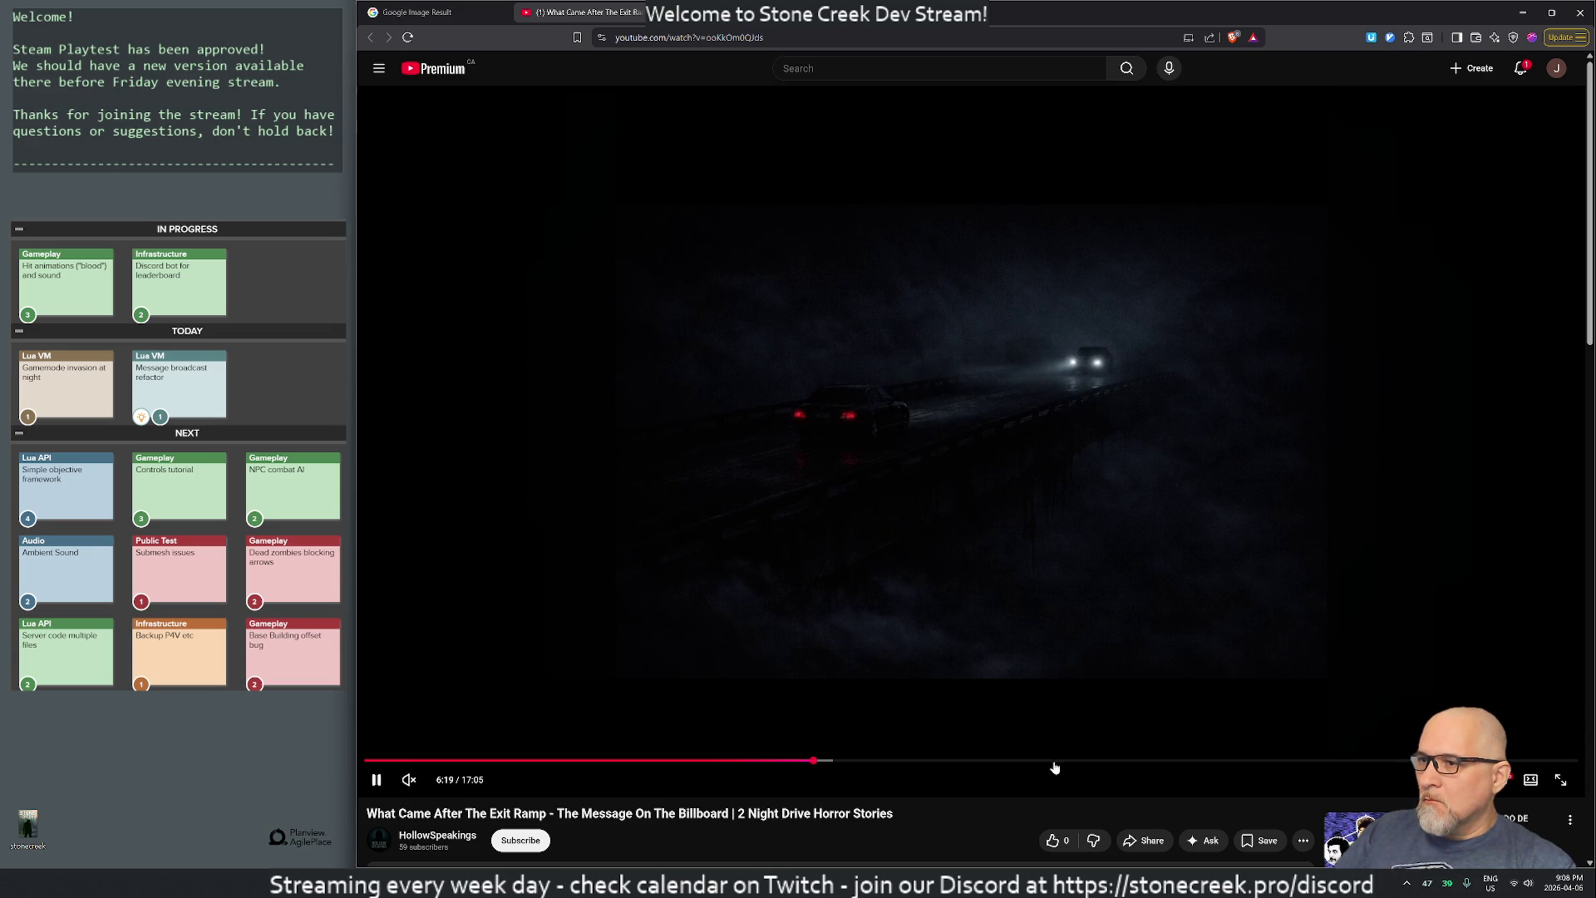
{"action": "left_click", "coordinate": [1054, 763]}
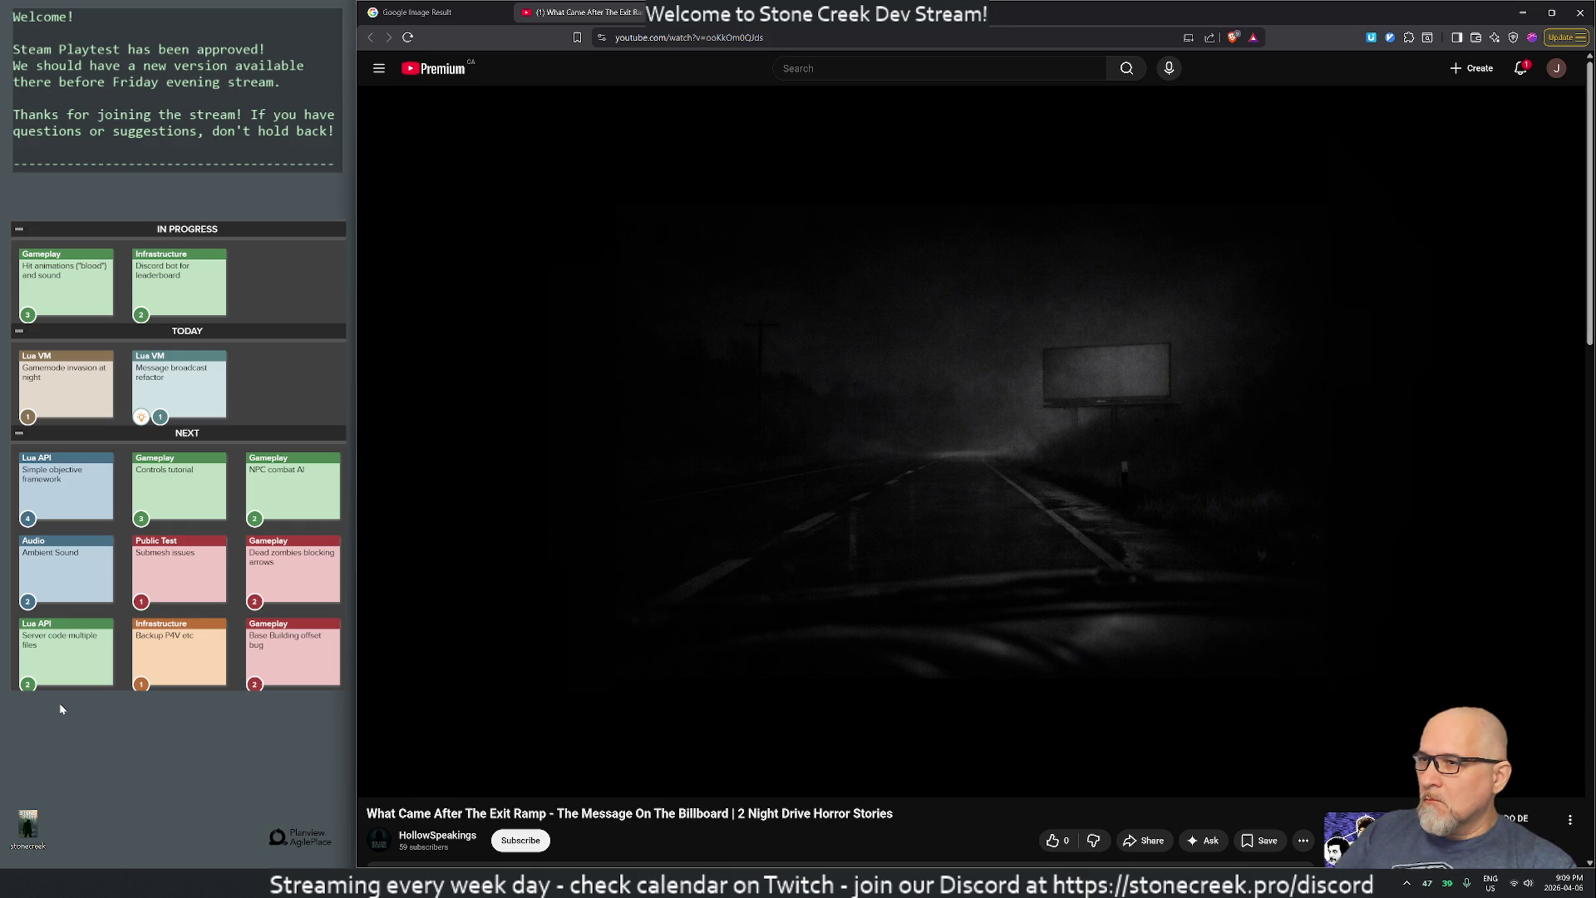
- Capture a region screenshot of the foggy road billboard frame
{"action": "right_click", "coordinate": [690, 379]}
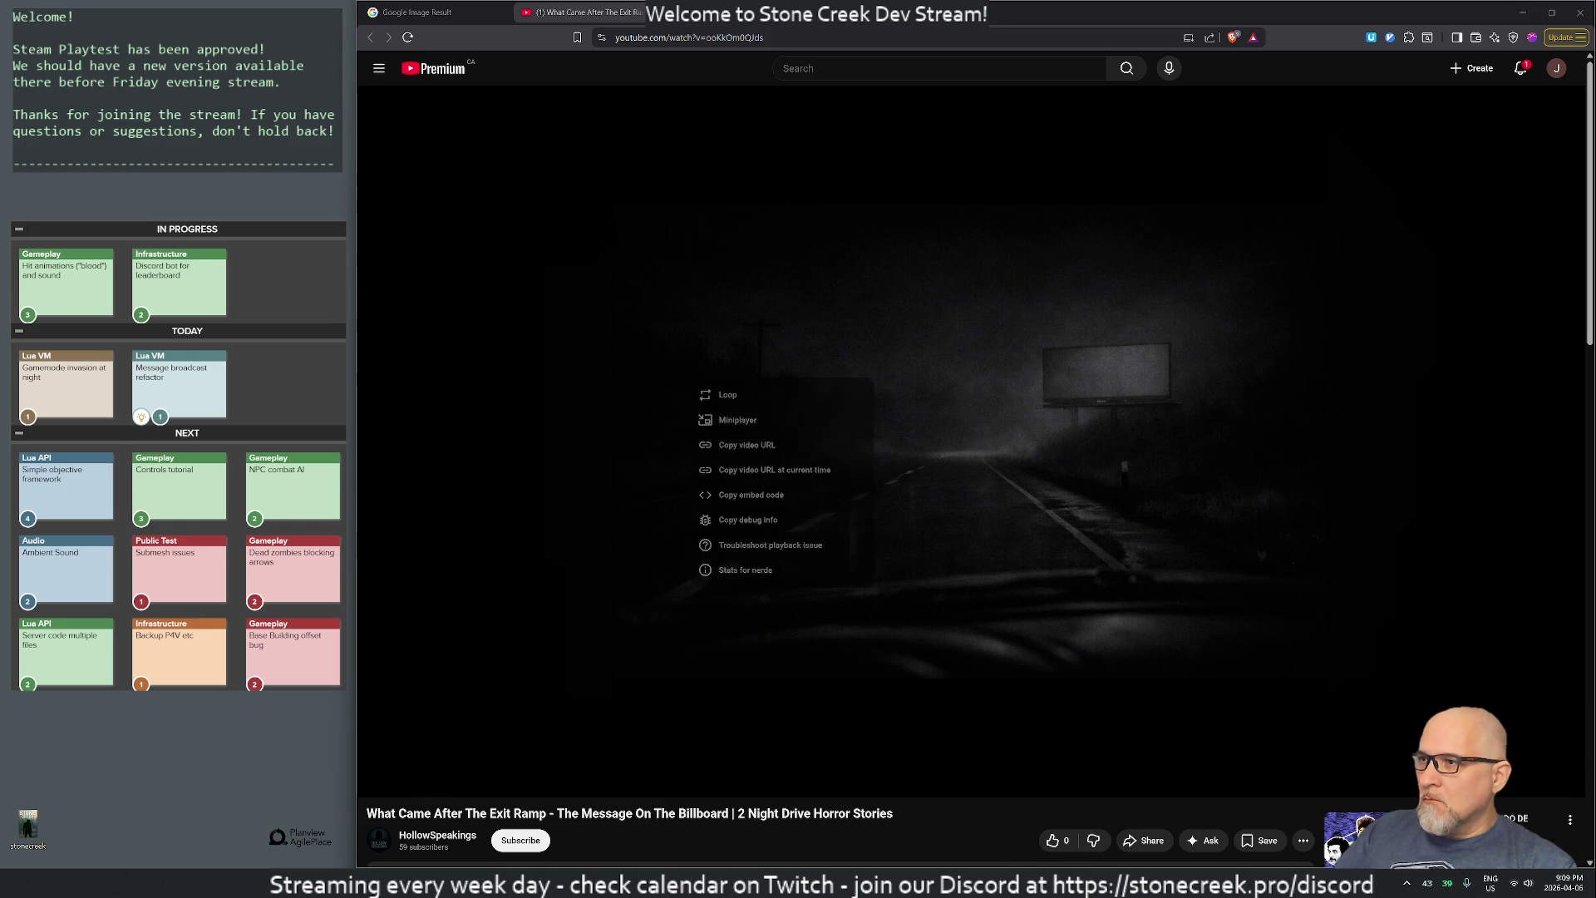
{"action": "key", "text": "ctrl+Print"}
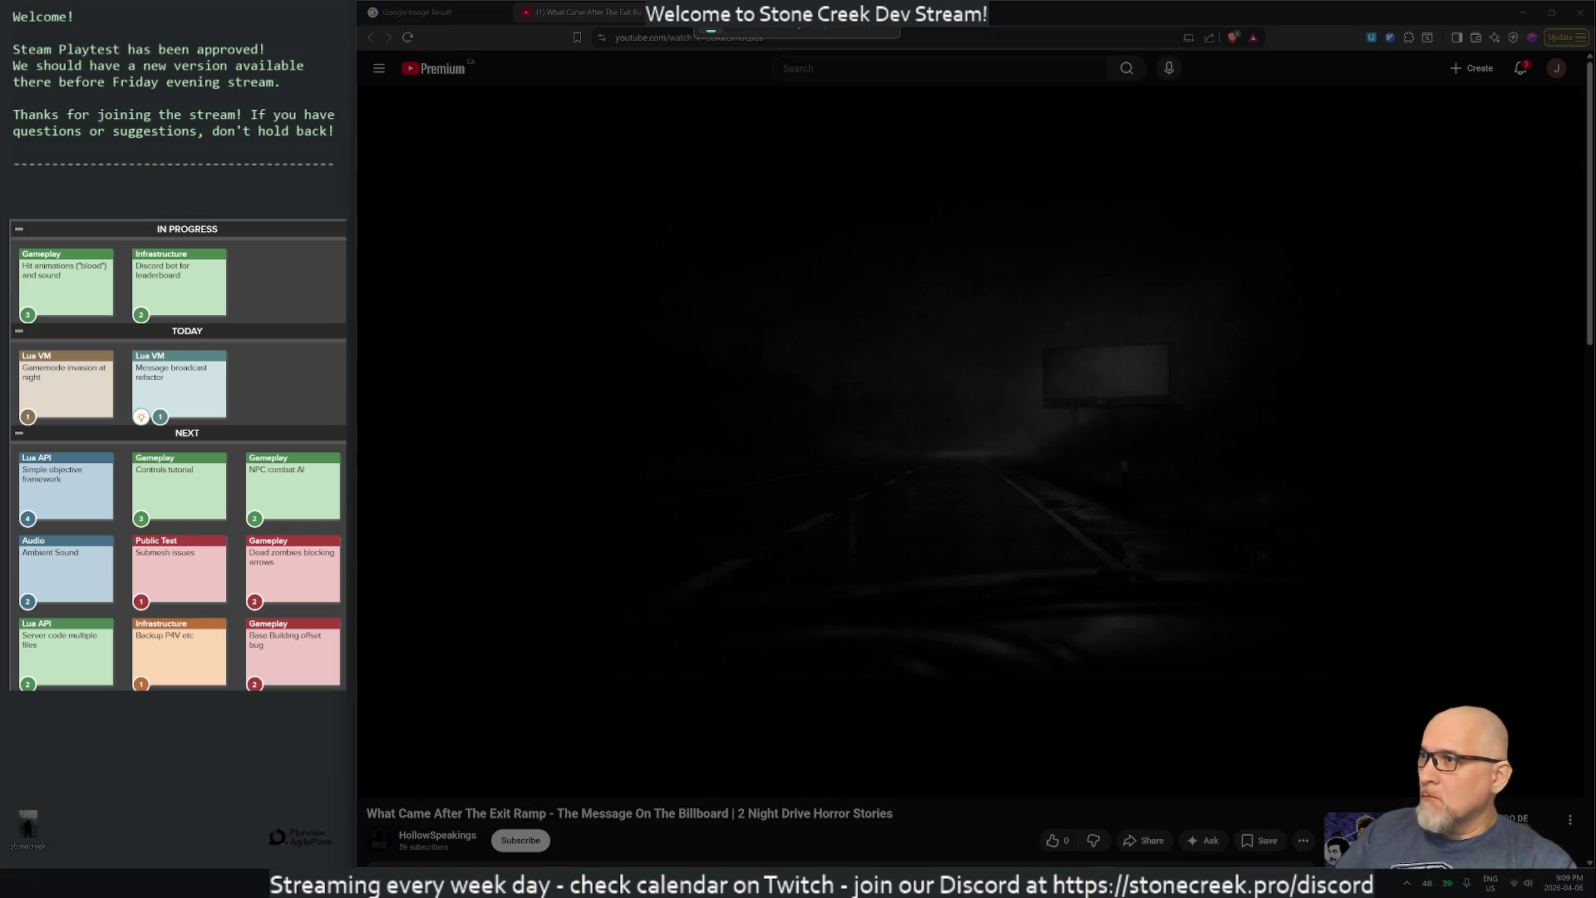
{"action": "mouse_move", "coordinate": [495, 201]}
{"action": "left_mouse_down"}
{"action": "mouse_move", "coordinate": [674, 367]}
{"action": "mouse_move", "coordinate": [1429, 736]}
{"action": "mouse_move", "coordinate": [1413, 716]}
{"action": "mouse_move", "coordinate": [1430, 713]}
{"action": "left_mouse_up"}
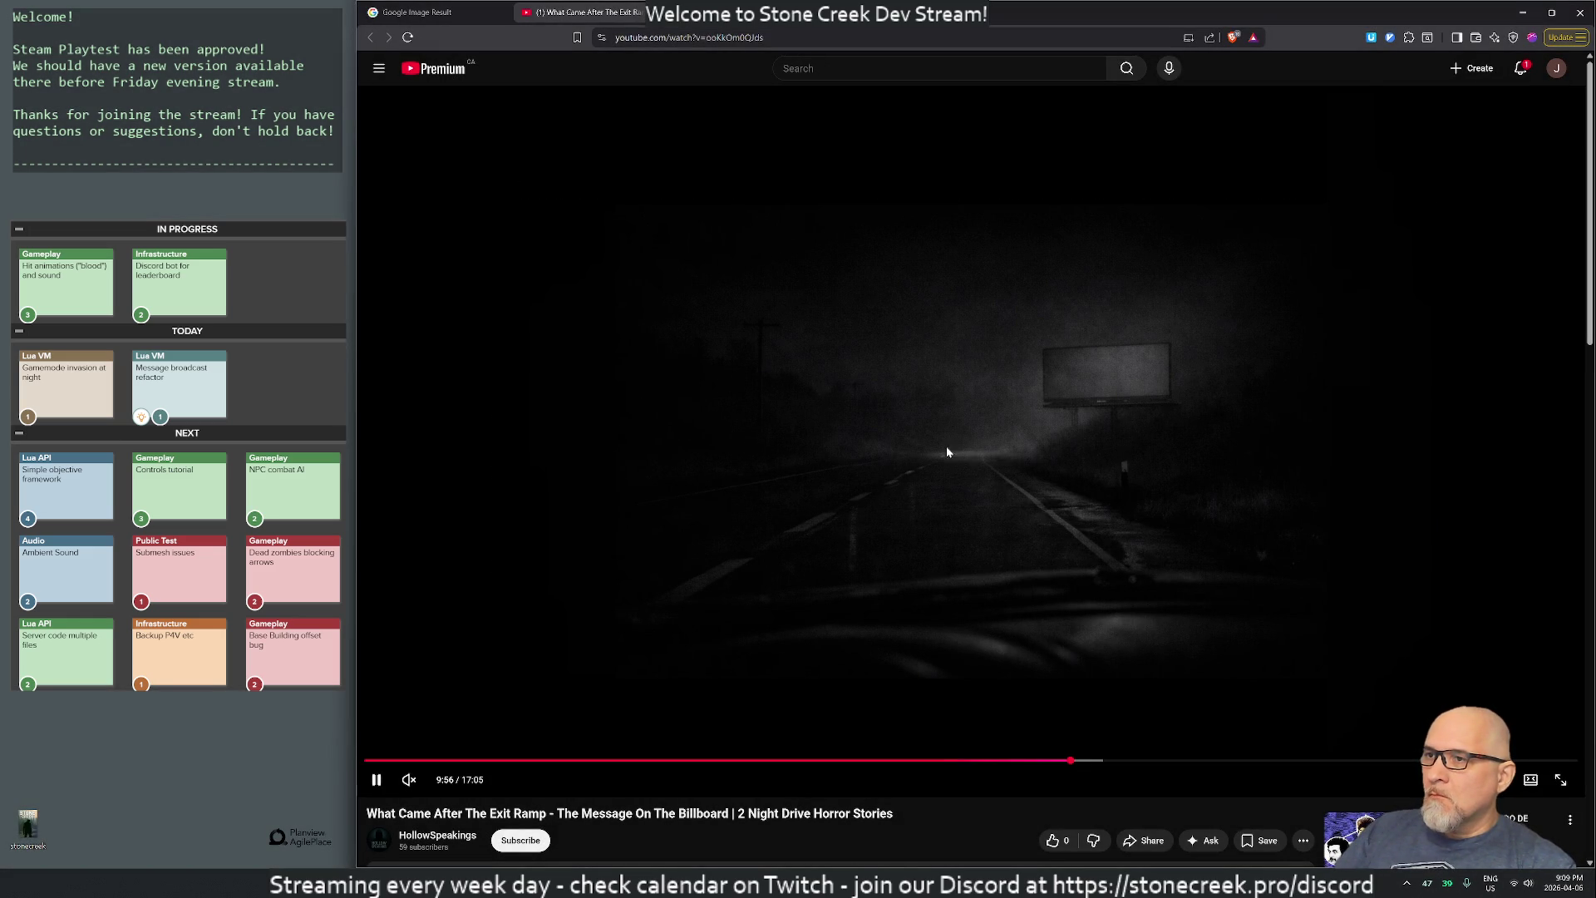
- Skip the video to 12:05, close its tab, then reopen the billboard video from the preview
{"action": "left_click", "coordinate": [1223, 760]}
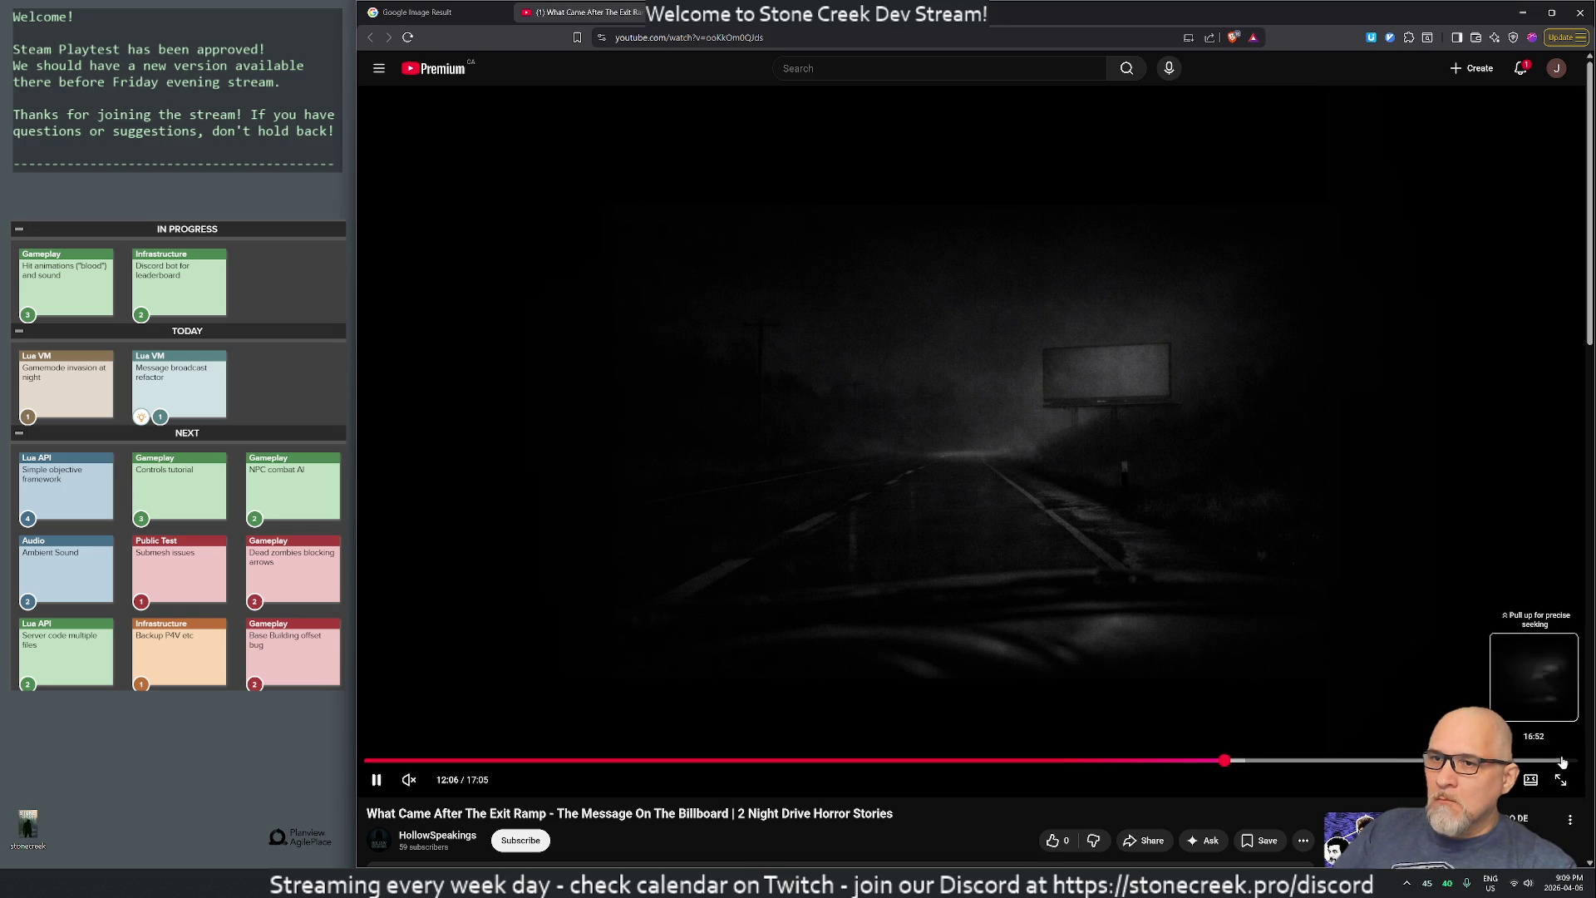
{"action": "middle_click", "coordinate": [555, 12]}
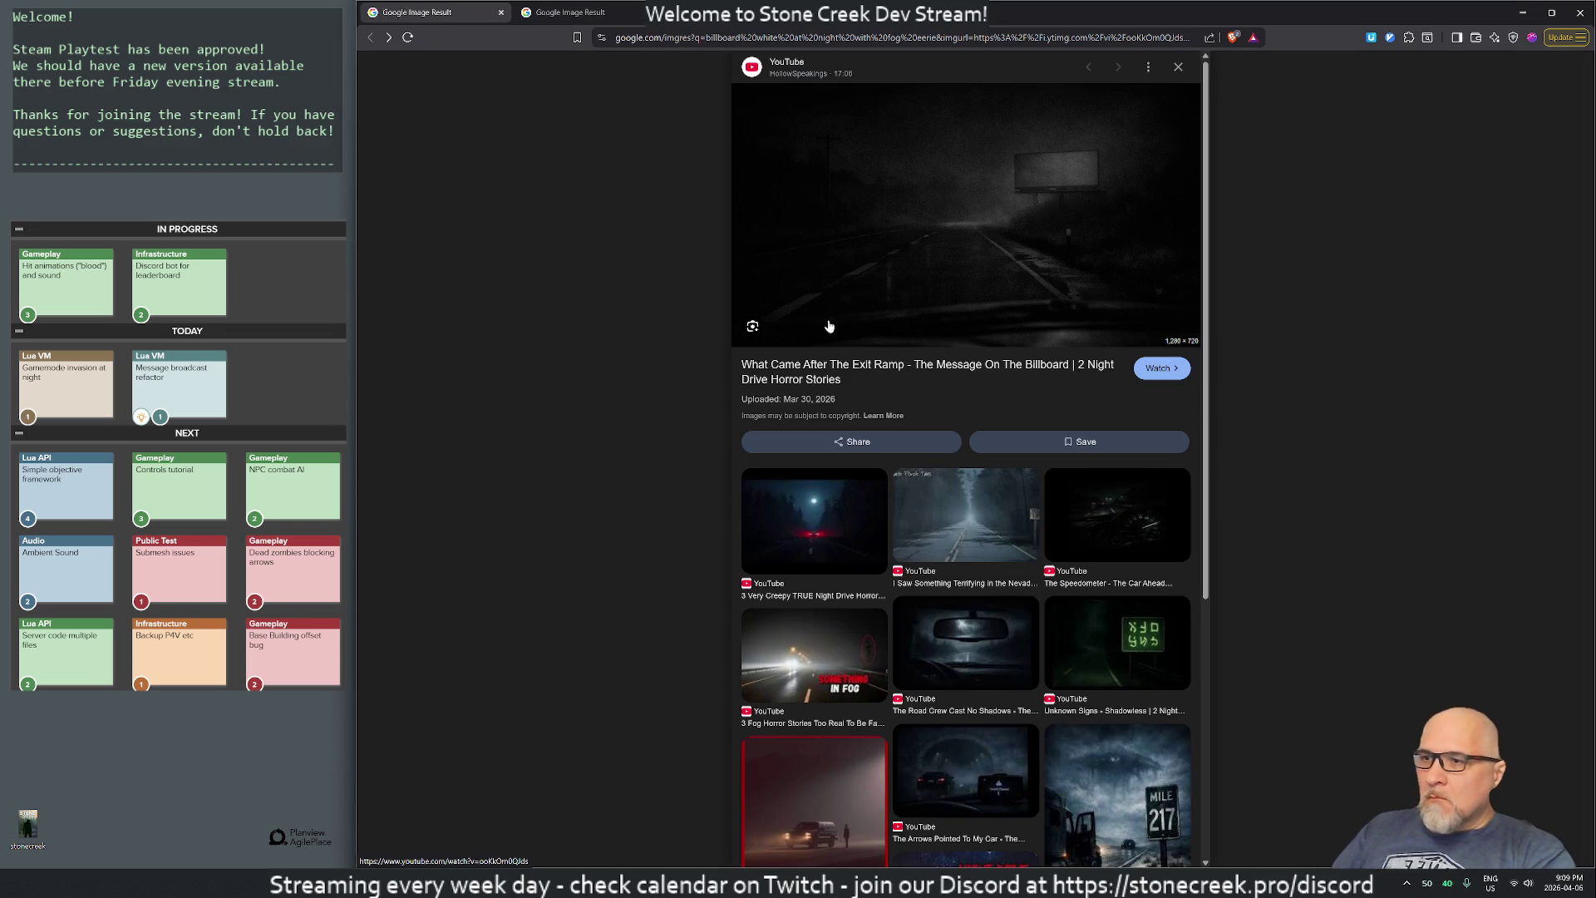
{"action": "scroll", "coordinate": [851, 575], "scroll_direction": "down", "scroll_amount": 3}
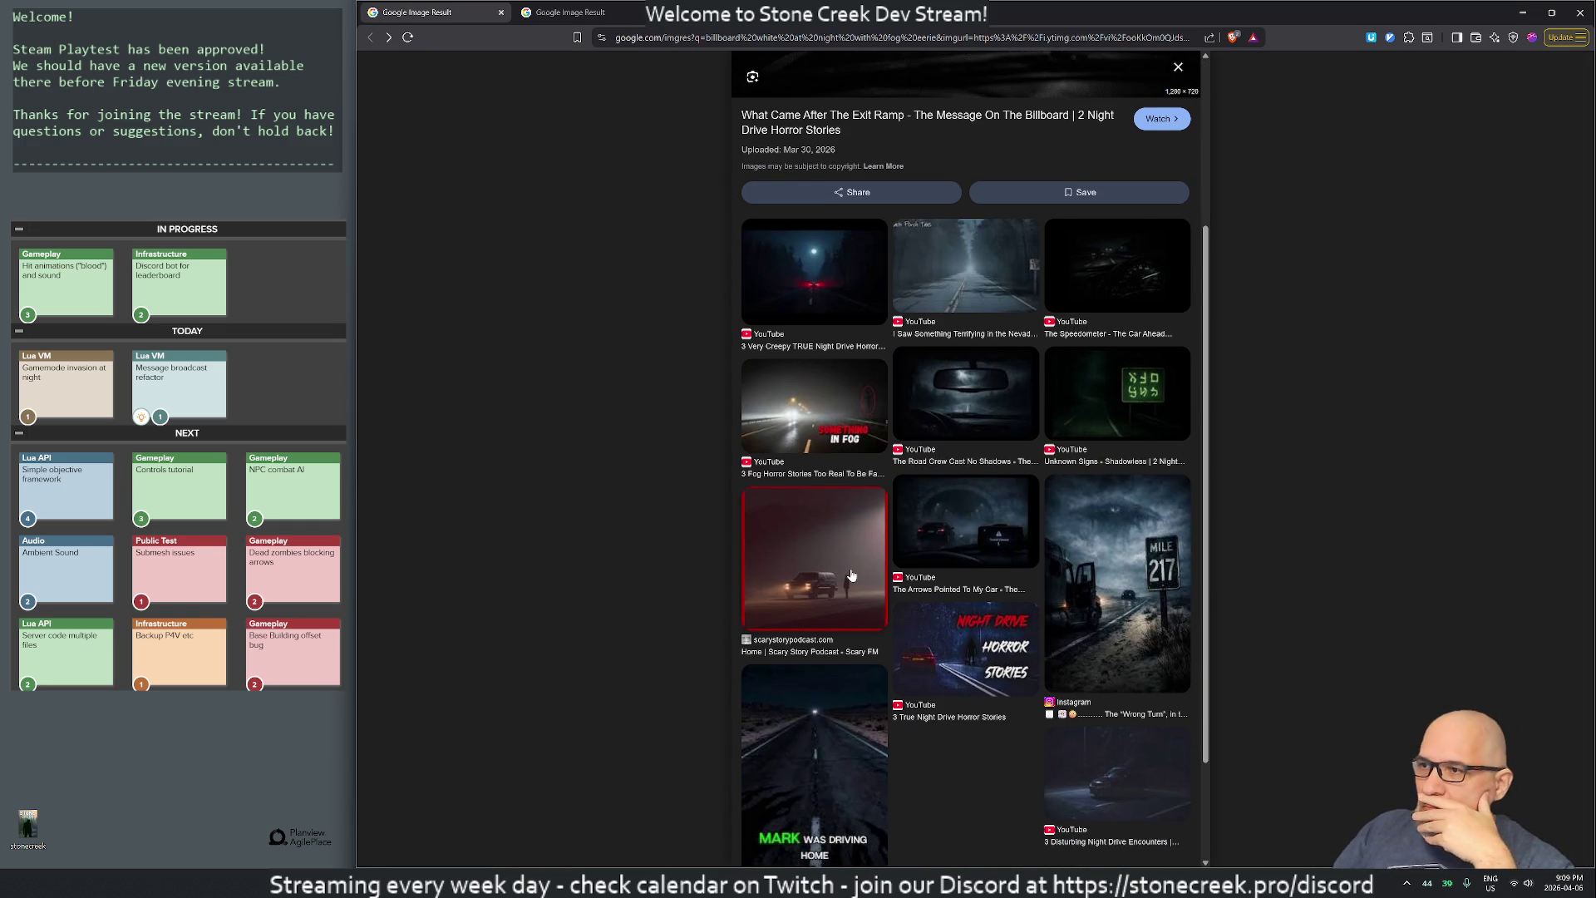
{"action": "scroll", "coordinate": [852, 575], "scroll_direction": "down", "scroll_amount": 2}
{"action": "scroll", "coordinate": [831, 570], "scroll_direction": "up", "scroll_amount": 5}
{"action": "scroll", "coordinate": [825, 561], "scroll_direction": "down", "scroll_amount": 1}
{"action": "scroll", "coordinate": [823, 558], "scroll_direction": "up", "scroll_amount": 2}
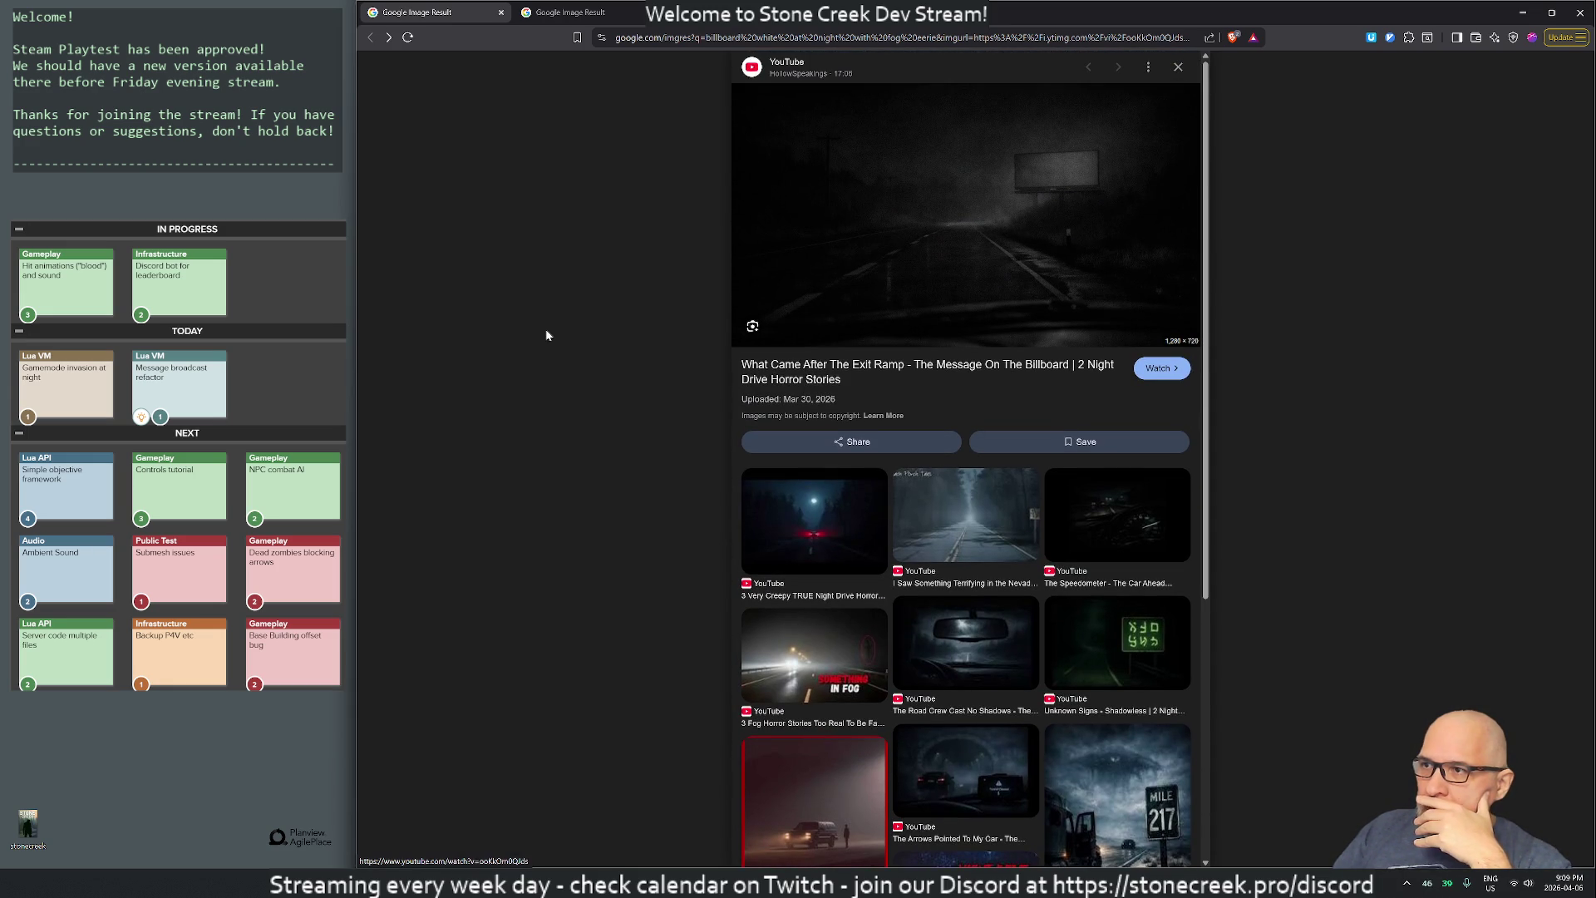
{"action": "left_click", "coordinate": [1152, 378]}
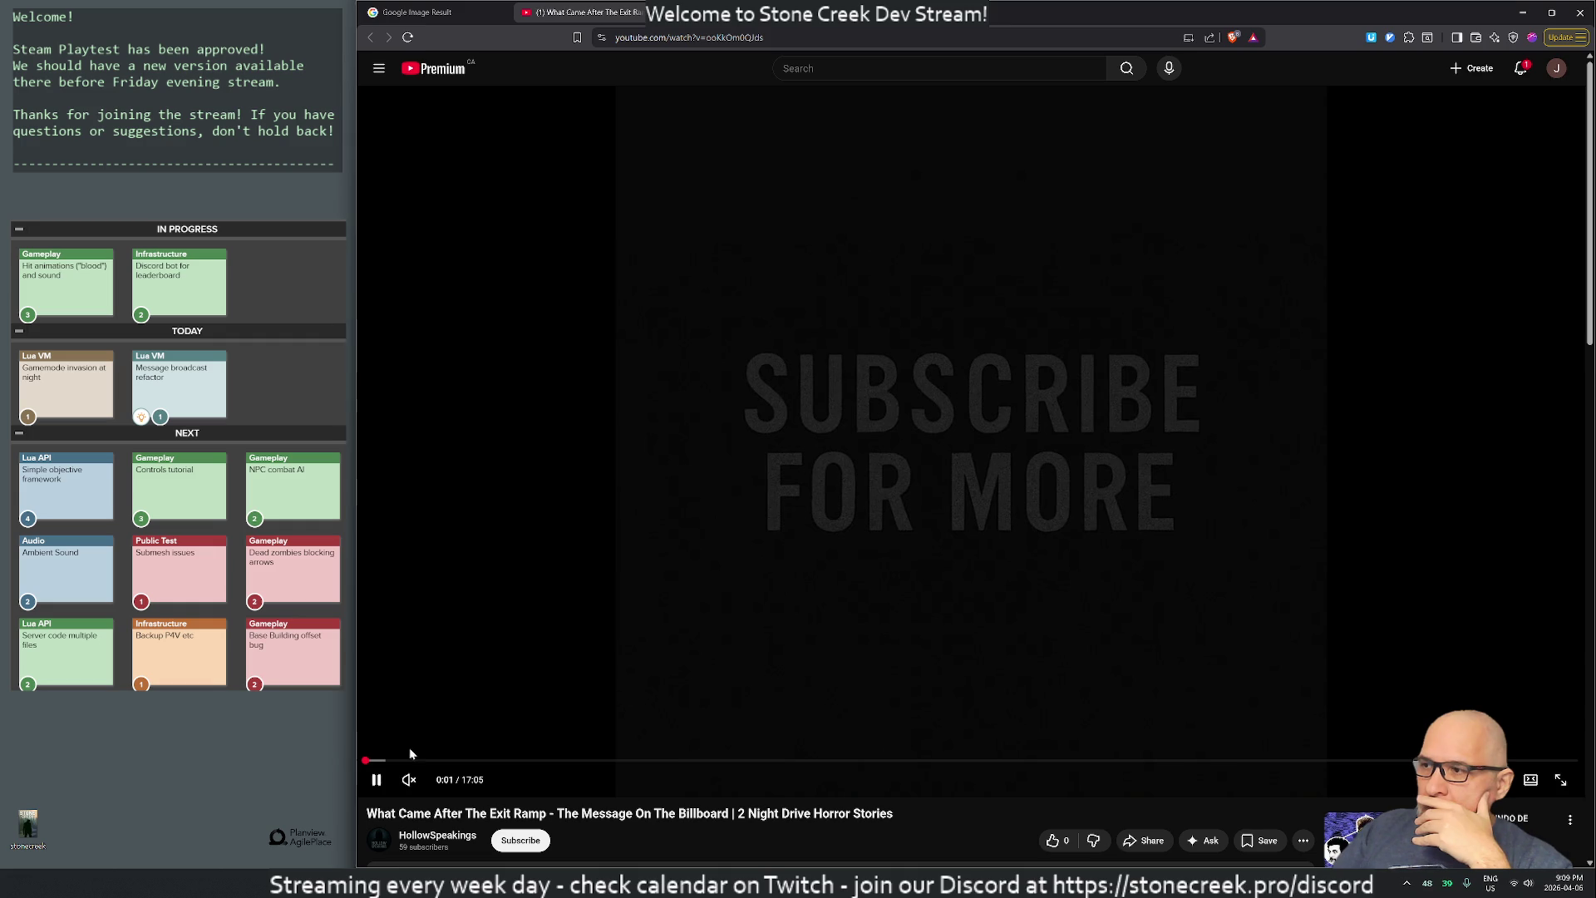
- Skip the video to 4:36, then go back to the Google image preview
{"action": "left_click", "coordinate": [693, 760]}
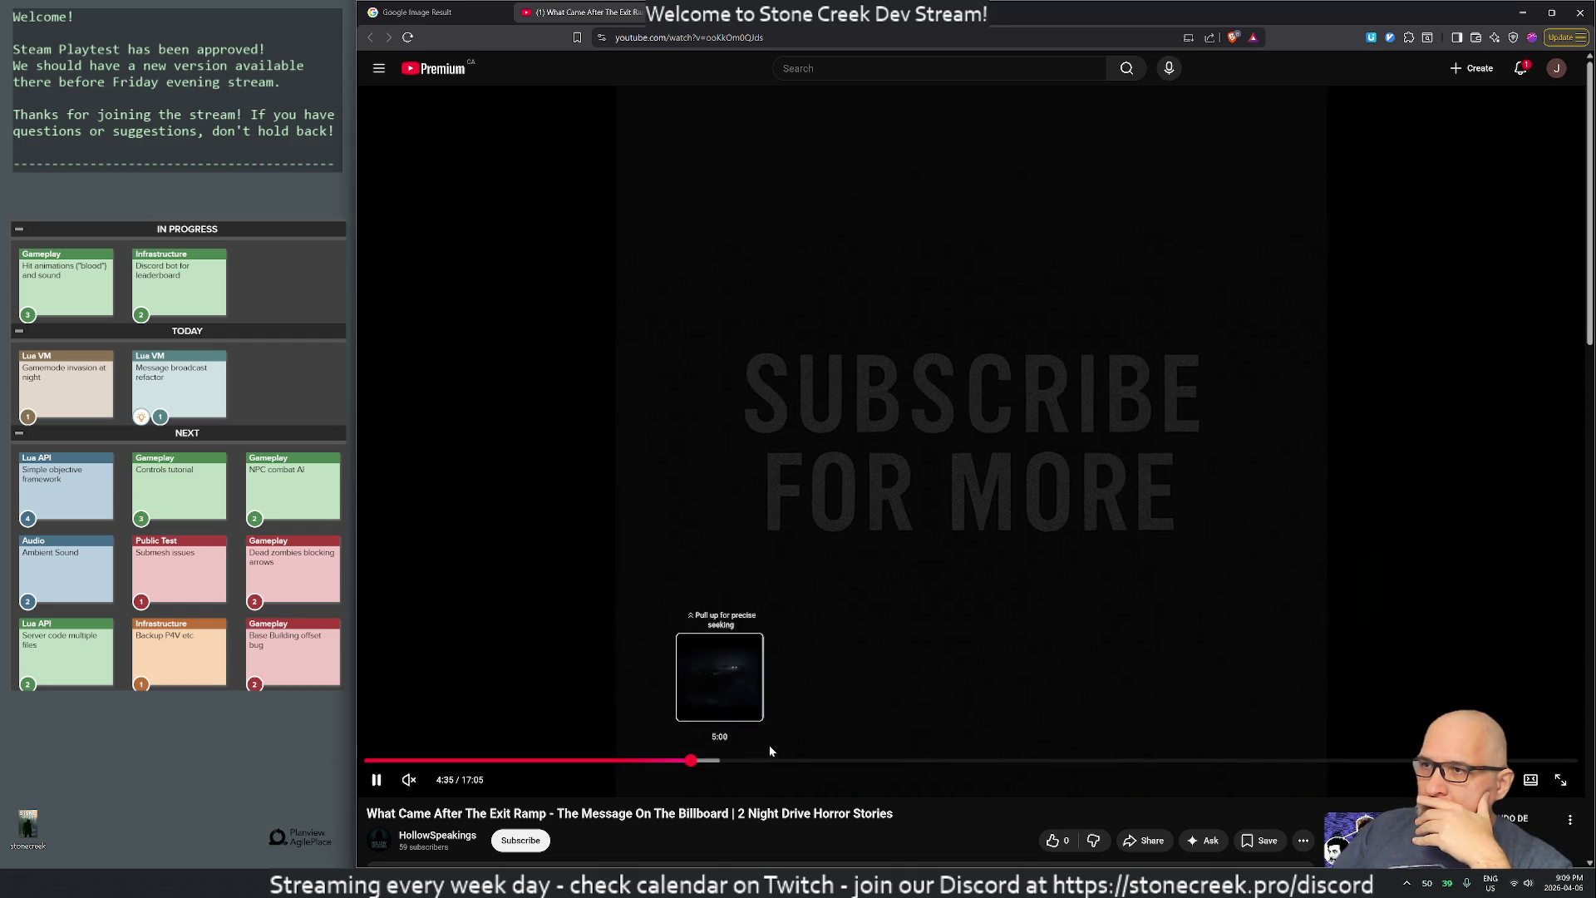
{"action": "key", "text": "alt+Left"}
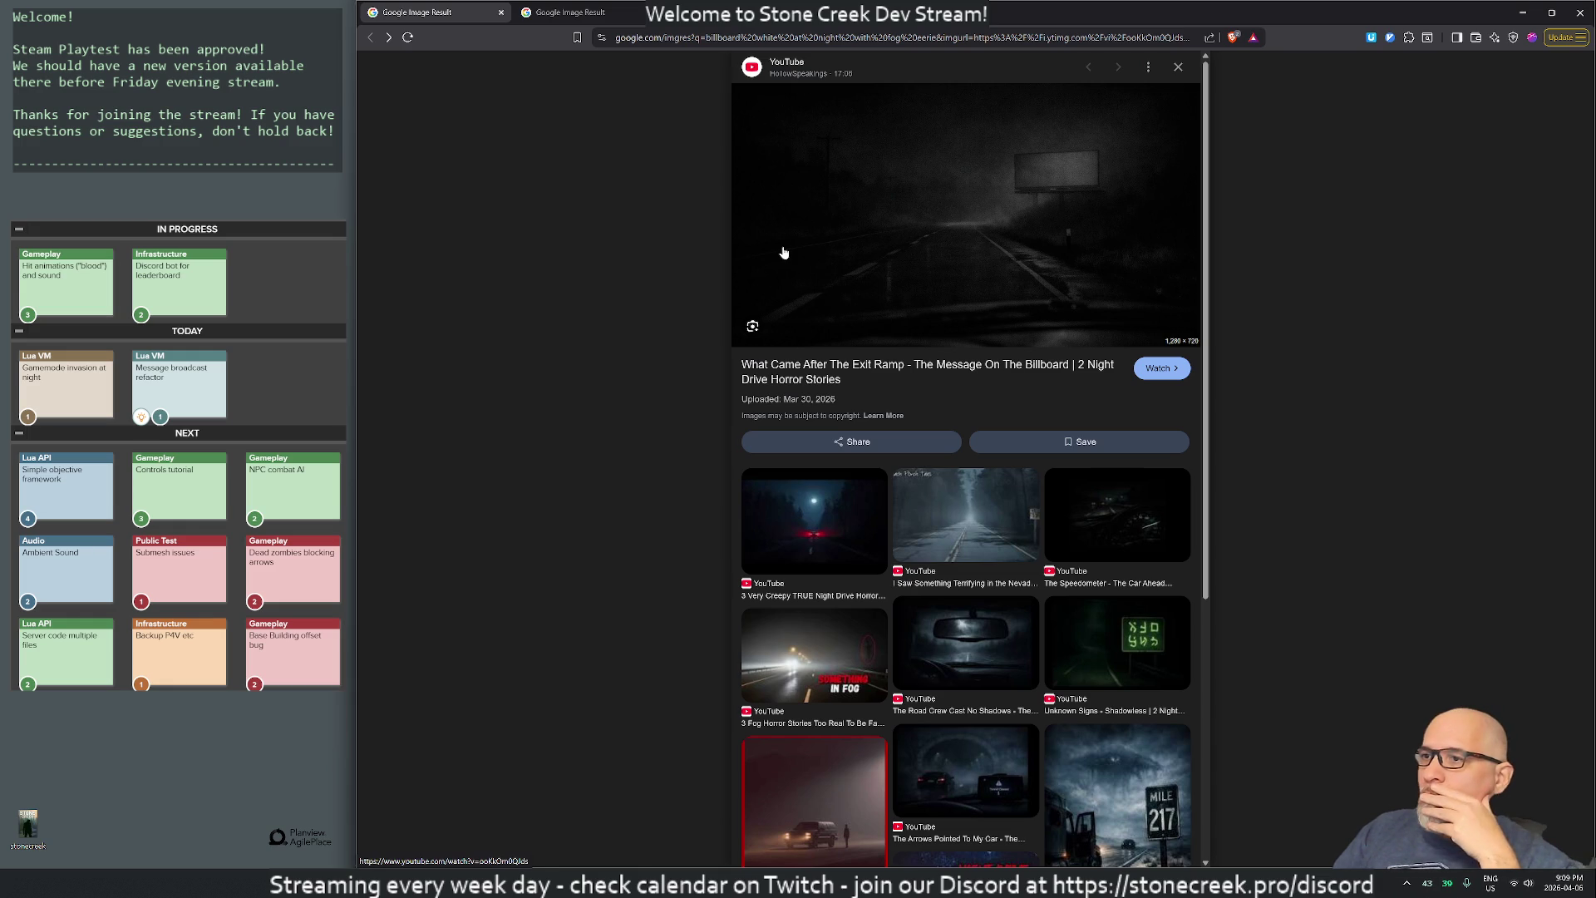
{"action": "scroll", "coordinate": [894, 437], "scroll_direction": "down", "scroll_amount": 5}
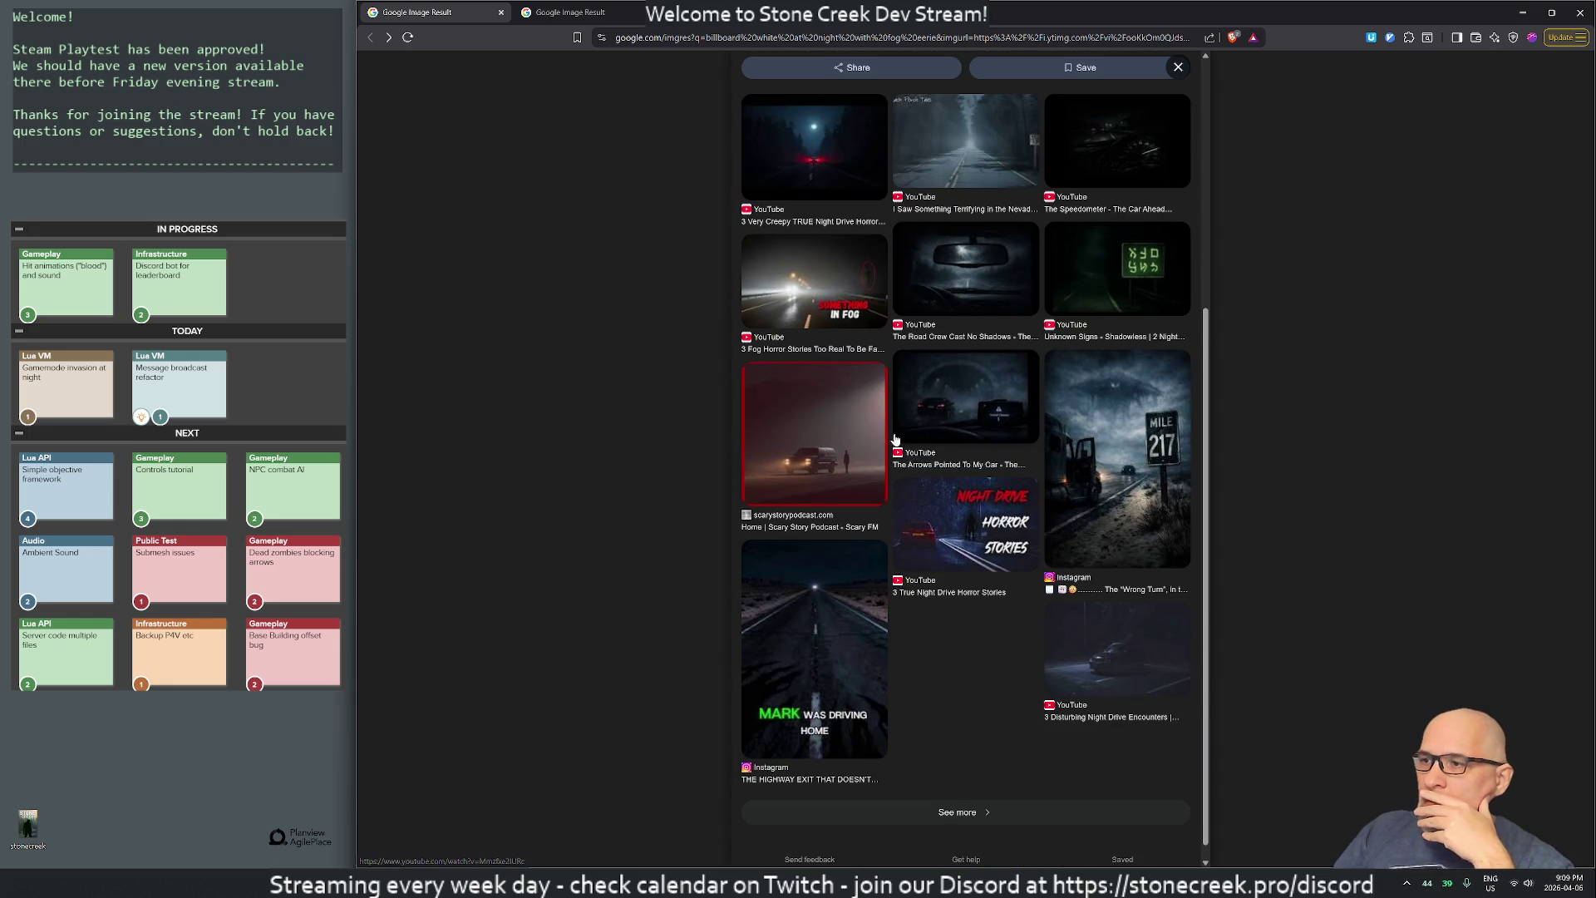
{"action": "scroll", "coordinate": [889, 432], "scroll_direction": "up", "scroll_amount": 5}
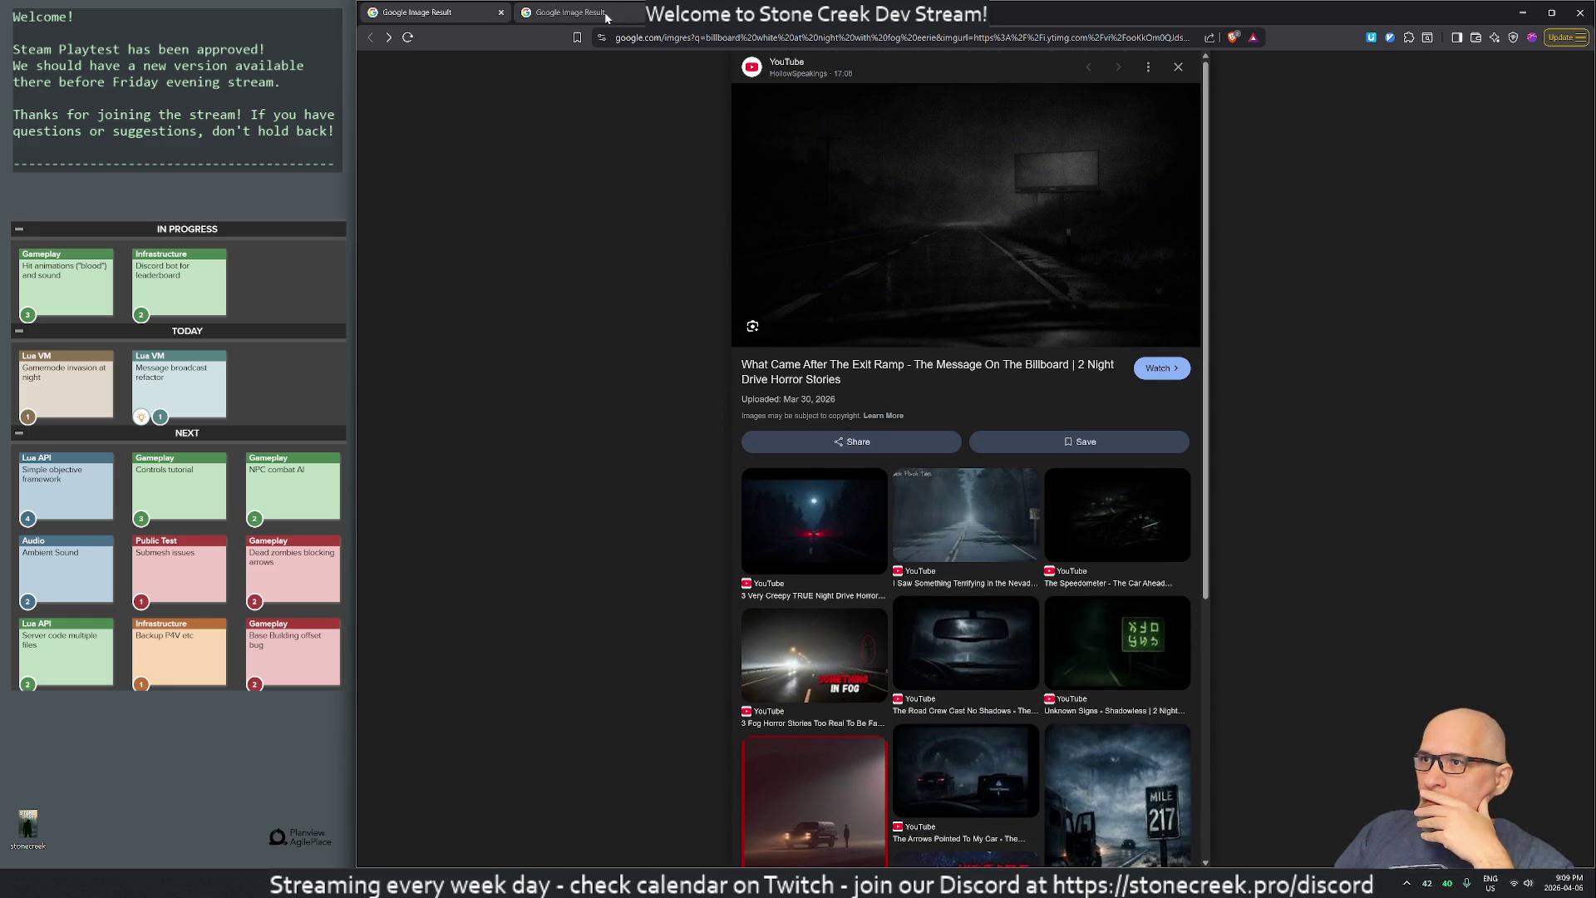
- Compare the Dreamstime and YouTube fog-road previews, then return to the Google Images results
{"action": "left_click", "coordinate": [607, 15]}
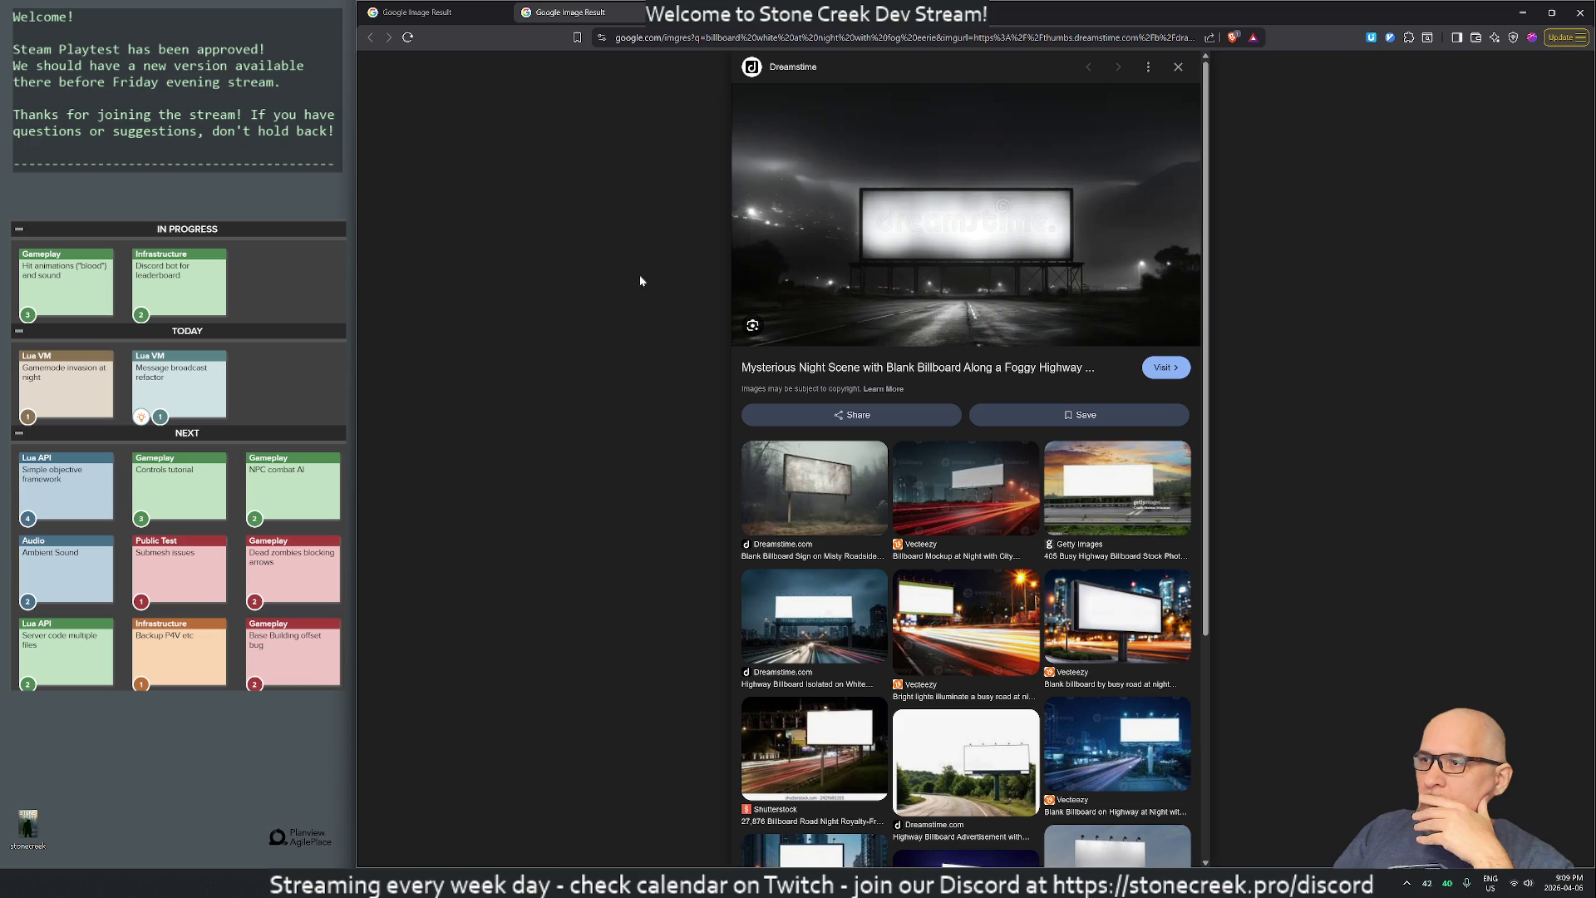
{"action": "scroll", "coordinate": [911, 439], "scroll_direction": "down", "scroll_amount": 4}
{"action": "scroll", "coordinate": [910, 439], "scroll_direction": "up", "scroll_amount": 4}
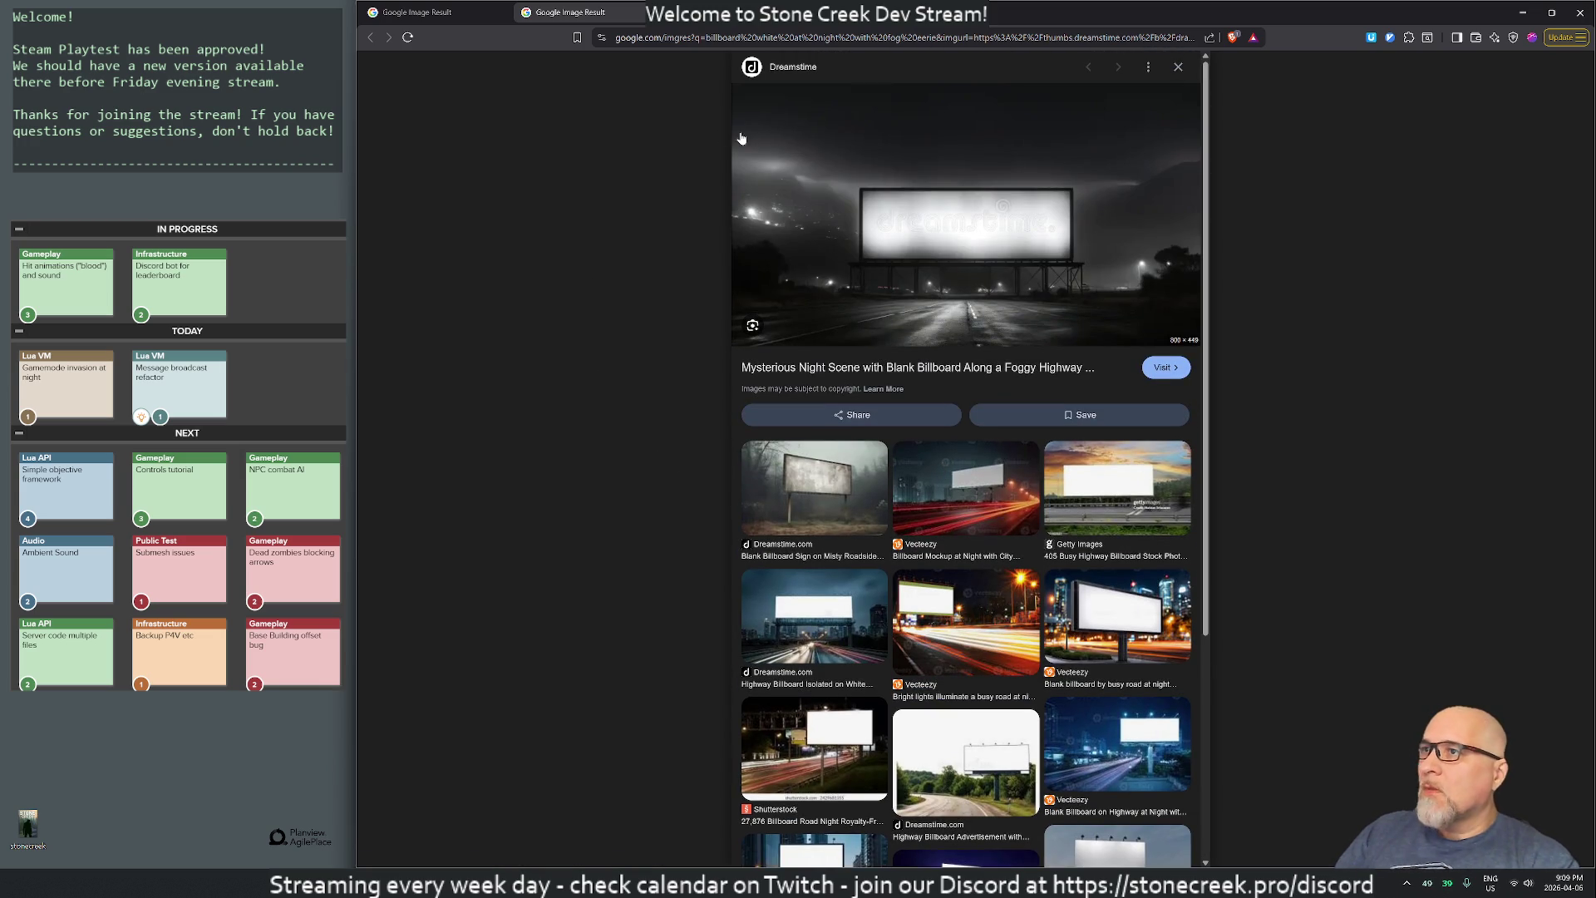
{"action": "left_click", "coordinate": [491, 18]}
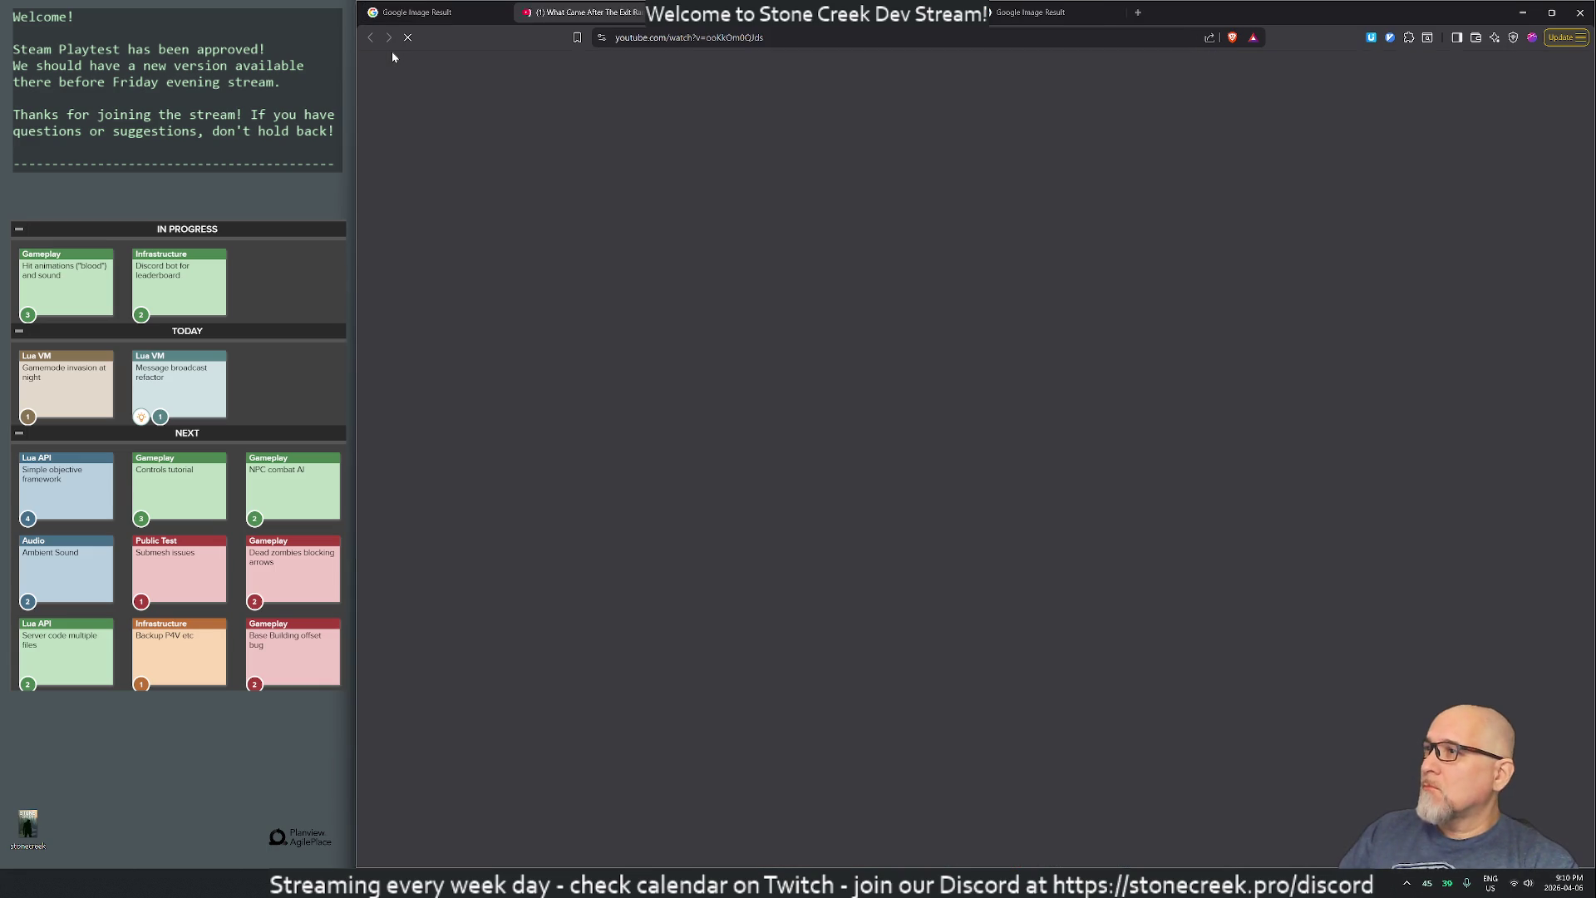
{"action": "key", "text": "alt+Left"}
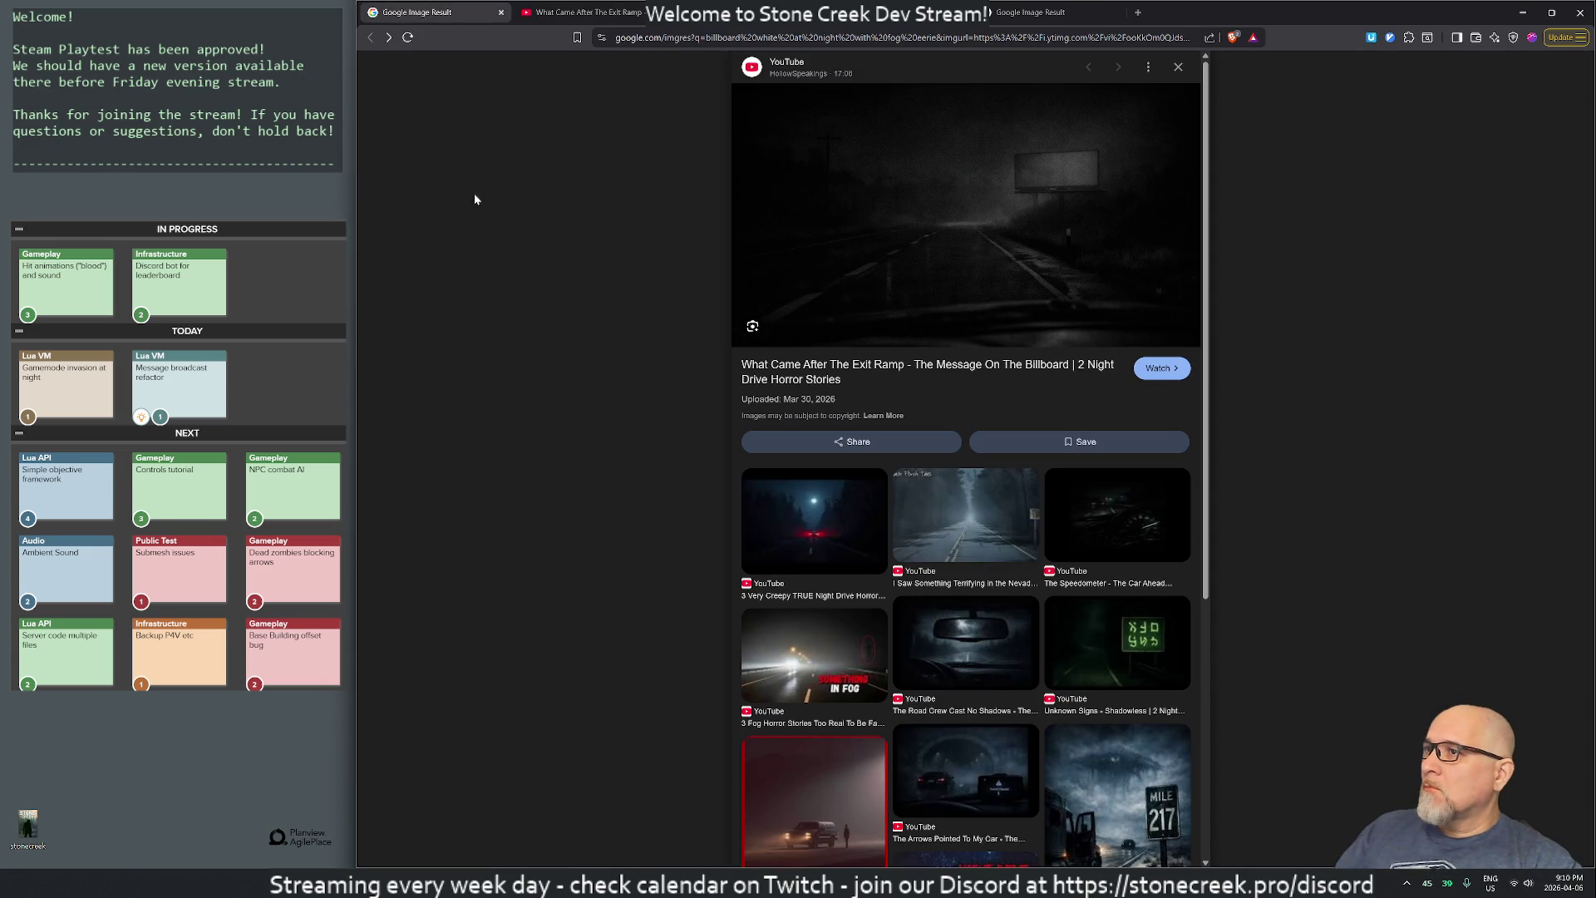
{"action": "left_click", "coordinate": [560, 11]}
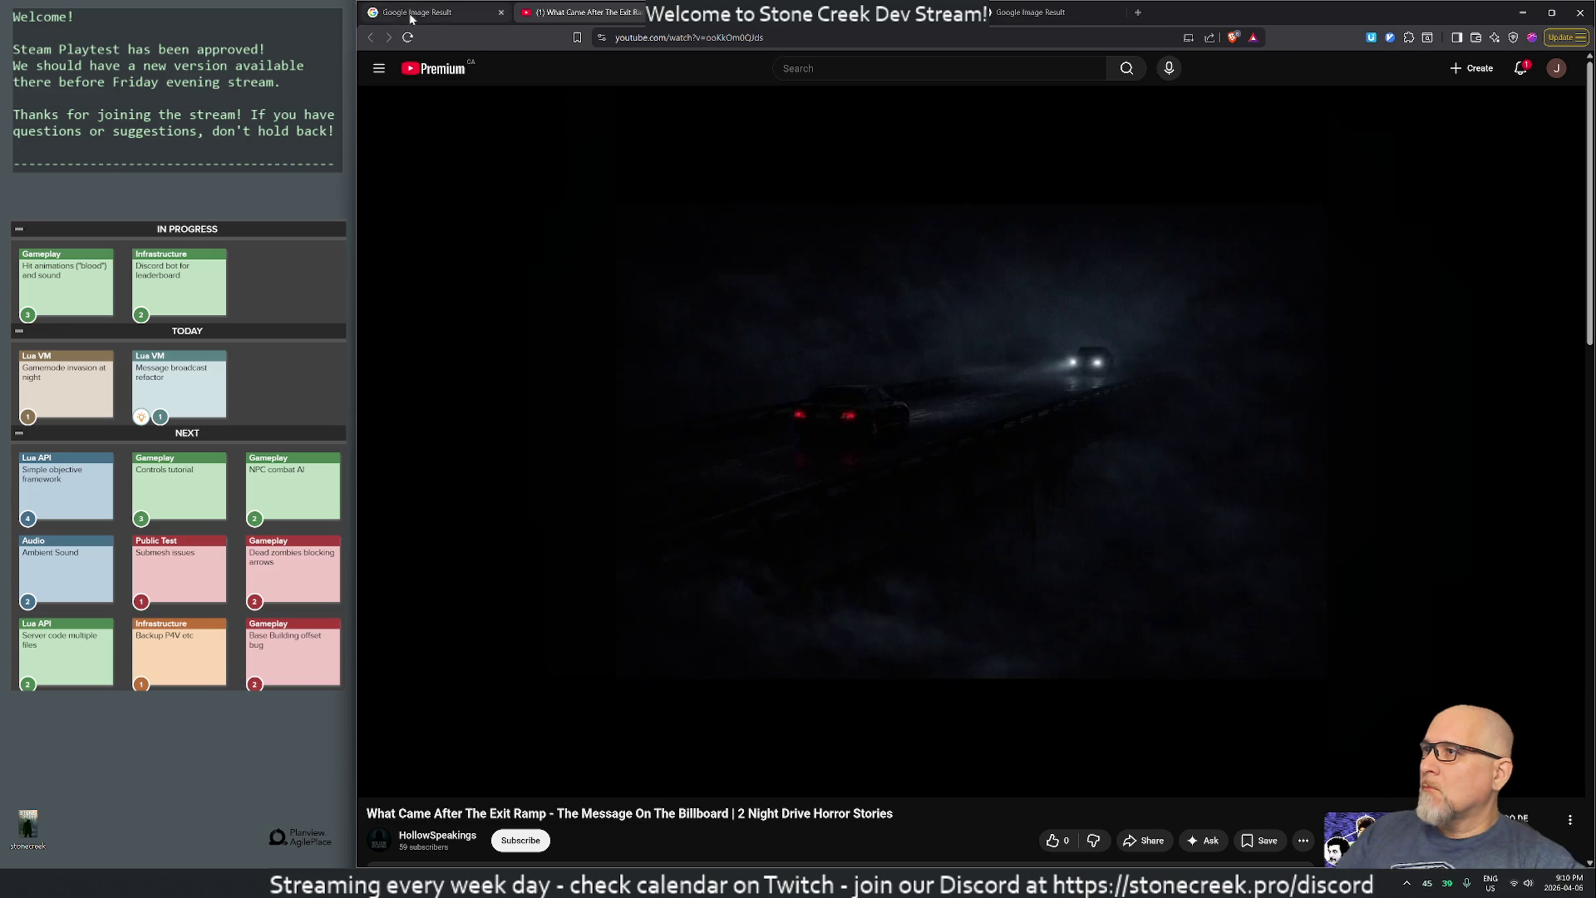
{"action": "key", "text": "ctrl+shift+Tab"}
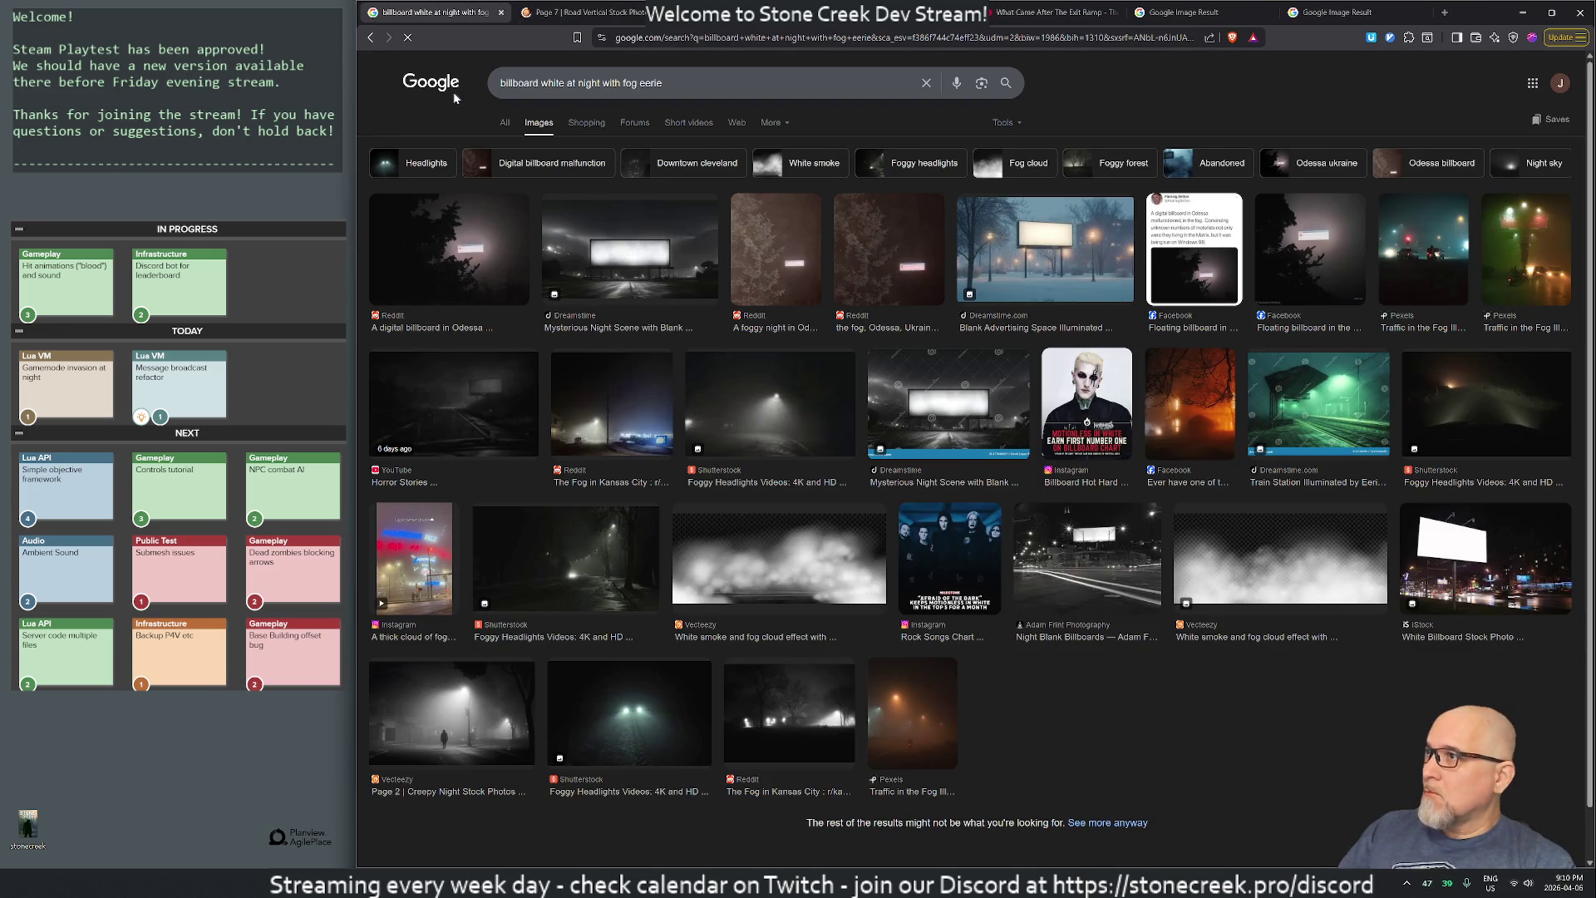
- Change the query to 'abandoned billboard at night with fog eerie' and run it
{"action": "left_click", "coordinate": [731, 83]}
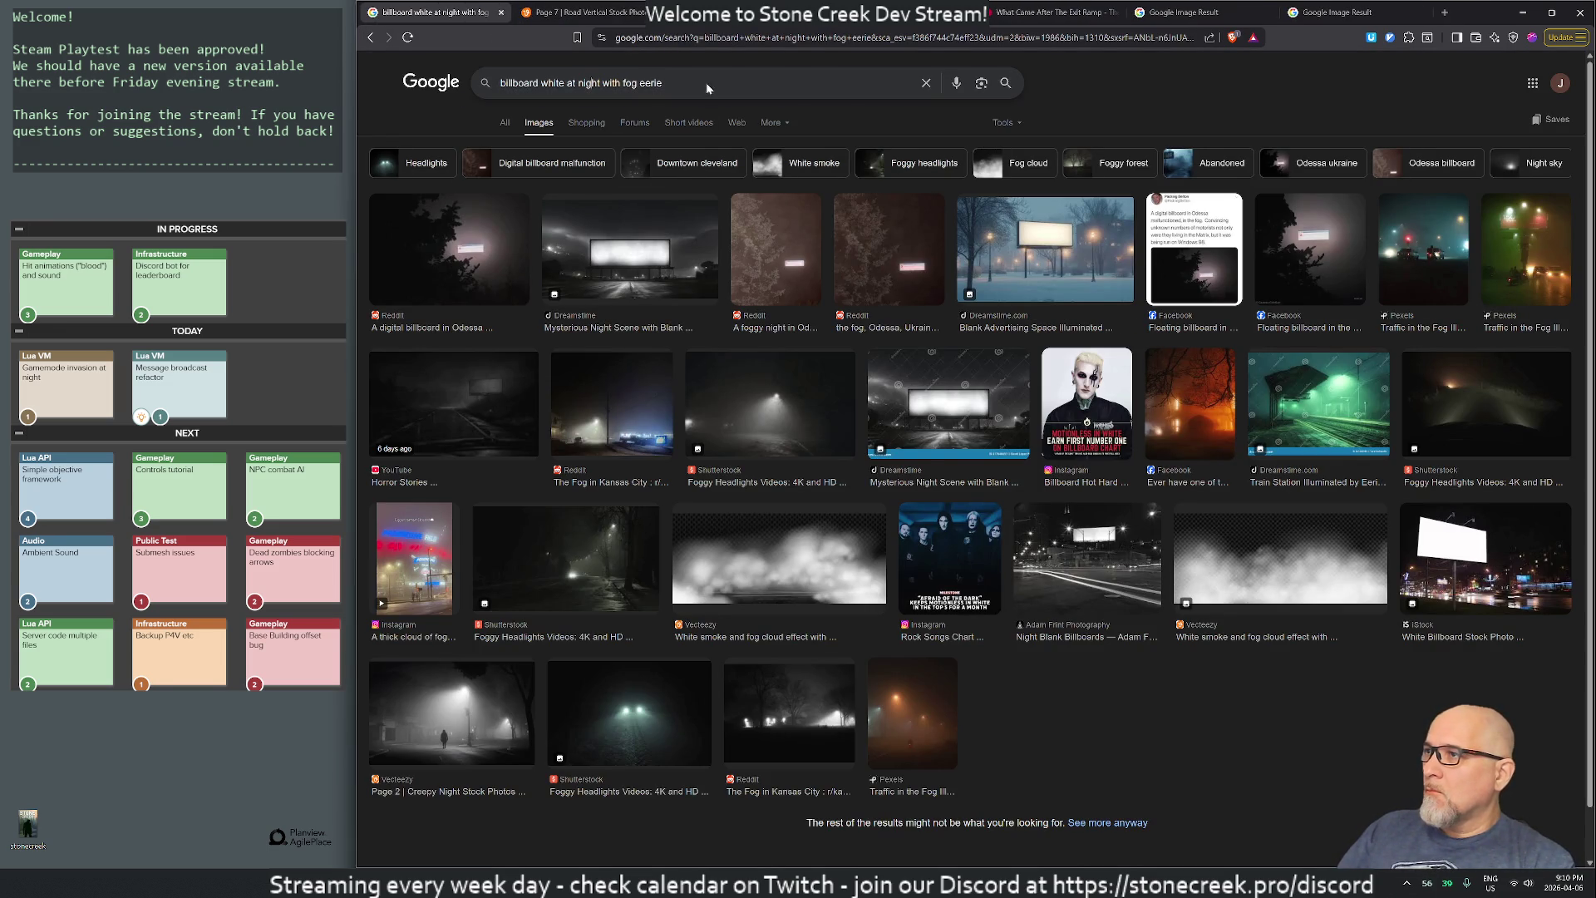
{"action": "key", "text": "Home"}
{"action": "type", "text": "abandoned"}
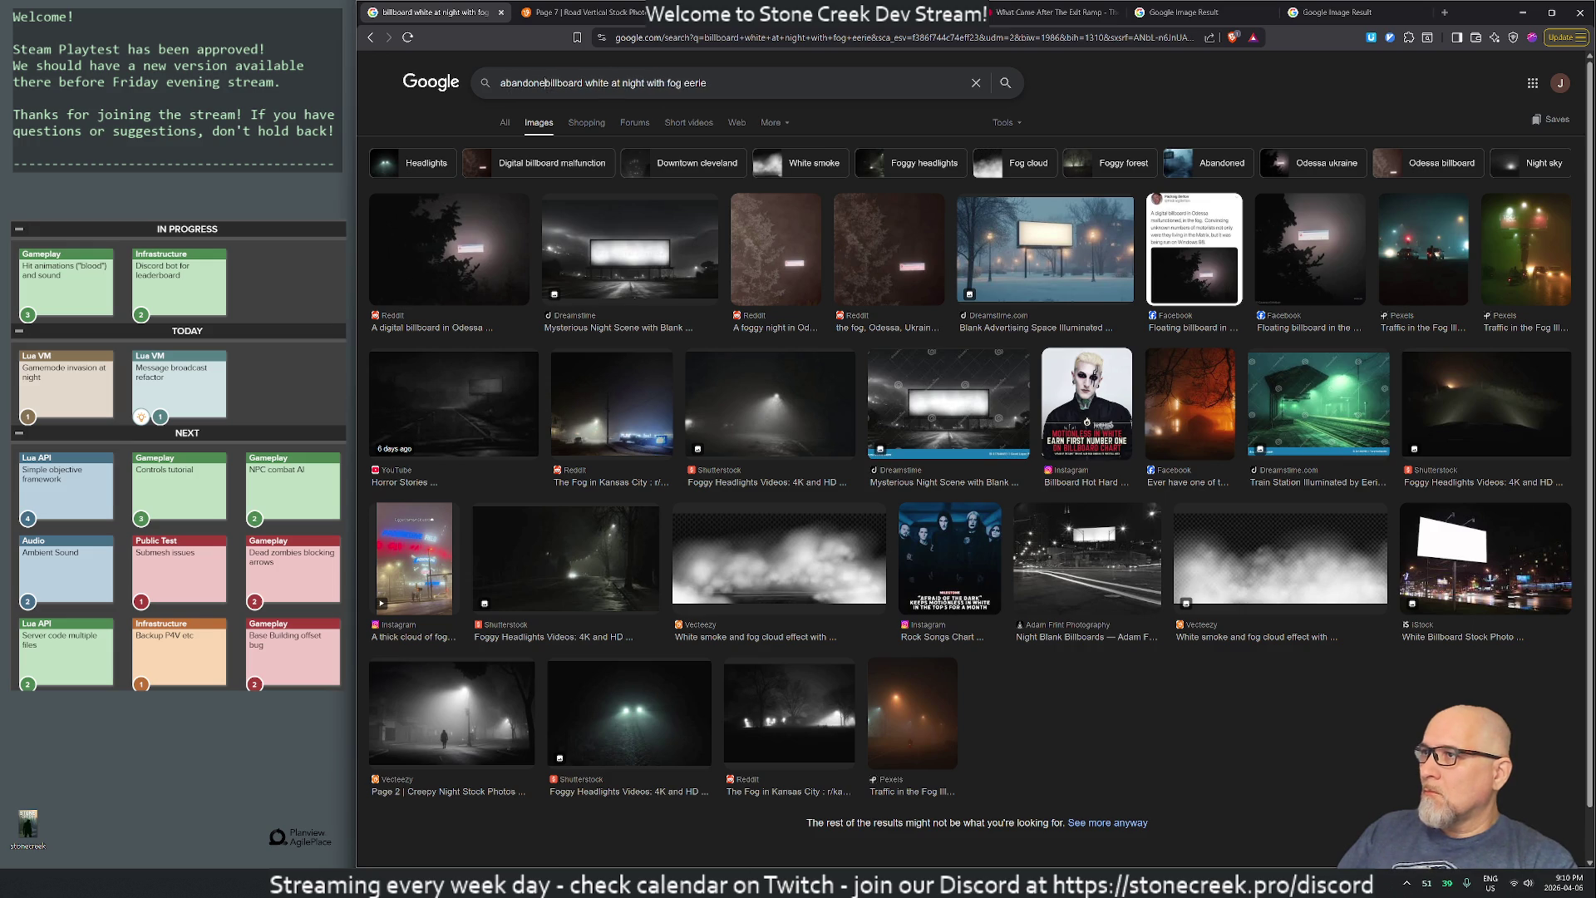
{"action": "key", "text": "Return"}
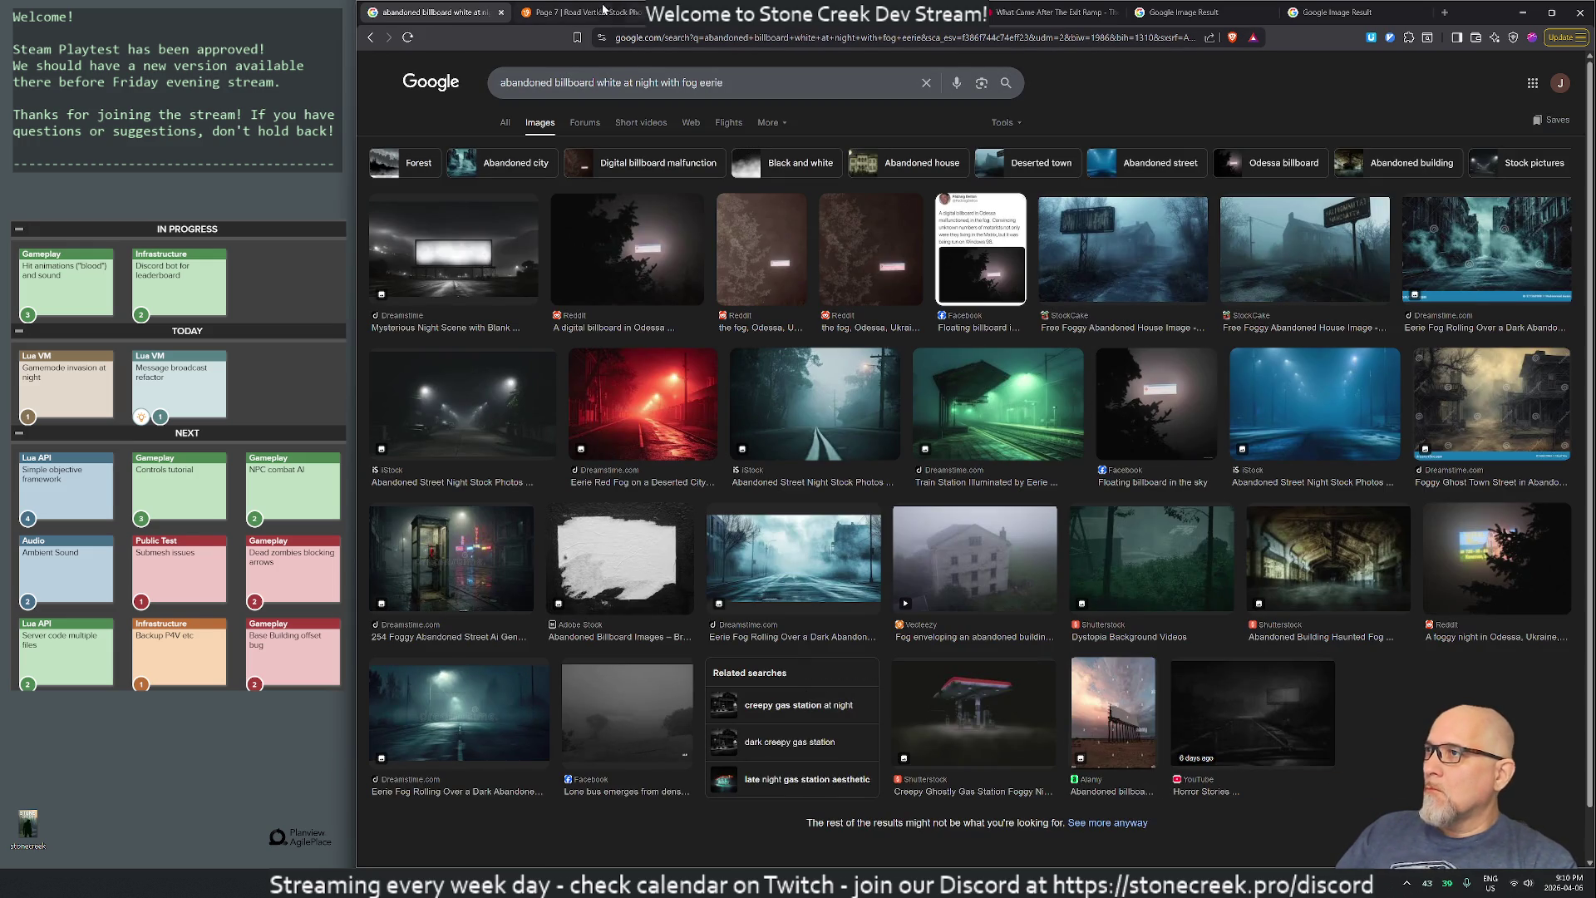
{"action": "double_click", "coordinate": [609, 83]}
{"action": "key", "text": "BackSpace"}
{"action": "key", "text": "Return"}
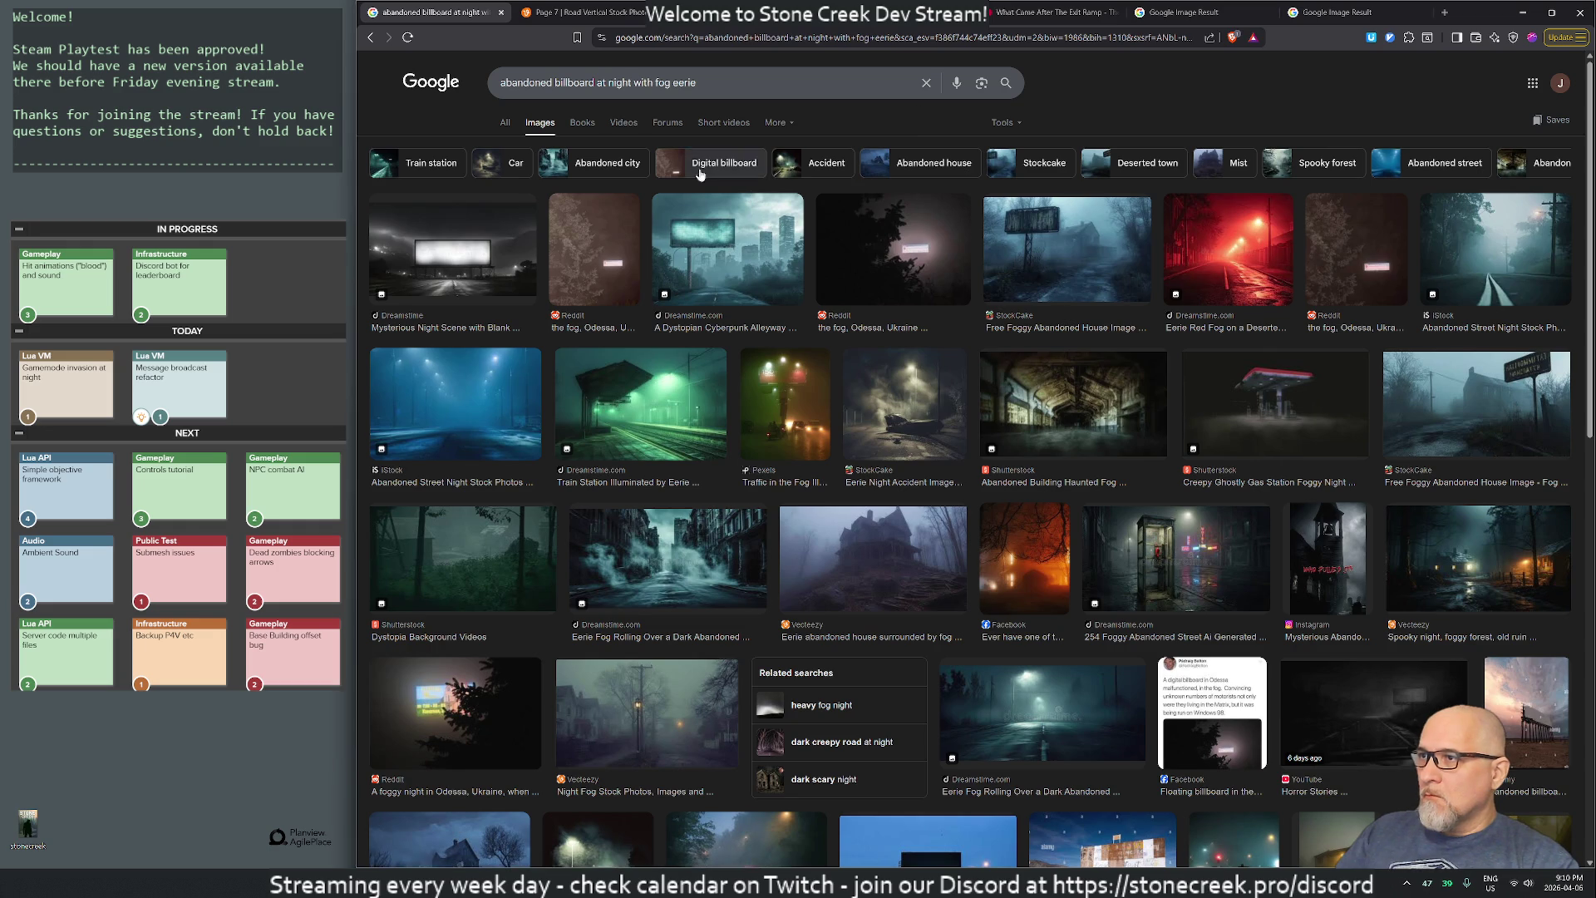
- Close the leftover image and video tabs and open the cyberpunk billboard image in a background tab
{"action": "middle_click", "coordinate": [589, 17]}
{"action": "middle_click", "coordinate": [589, 17]}
{"action": "middle_click", "coordinate": [588, 17]}
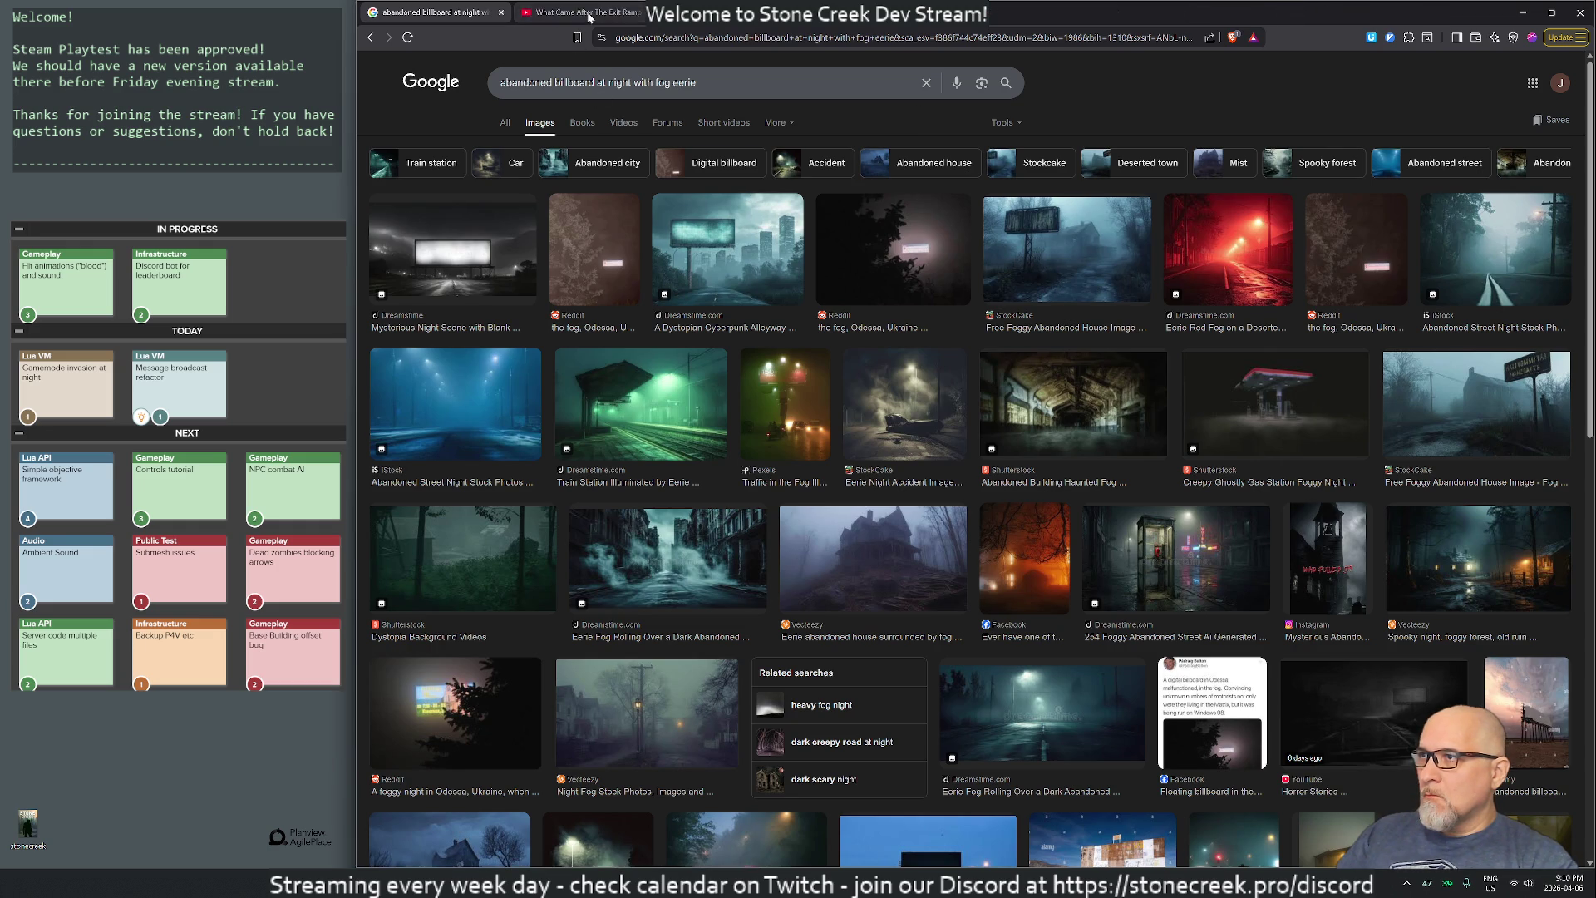
{"action": "left_click", "coordinate": [584, 17]}
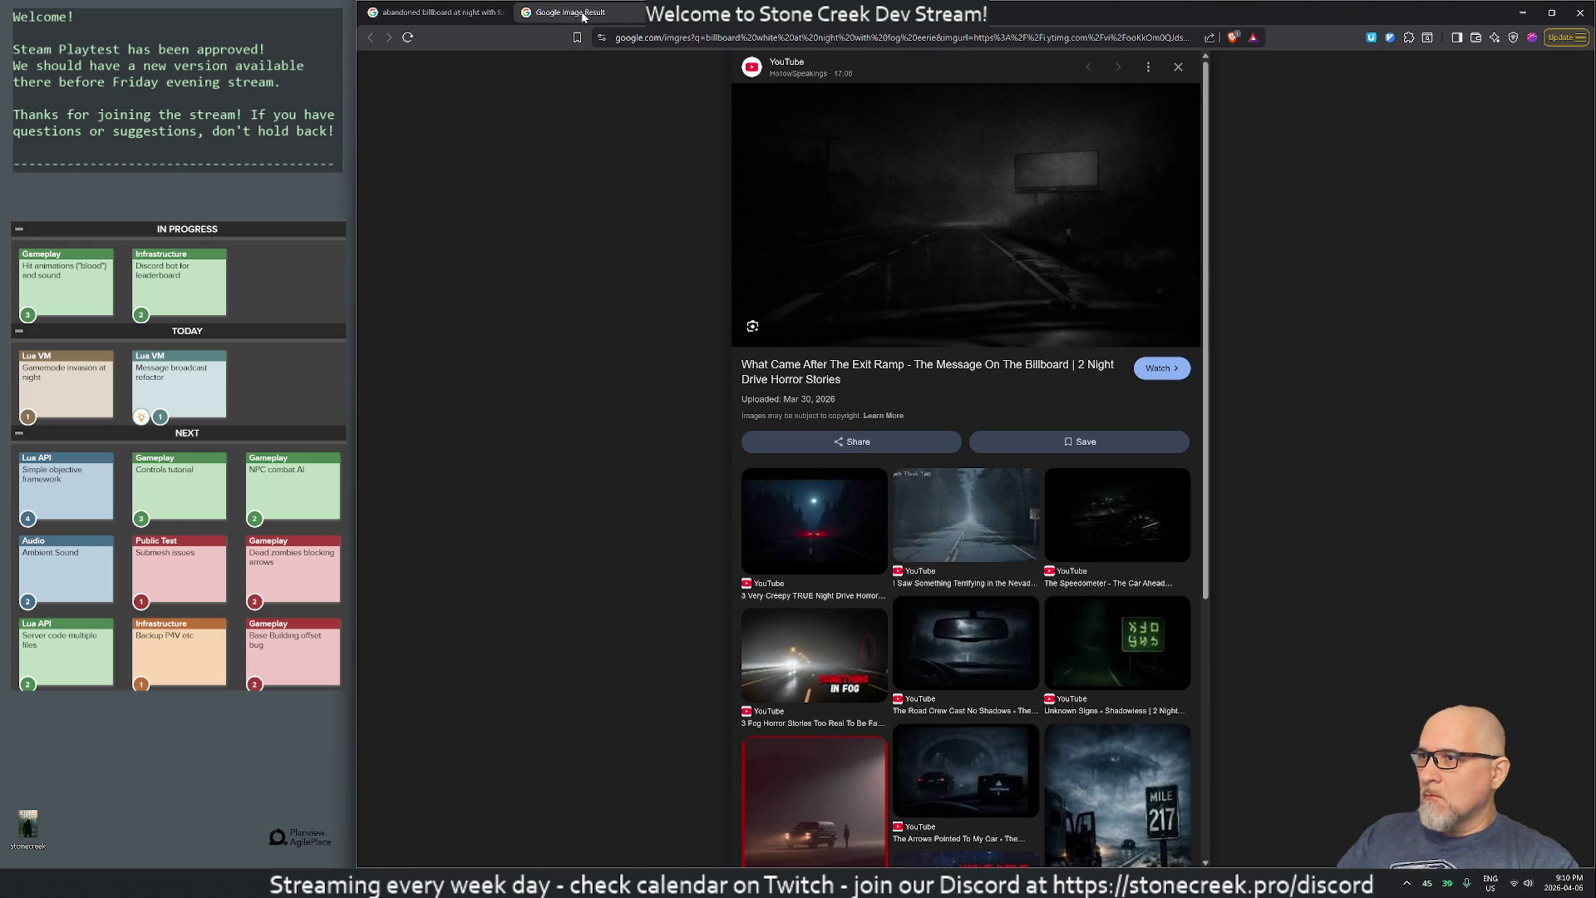
{"action": "middle_click", "coordinate": [583, 16]}
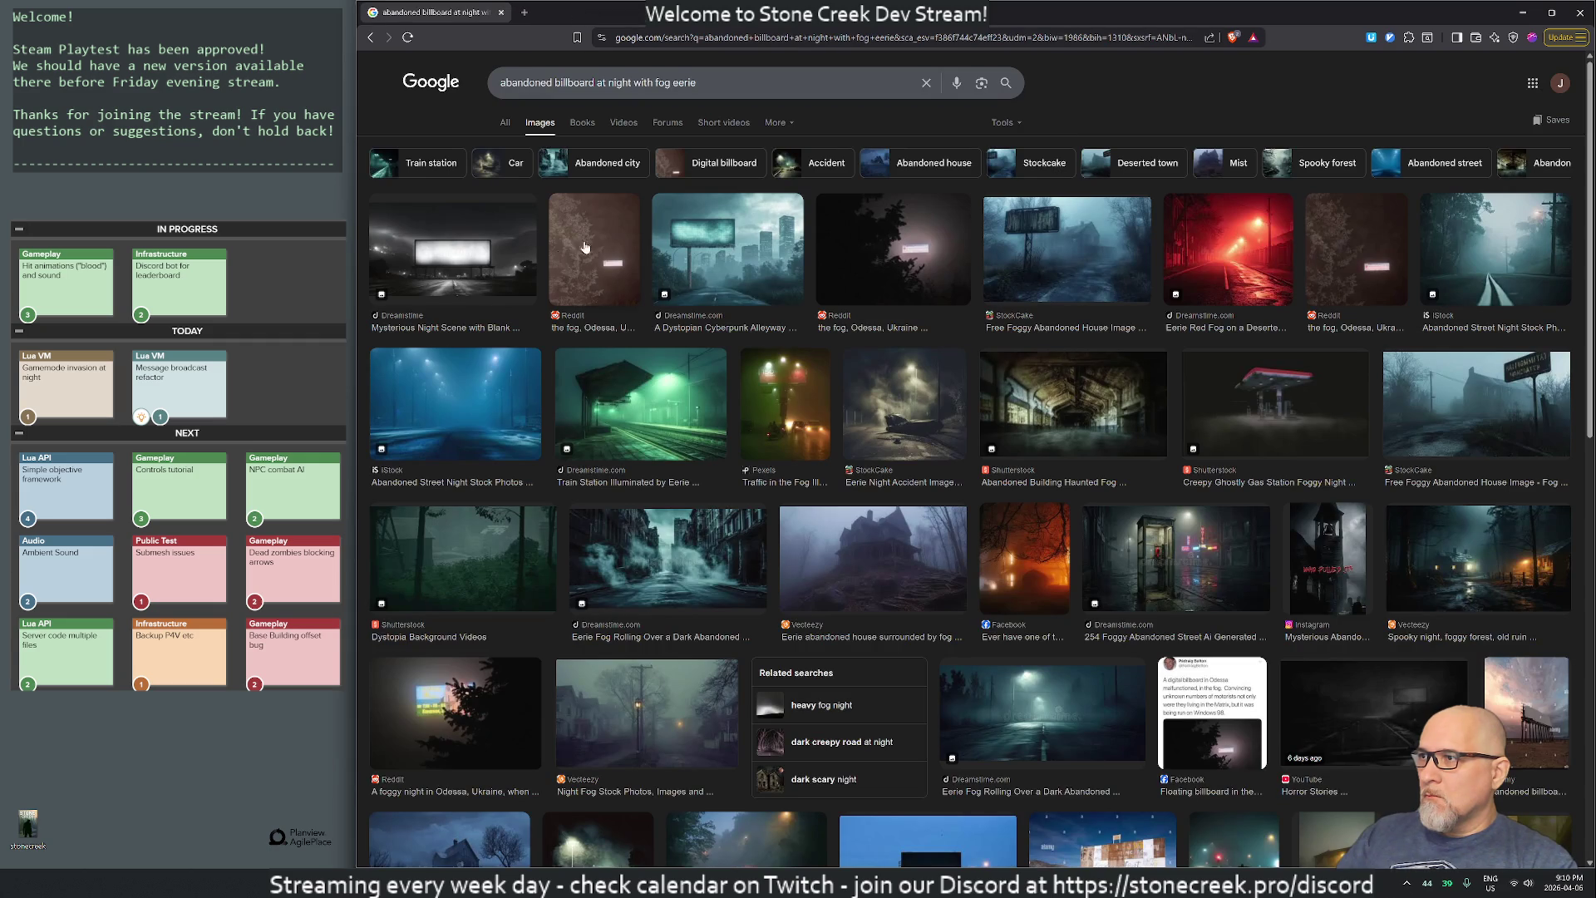
{"action": "middle_click", "coordinate": [703, 239]}
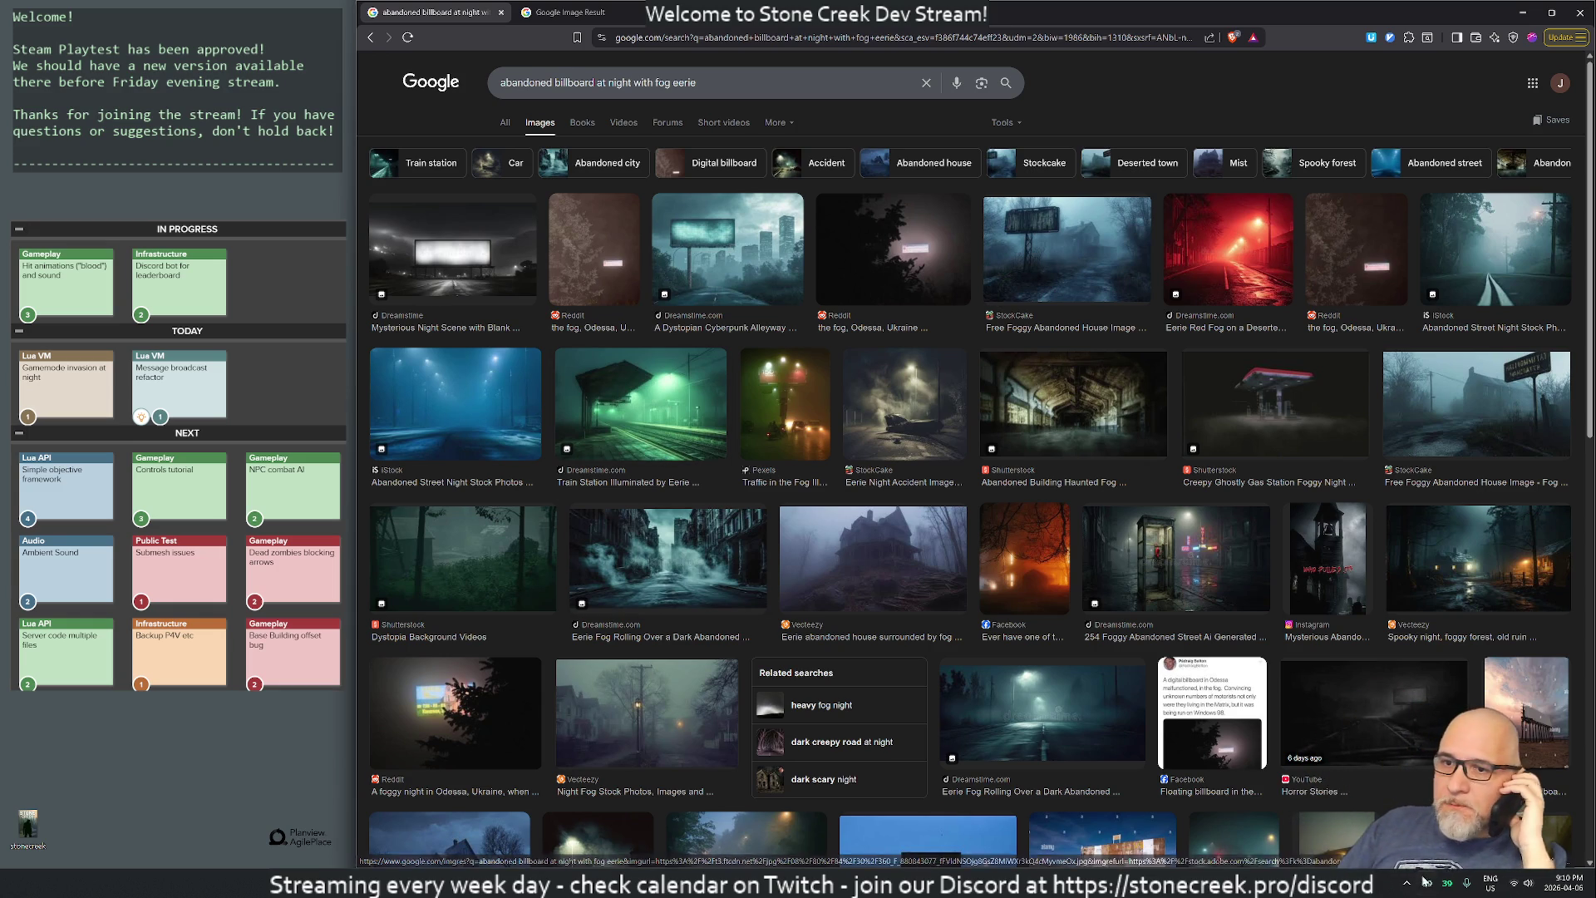
{"action": "left_click", "coordinate": [1515, 884]}
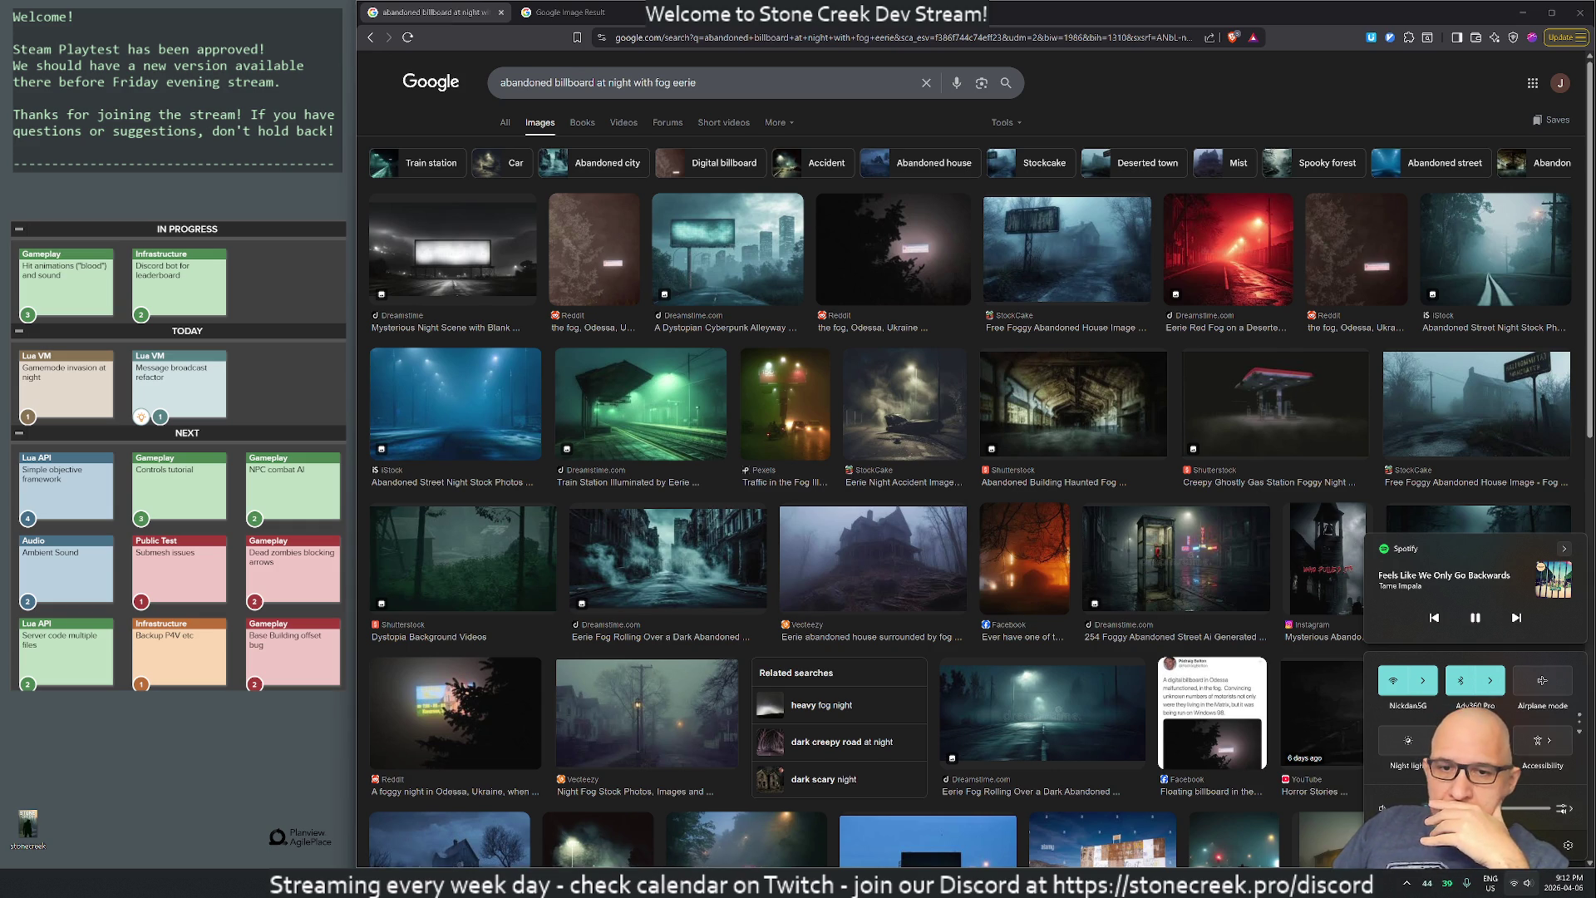
{"action": "key", "text": "Escape"}
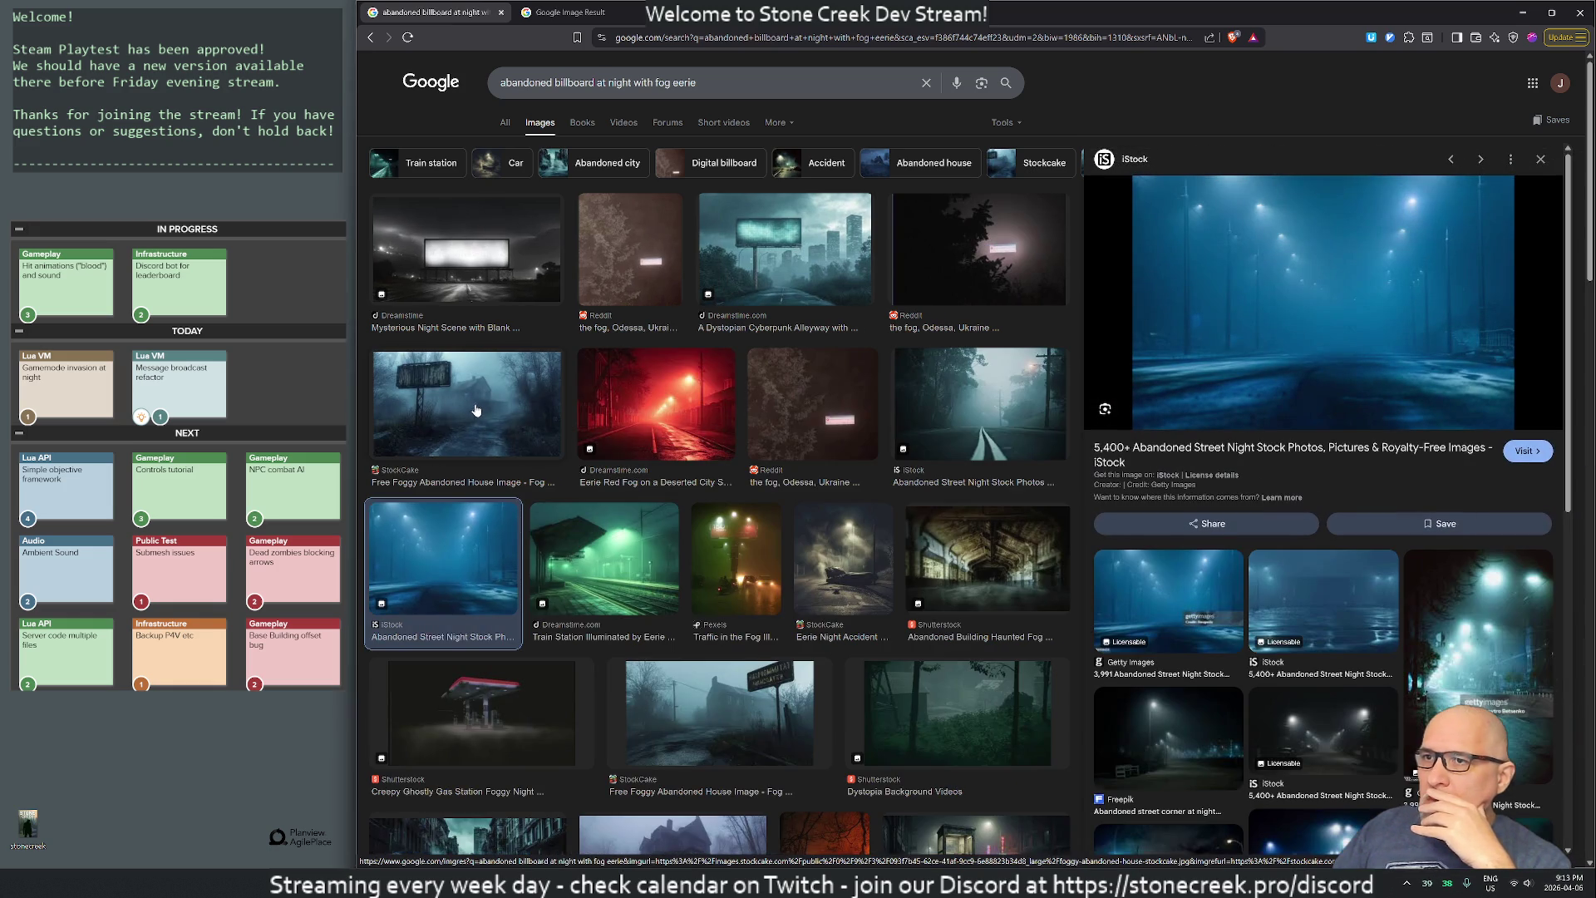
- Replace the Google Images query with 'eerie forest at night with fog' and search
{"action": "left_click", "coordinate": [481, 411]}
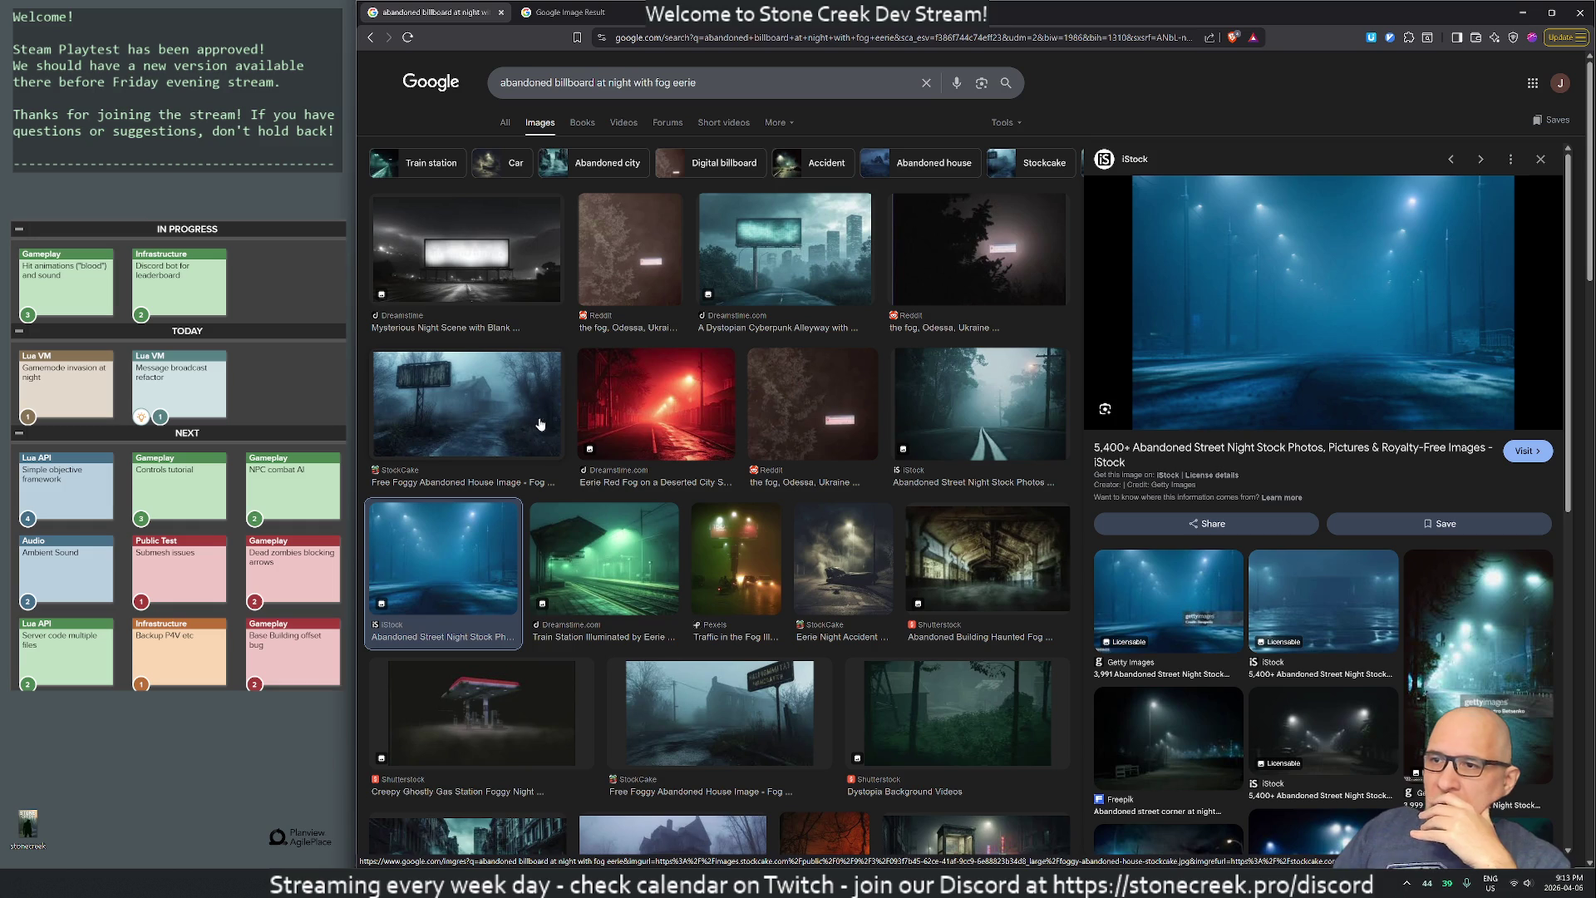
{"action": "triple_click", "coordinate": [575, 82]}
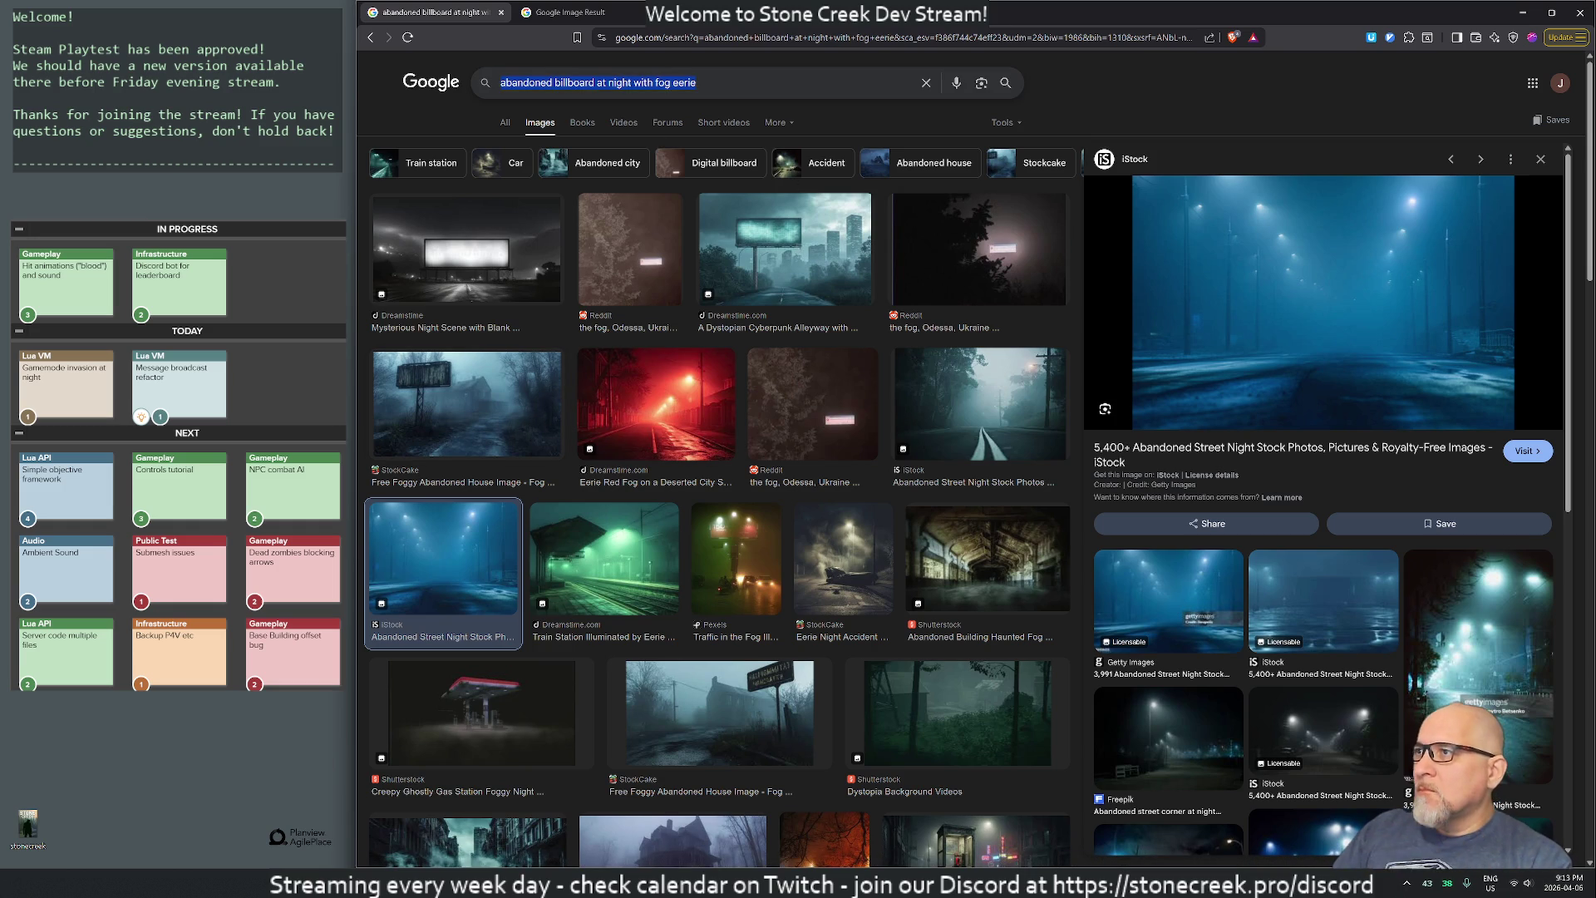
{"action": "type", "text": "ee"}
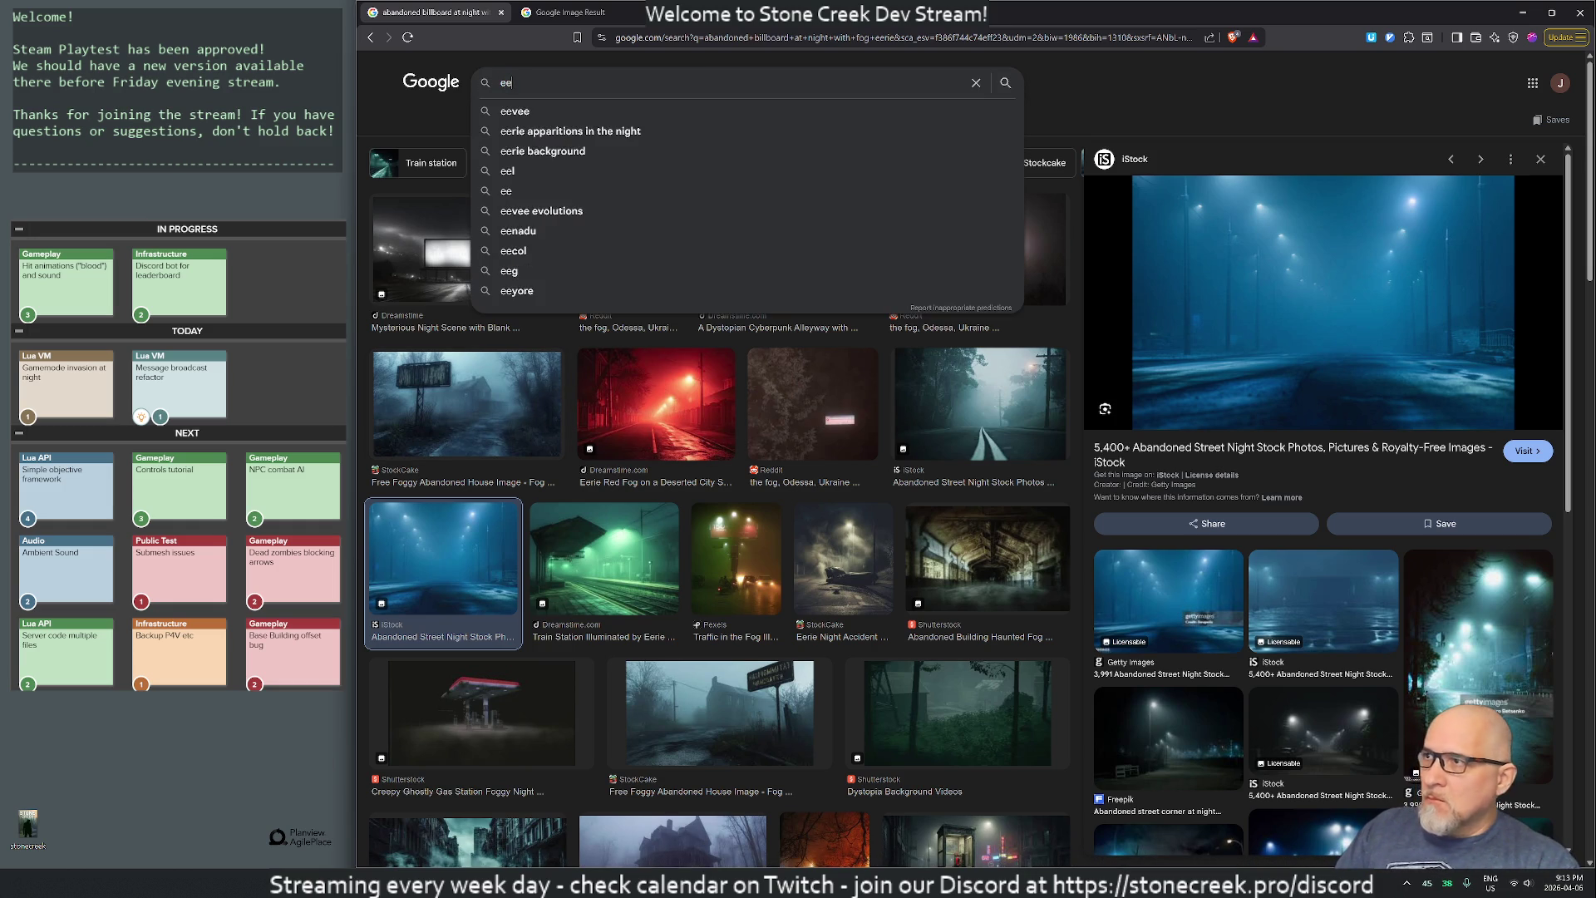
{"action": "type", "text": "rie forest at night with fog"}
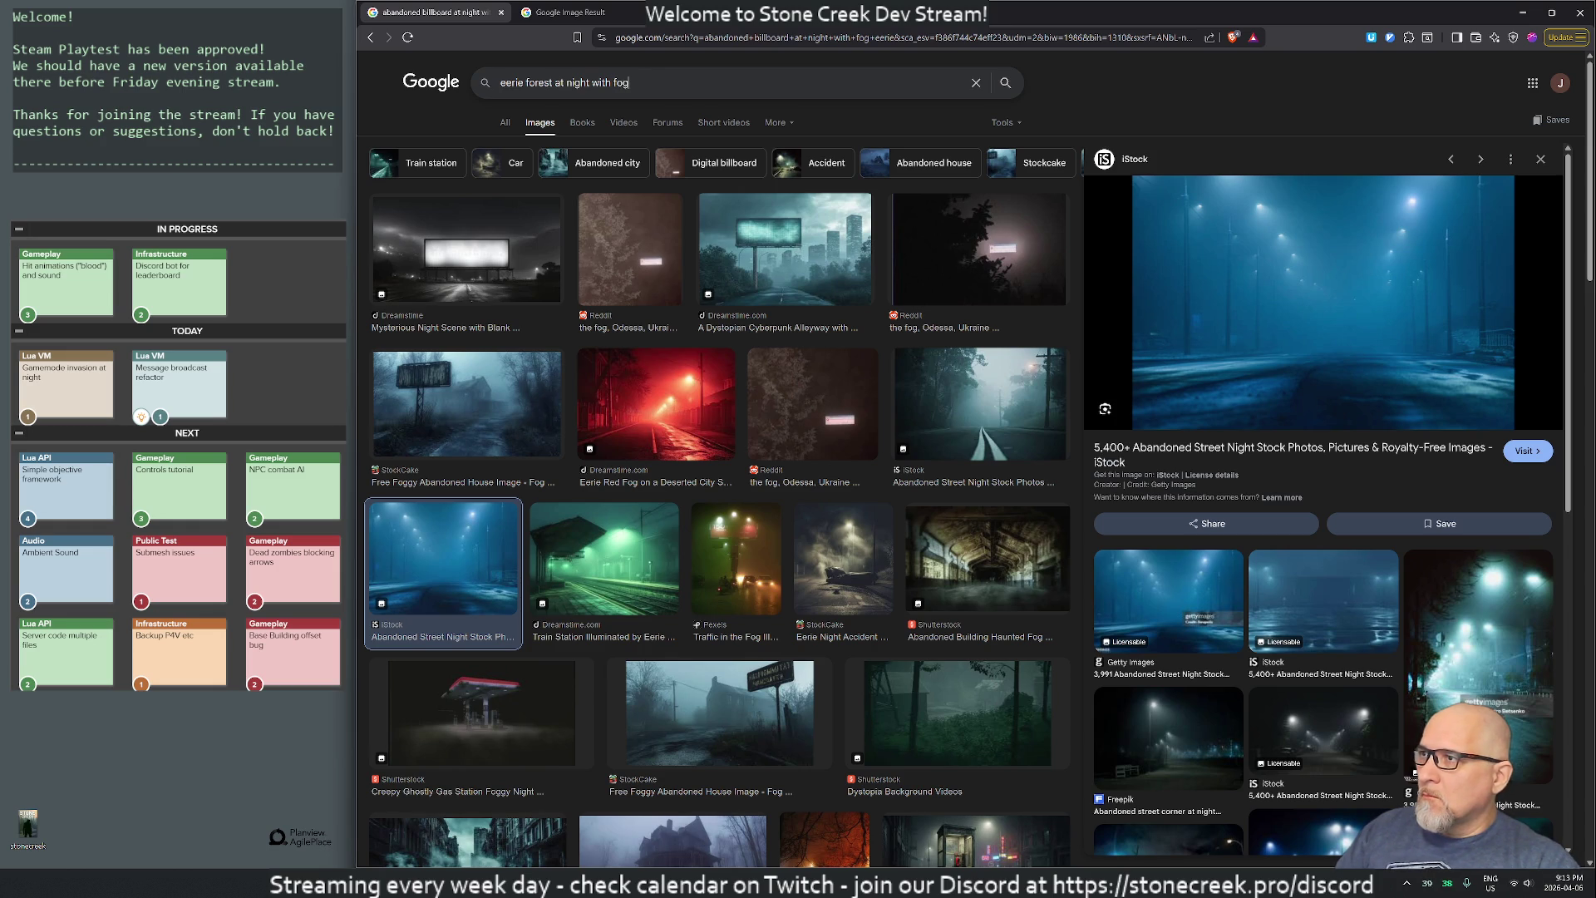
{"action": "key", "text": "Return"}
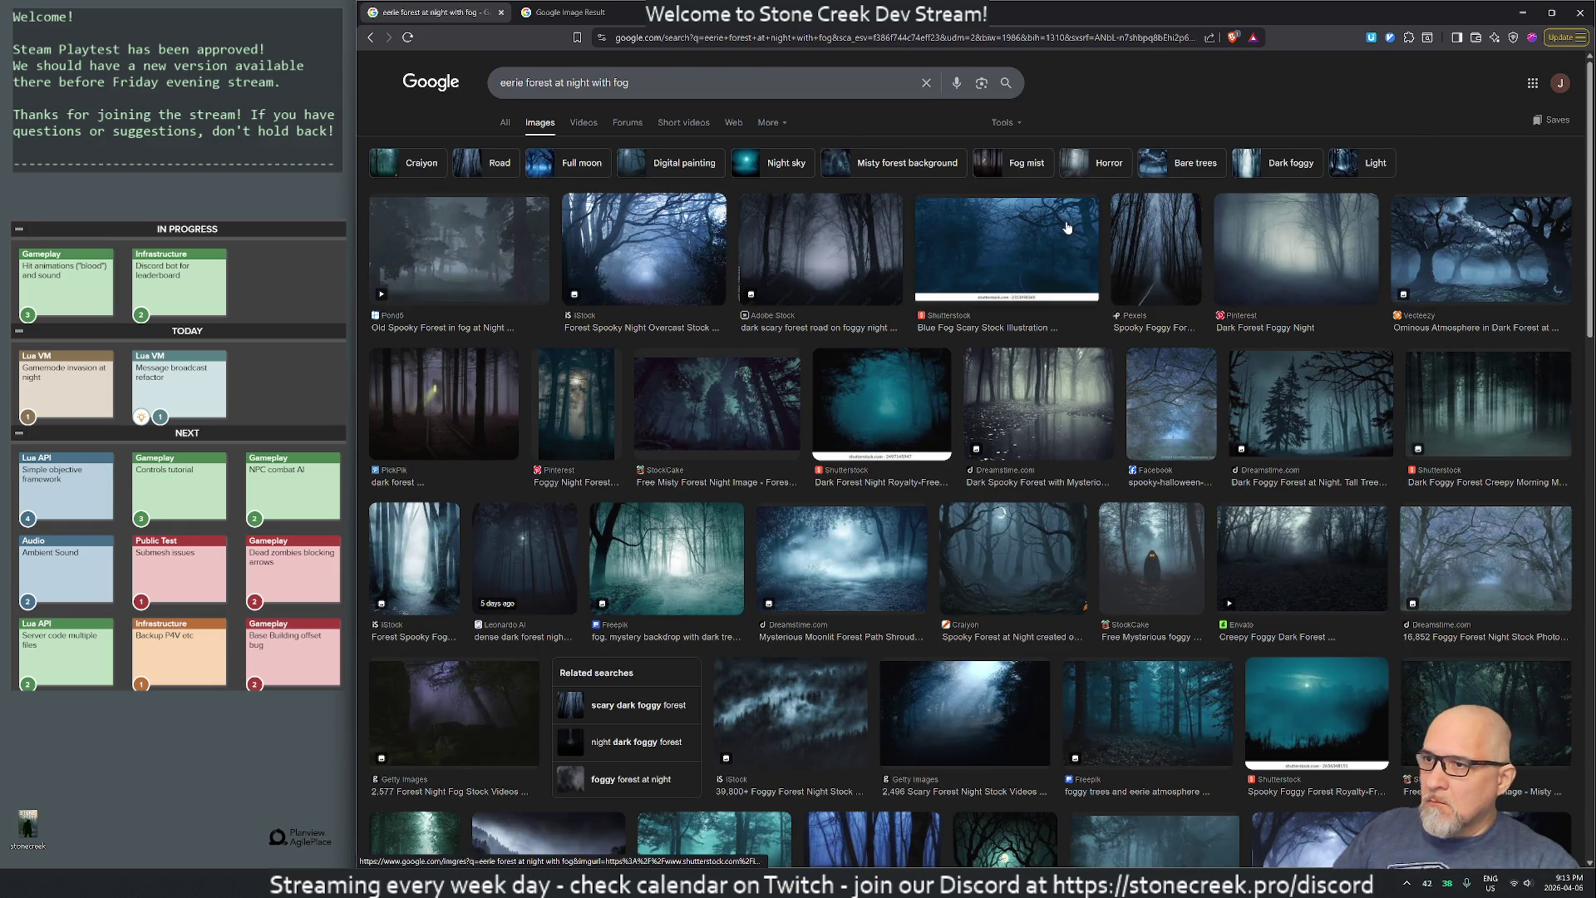
- Preview the 'Old Spooky Forest in Fog at Night' video and open its Pond5 page
{"action": "left_click", "coordinate": [449, 401]}
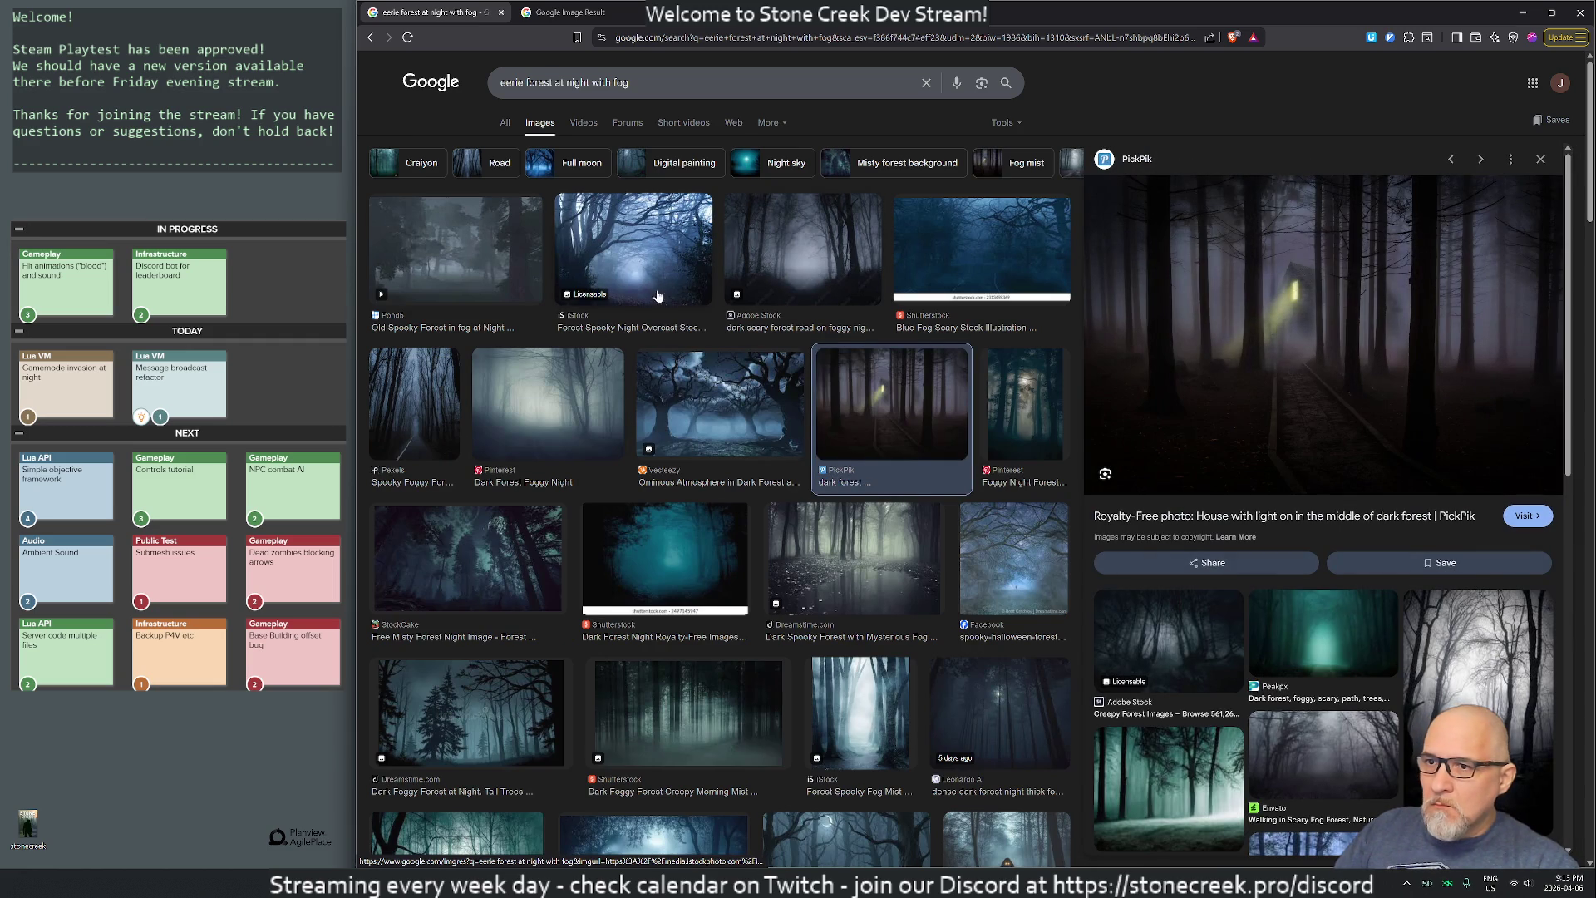
{"action": "left_click", "coordinate": [450, 237]}
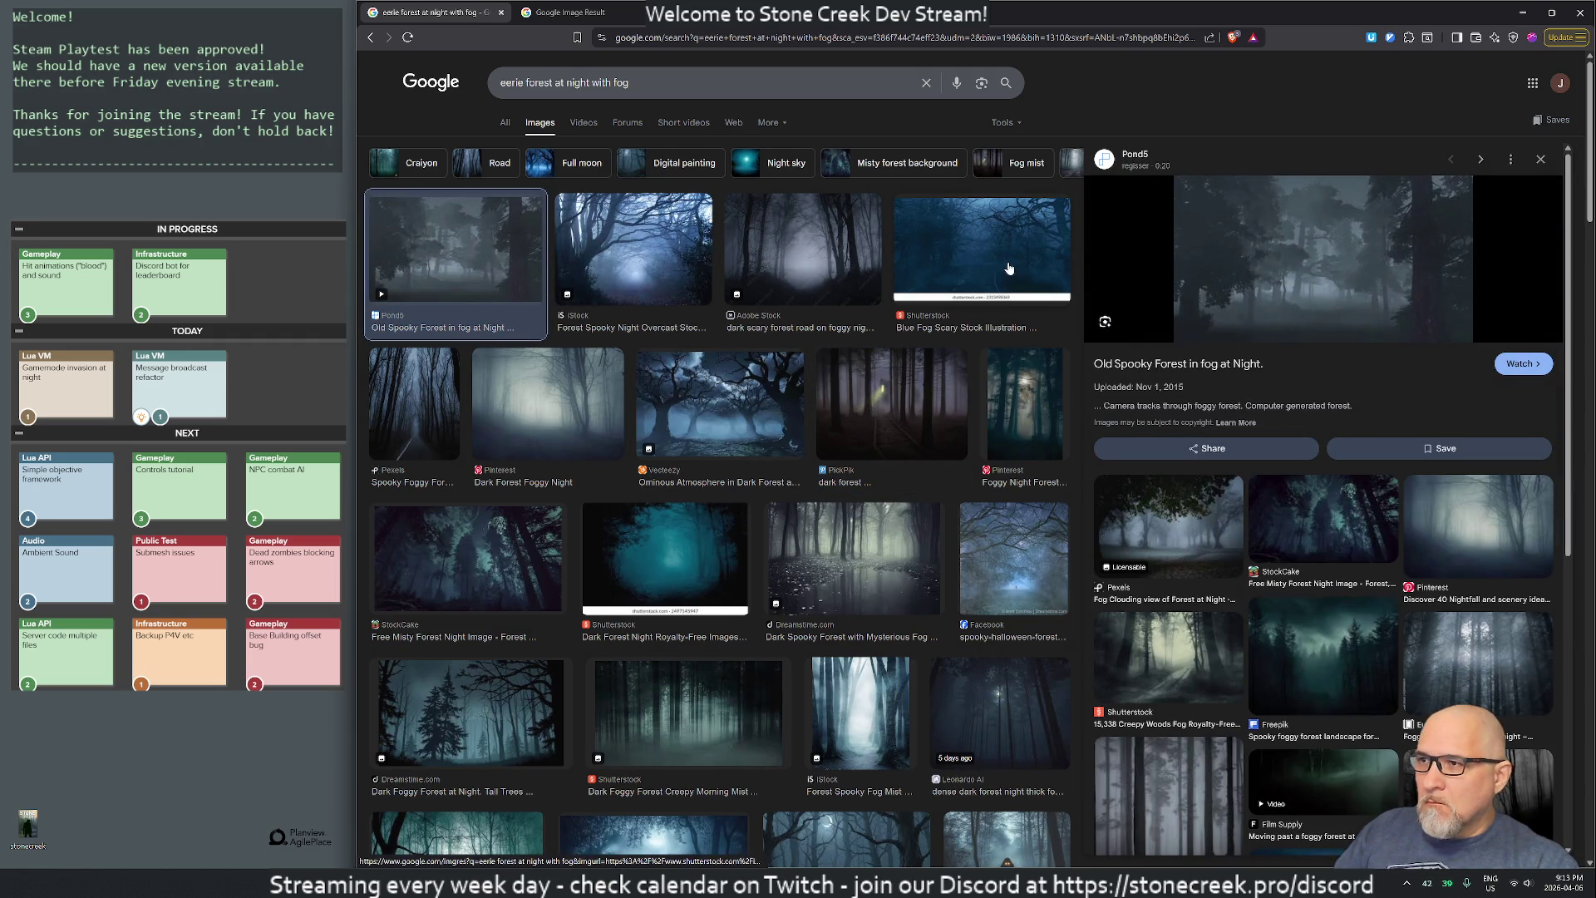
{"action": "scroll", "coordinate": [928, 546], "scroll_direction": "down", "scroll_amount": 3}
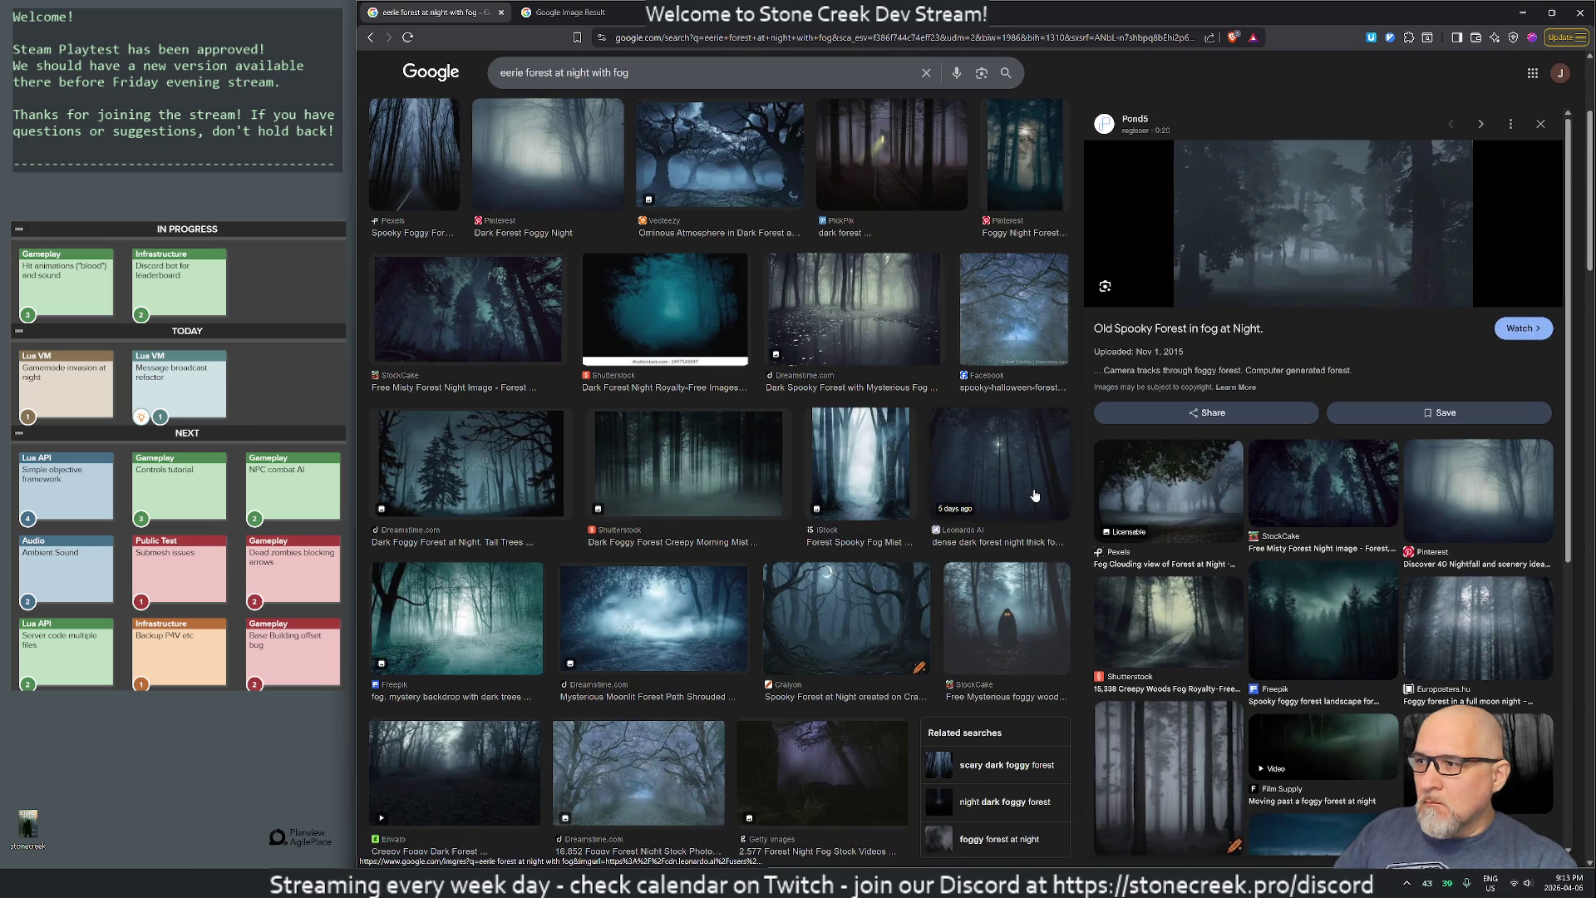
{"action": "scroll", "coordinate": [1033, 492], "scroll_direction": "up", "scroll_amount": 3}
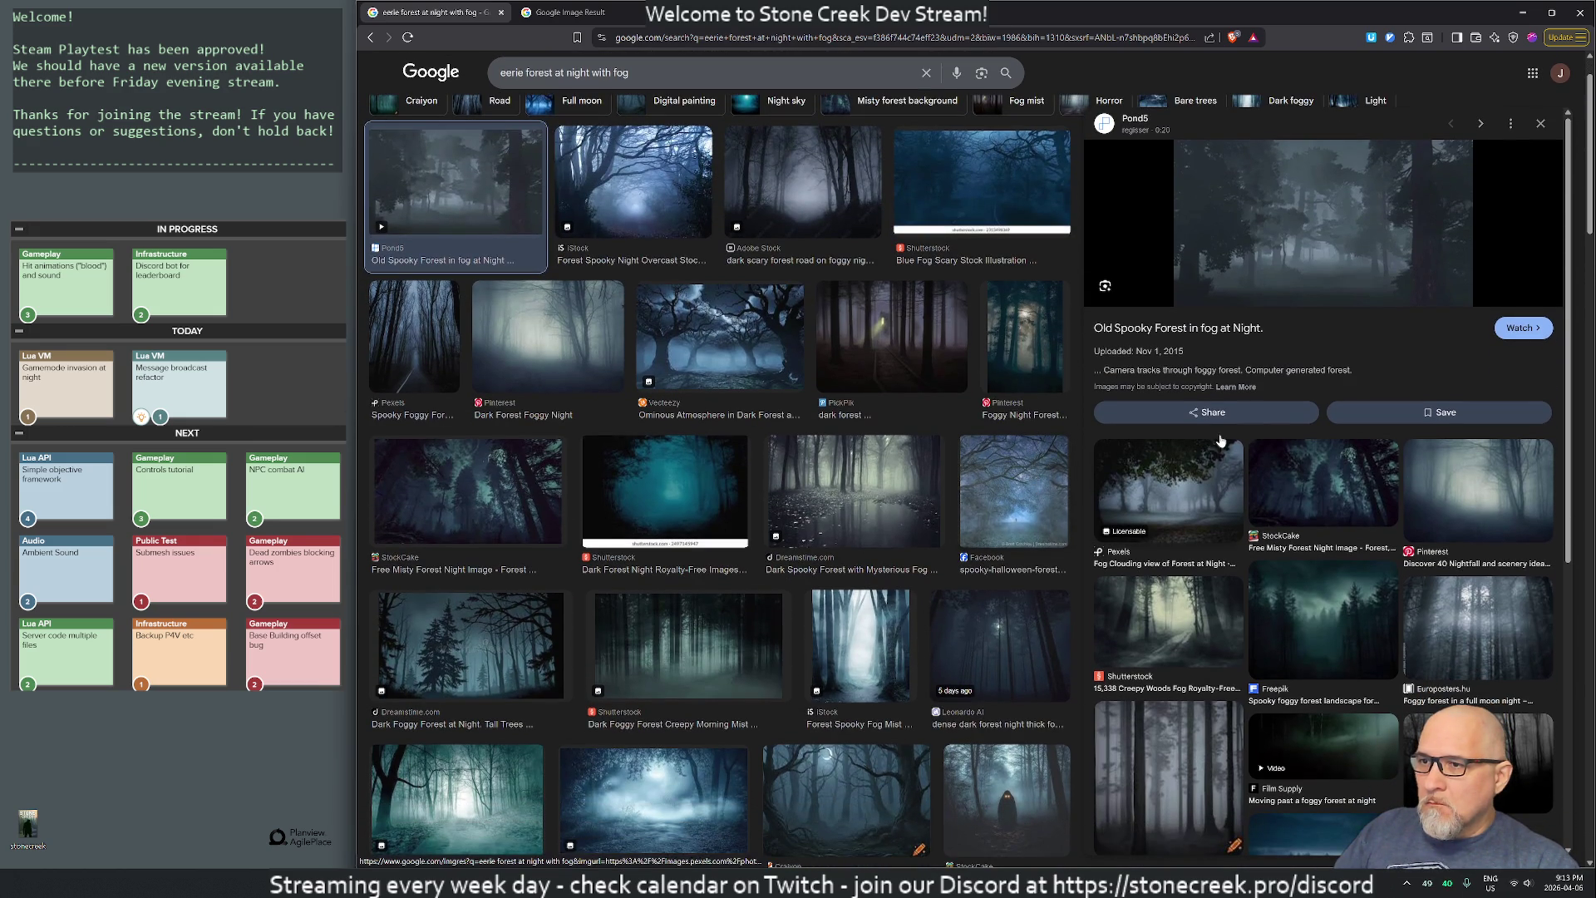
{"action": "left_click", "coordinate": [1309, 202]}
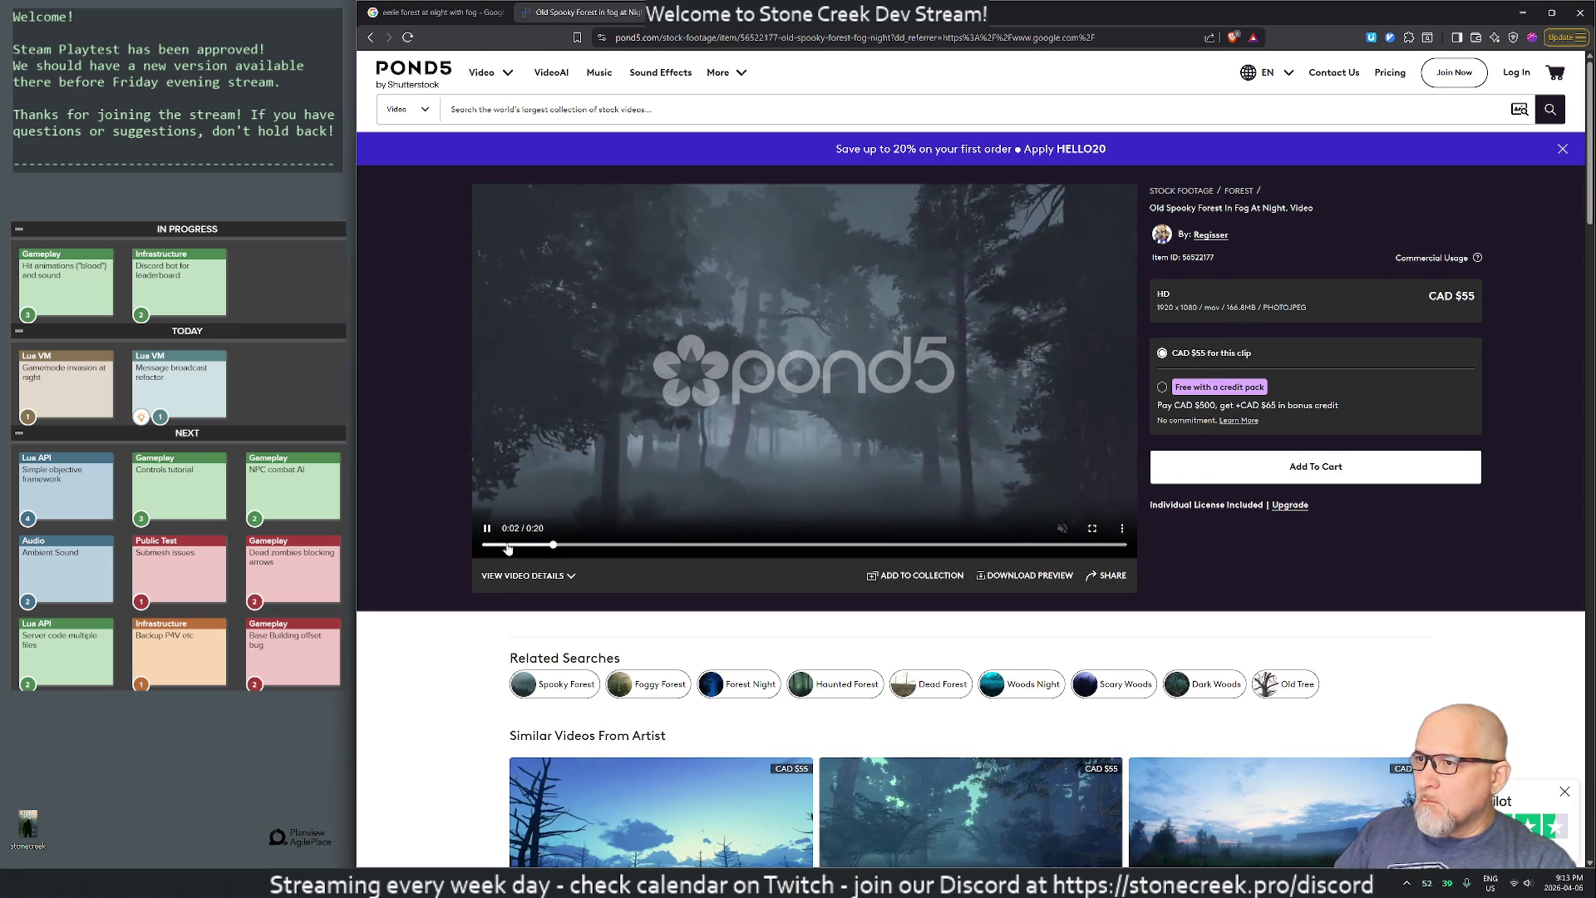
- Skim the Pond5 forest clip preview, then close the Pond5 tab
{"action": "left_click", "coordinate": [623, 545]}
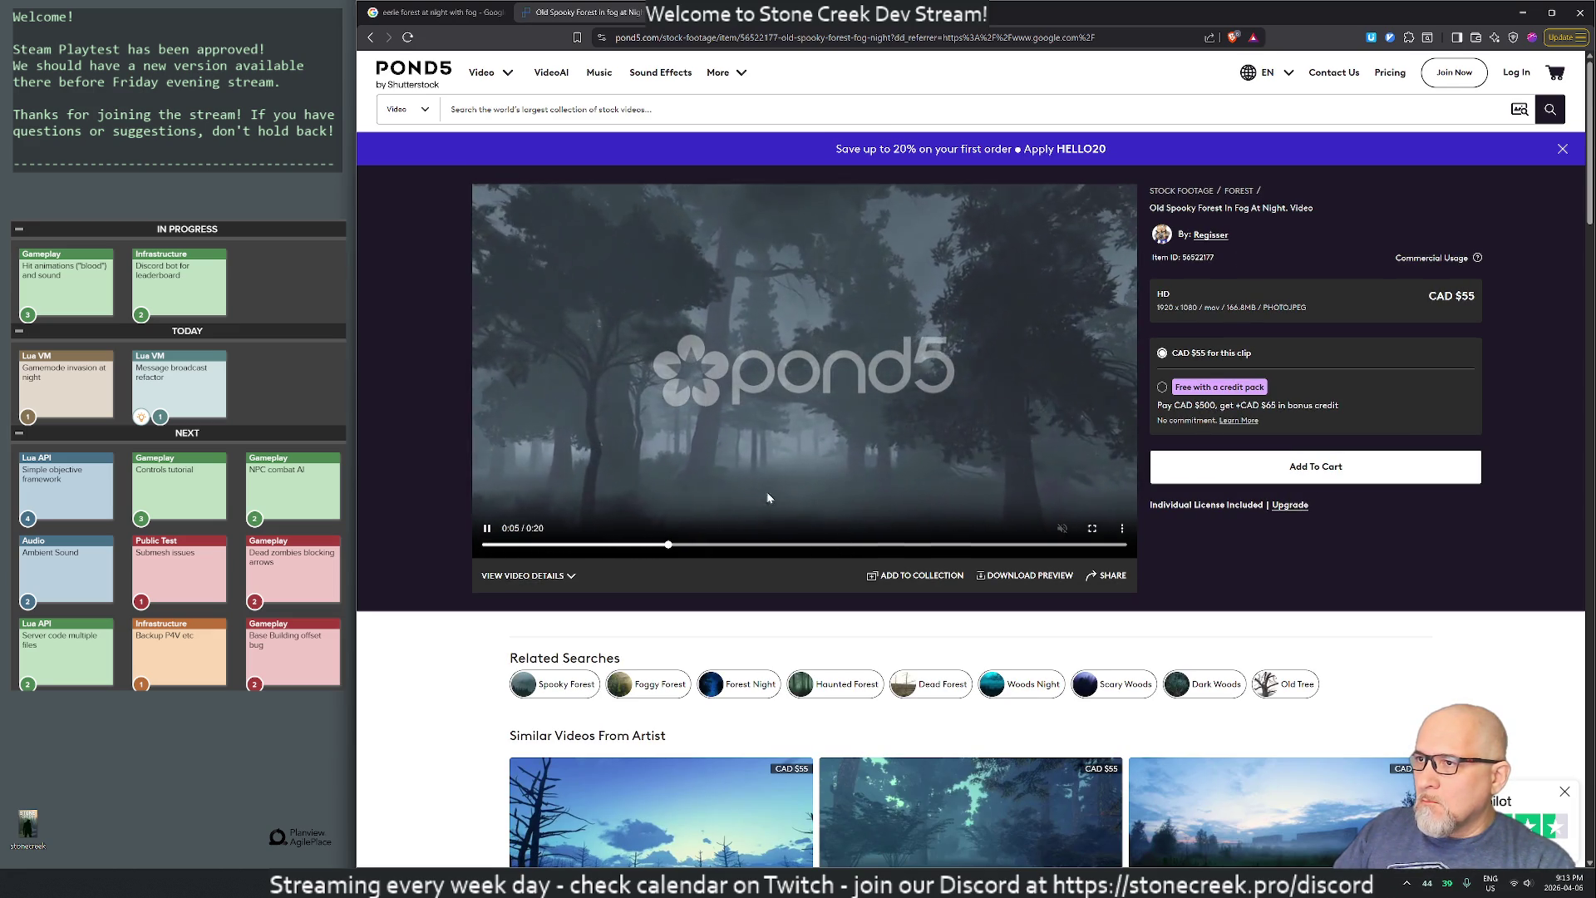
{"action": "scroll", "coordinate": [673, 424], "scroll_direction": "down", "scroll_amount": 3}
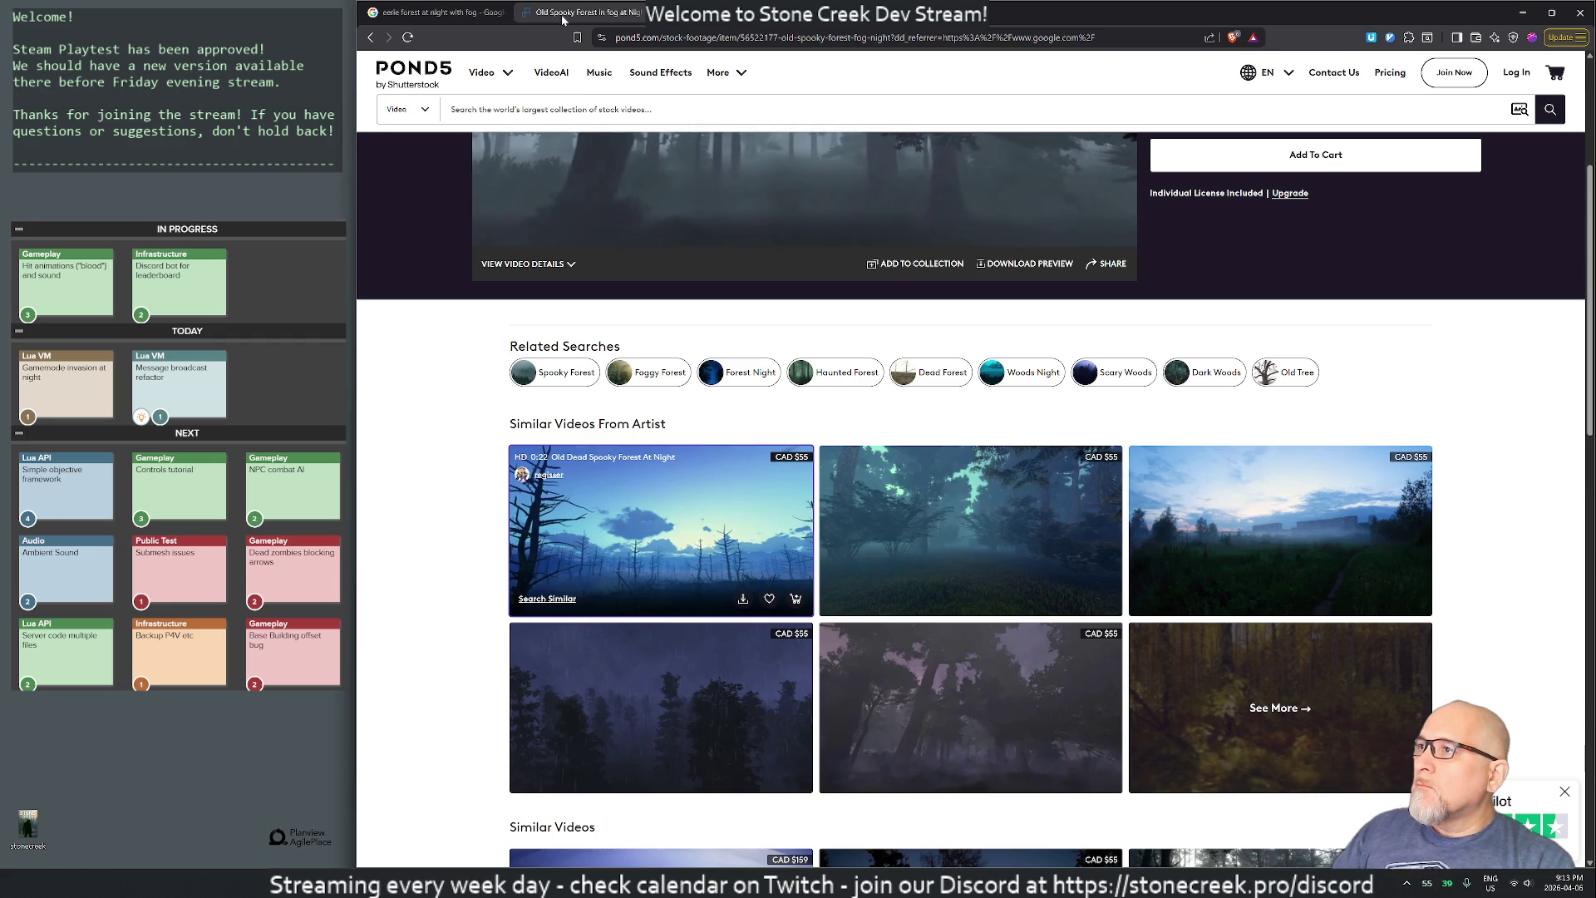
{"action": "key", "text": "ctrl+w"}
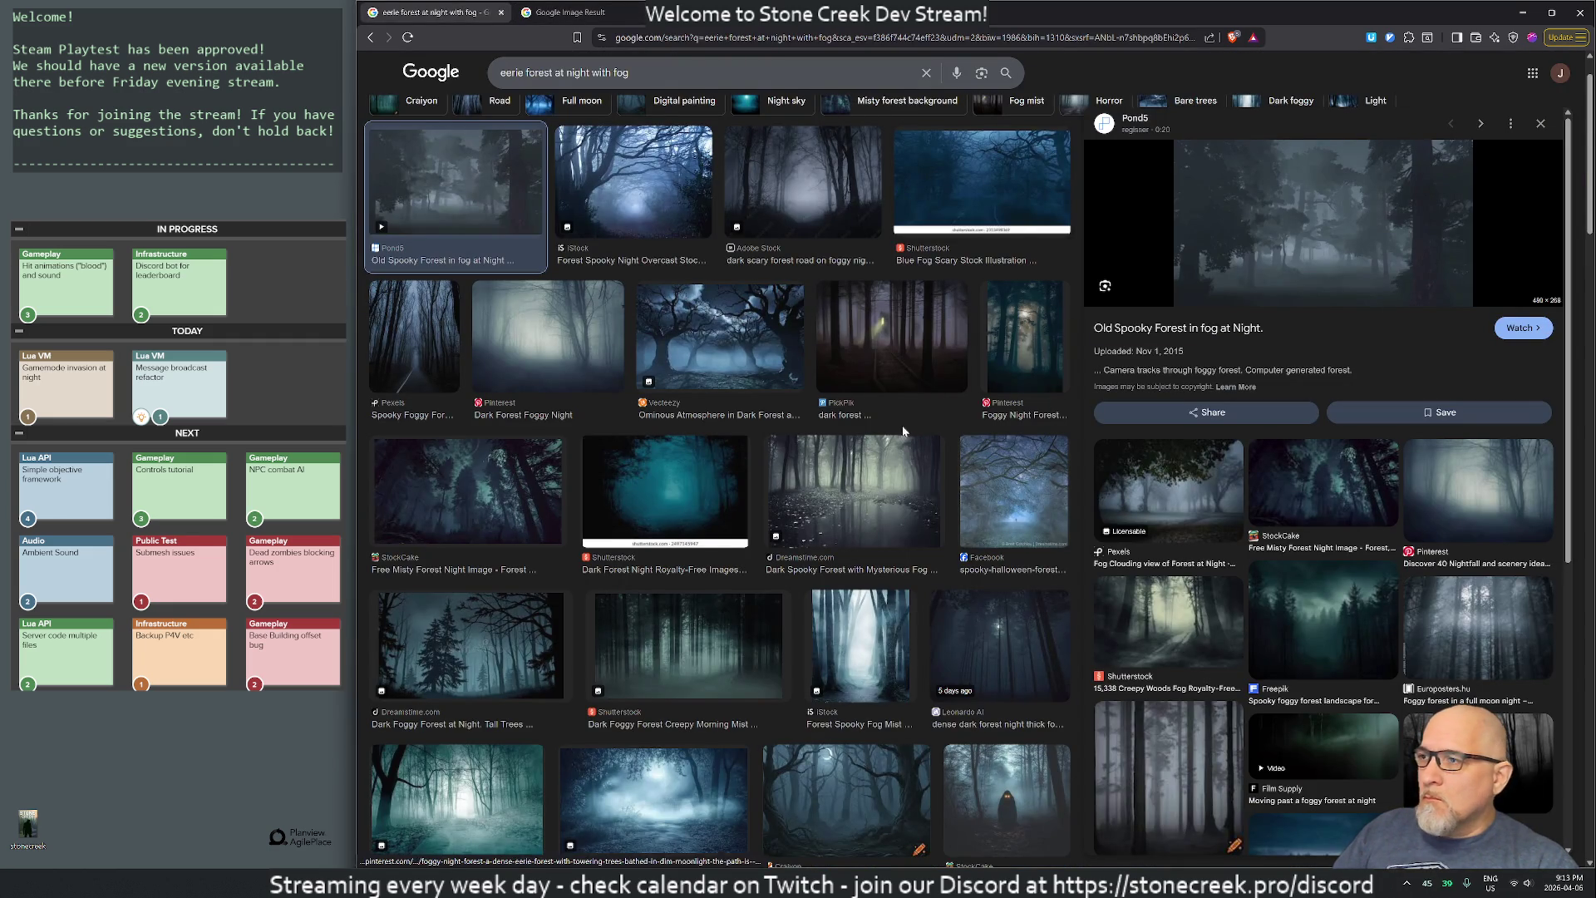
- Open the StockCake 'Misty Forest Night' image page from its Google Images preview
{"action": "left_click", "coordinate": [539, 509]}
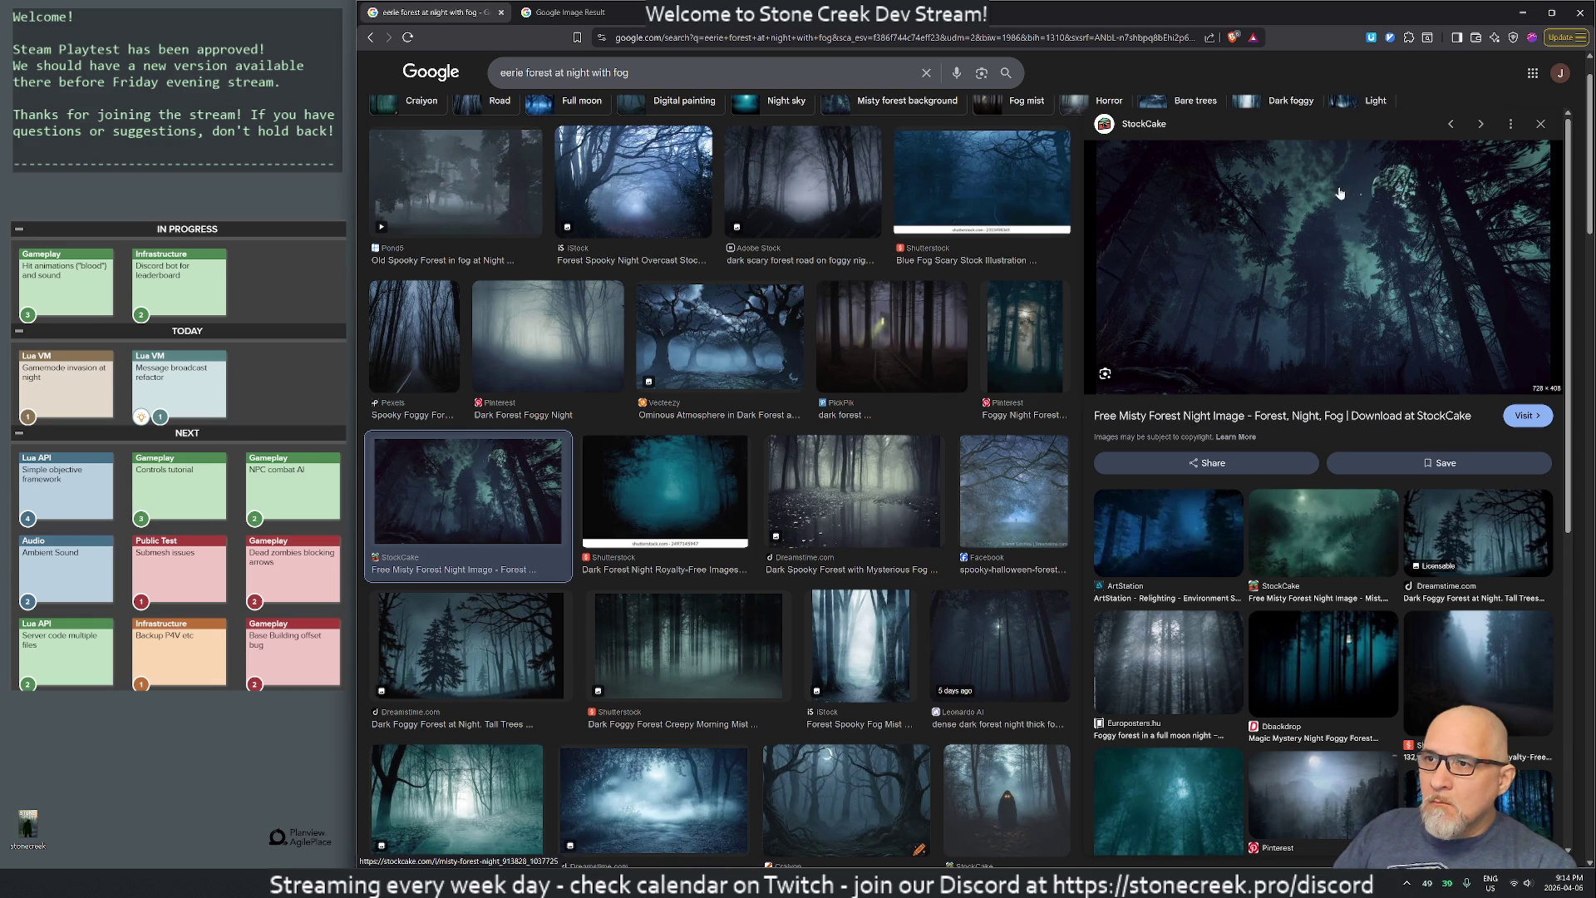
{"action": "left_click", "coordinate": [1520, 419]}
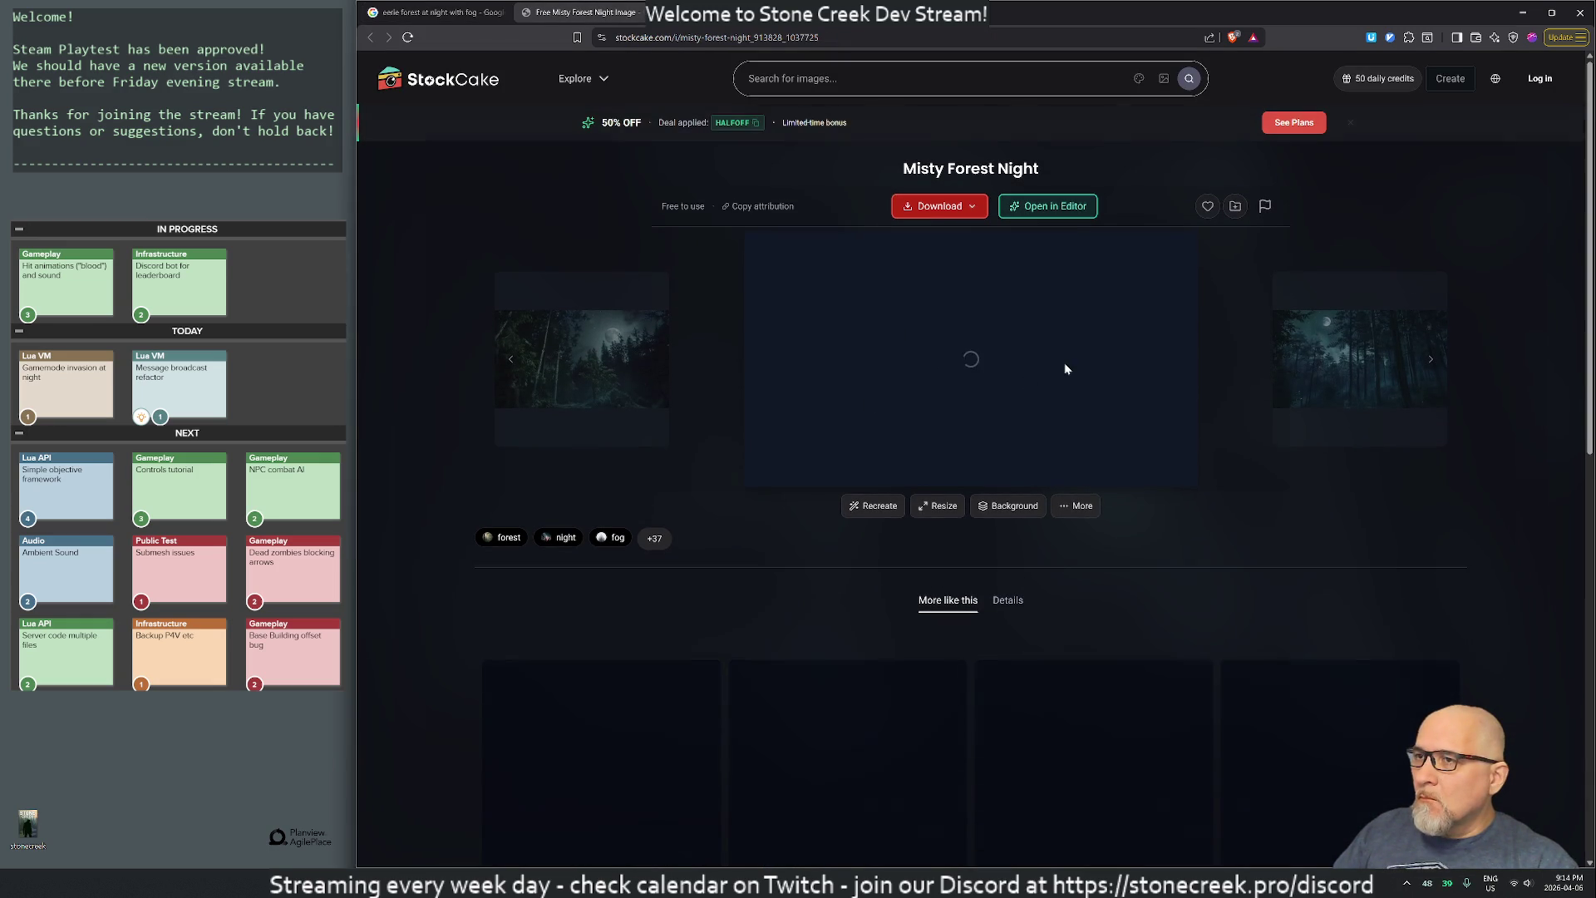
- Browse StockCake's 'More like this' forest images, then enlarge the Misty Forest Night image
{"action": "scroll", "coordinate": [1054, 339], "scroll_direction": "down", "scroll_amount": 3}
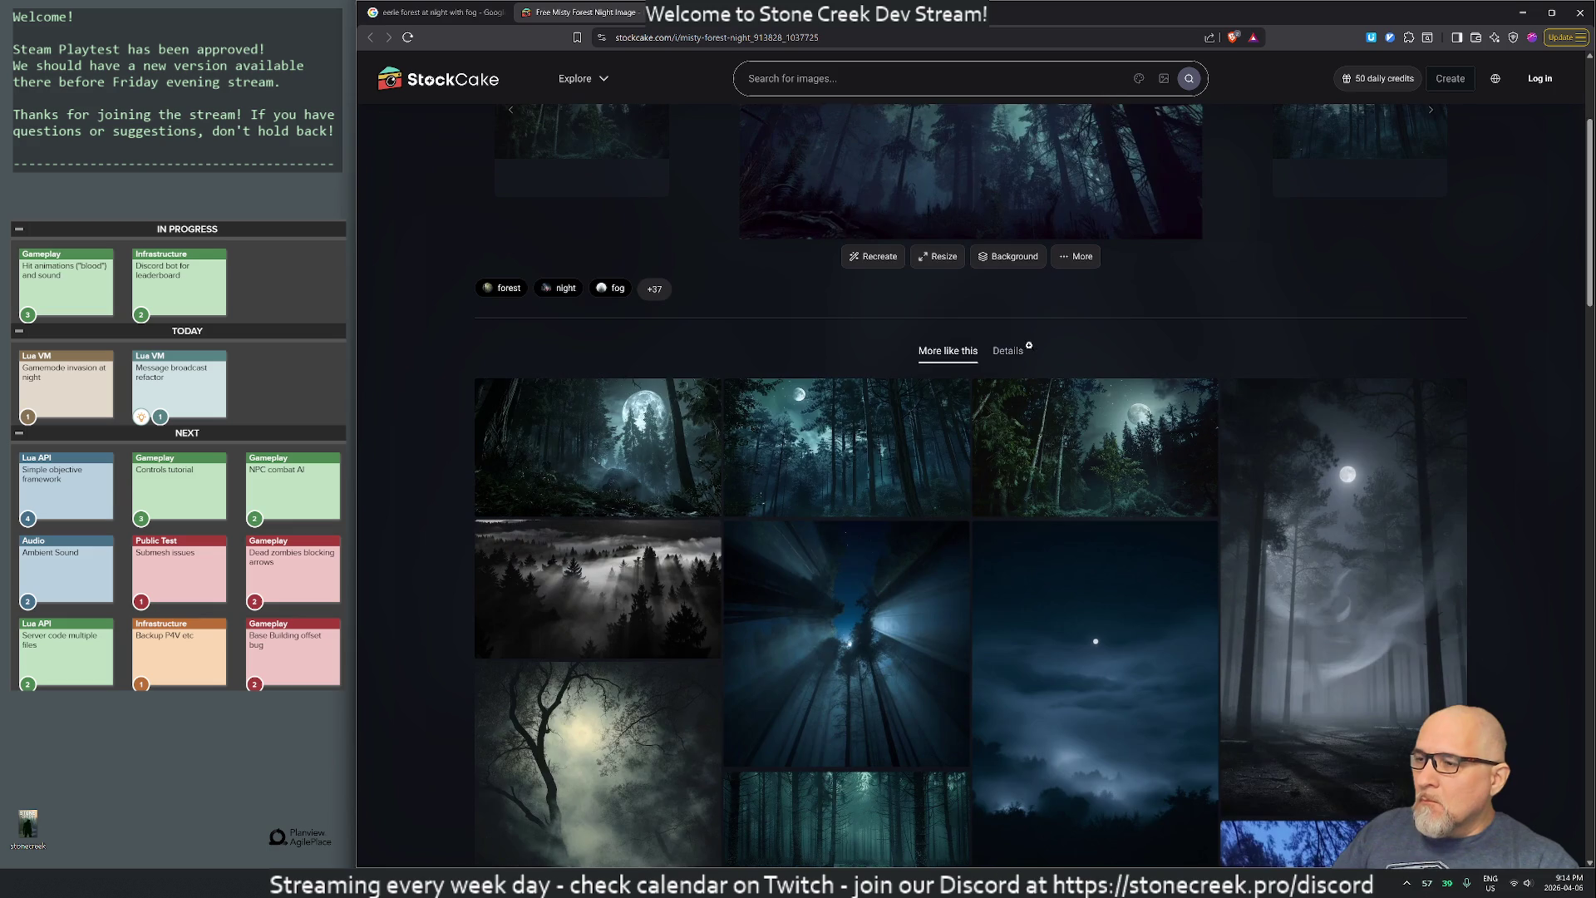
{"action": "scroll", "coordinate": [1029, 351], "scroll_direction": "down", "scroll_amount": 2}
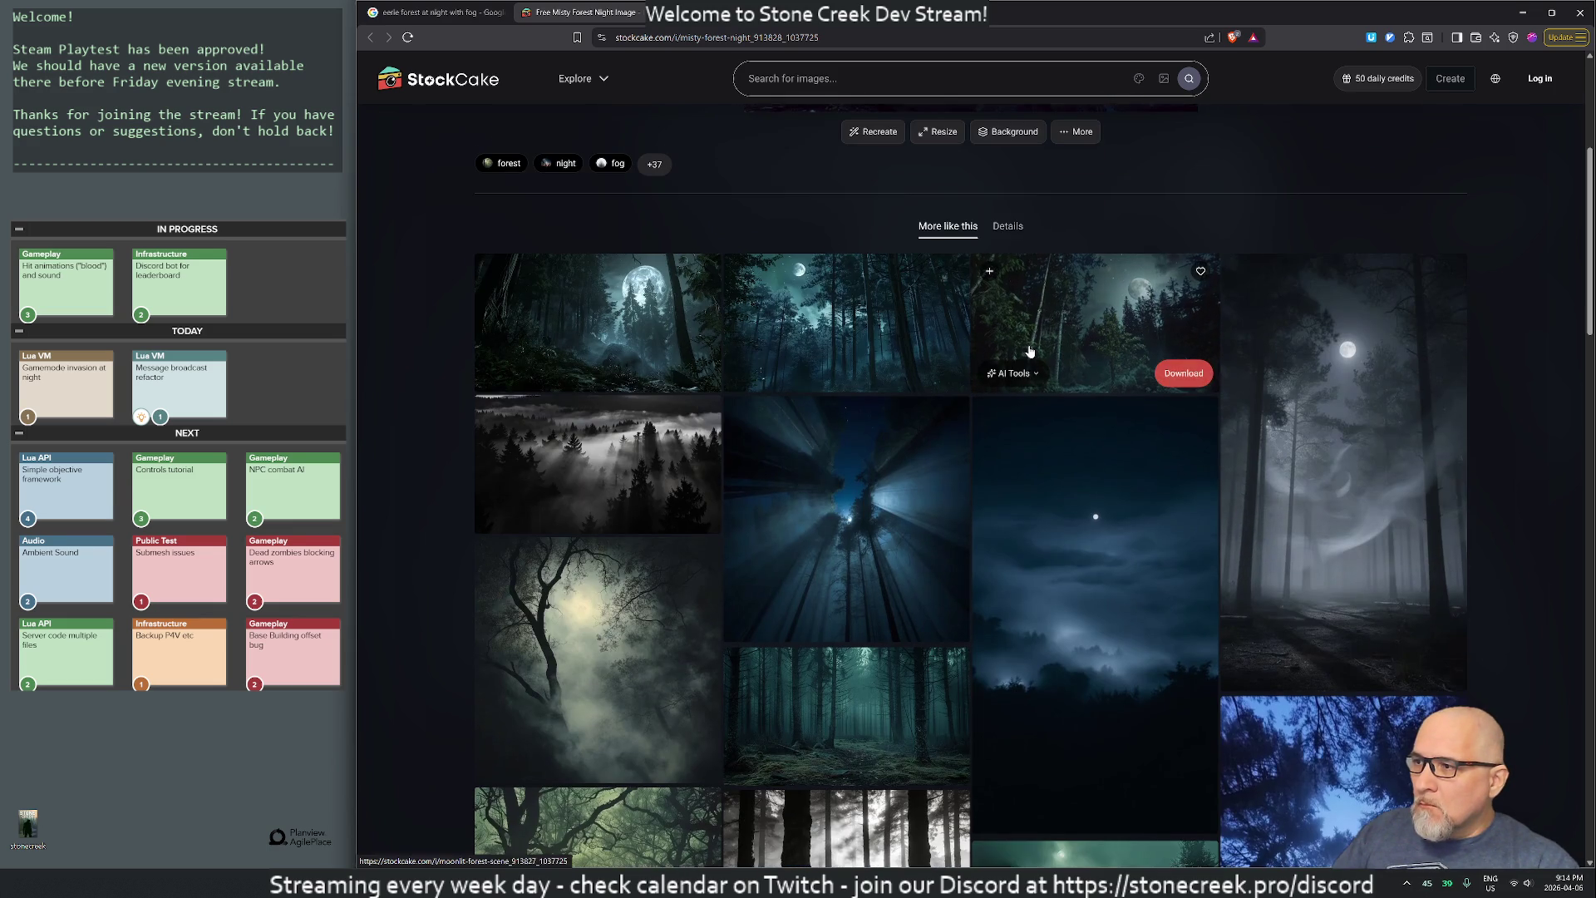
{"action": "scroll", "coordinate": [1029, 350], "scroll_direction": "down", "scroll_amount": 4}
{"action": "scroll", "coordinate": [1029, 350], "scroll_direction": "down", "scroll_amount": 2}
{"action": "scroll", "coordinate": [1029, 351], "scroll_direction": "down", "scroll_amount": 4}
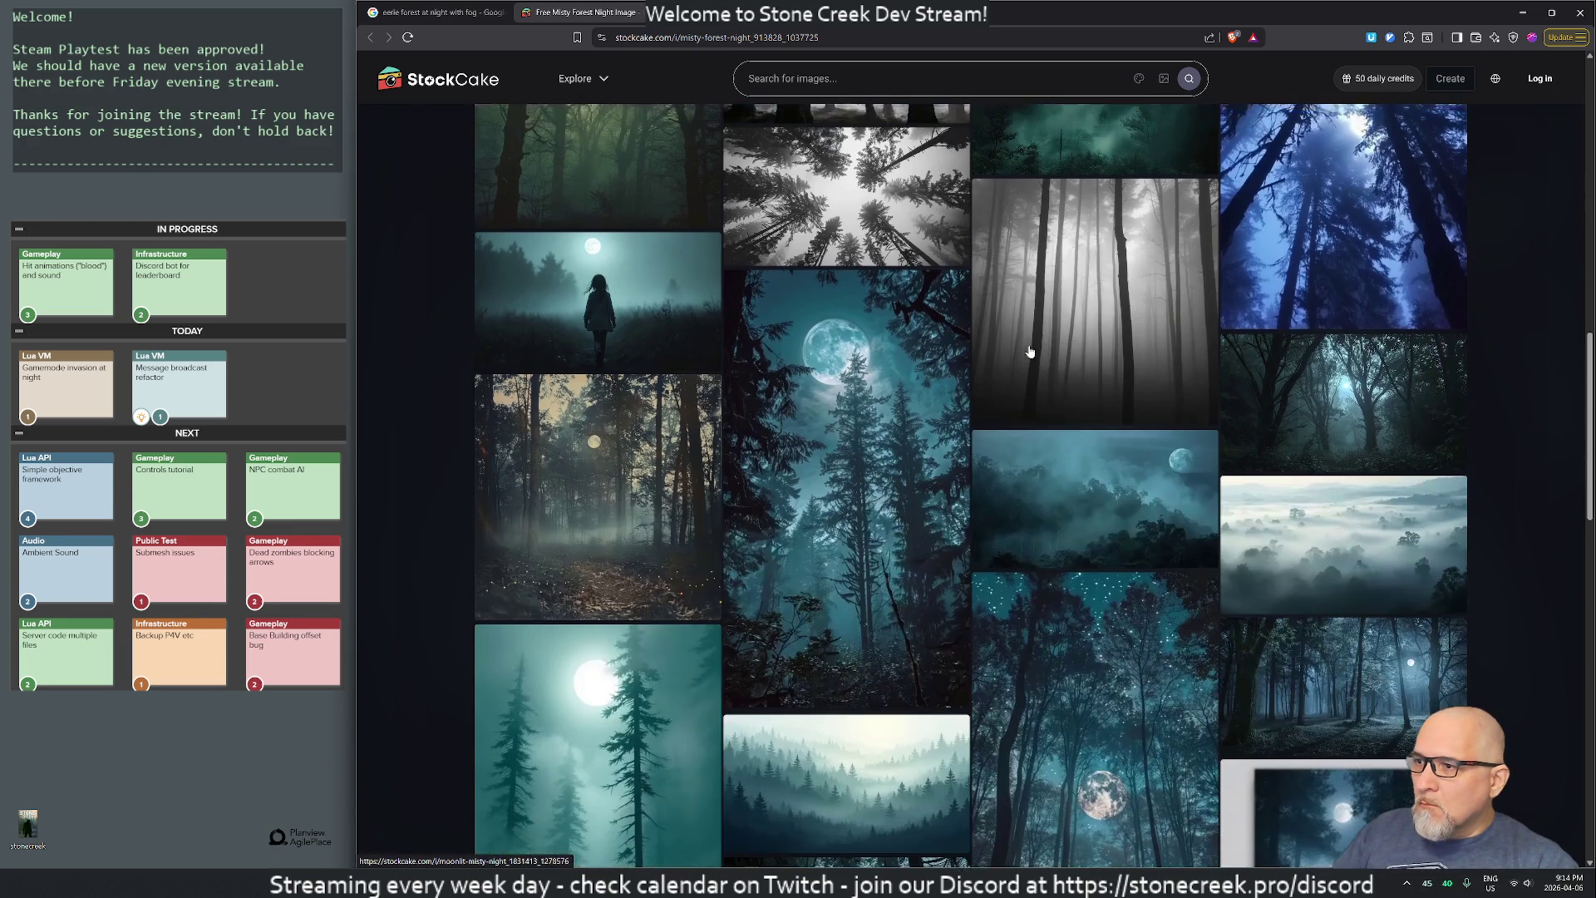
{"action": "scroll", "coordinate": [1029, 351], "scroll_direction": "down", "scroll_amount": 3}
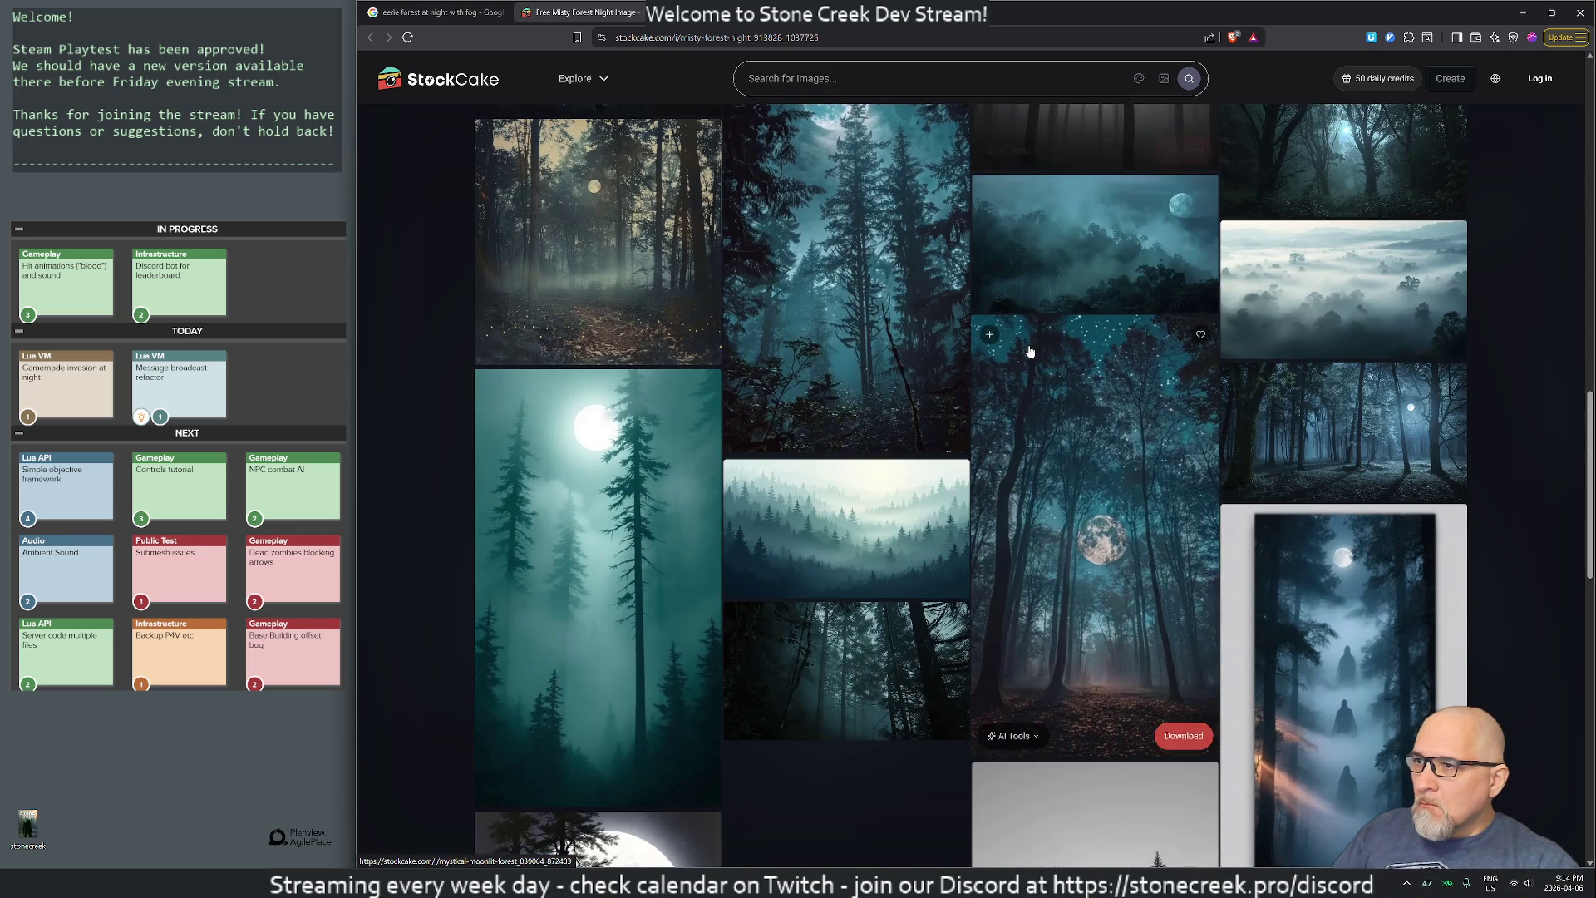
{"action": "scroll", "coordinate": [1029, 351], "scroll_direction": "down", "scroll_amount": 3}
{"action": "scroll", "coordinate": [1029, 351], "scroll_direction": "down", "scroll_amount": 10}
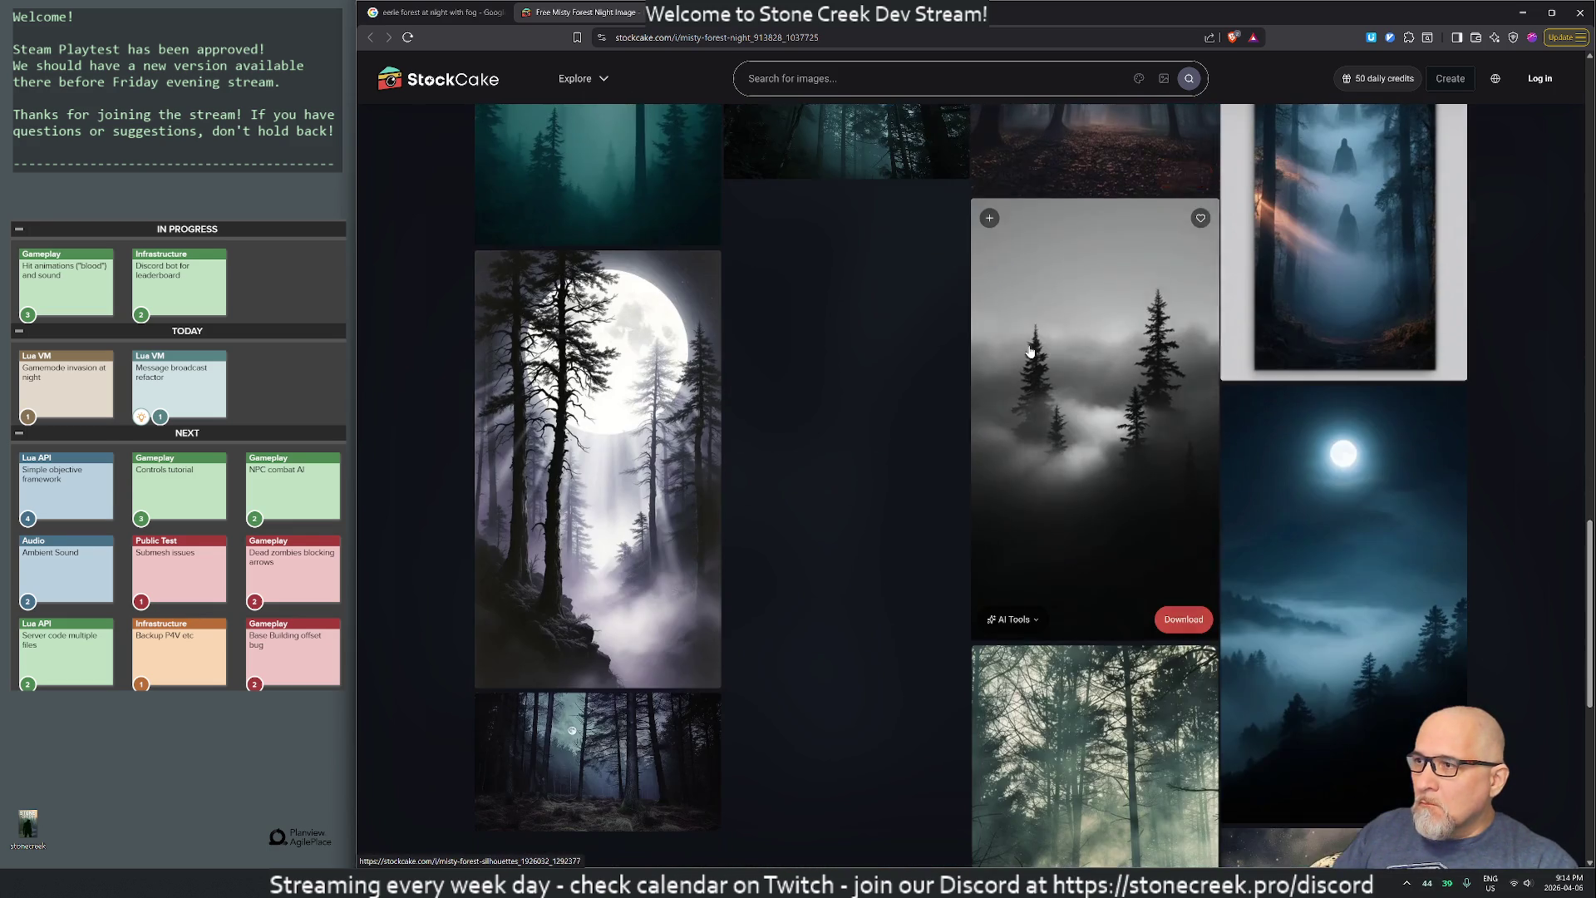
{"action": "scroll", "coordinate": [1029, 351], "scroll_direction": "down", "scroll_amount": 10}
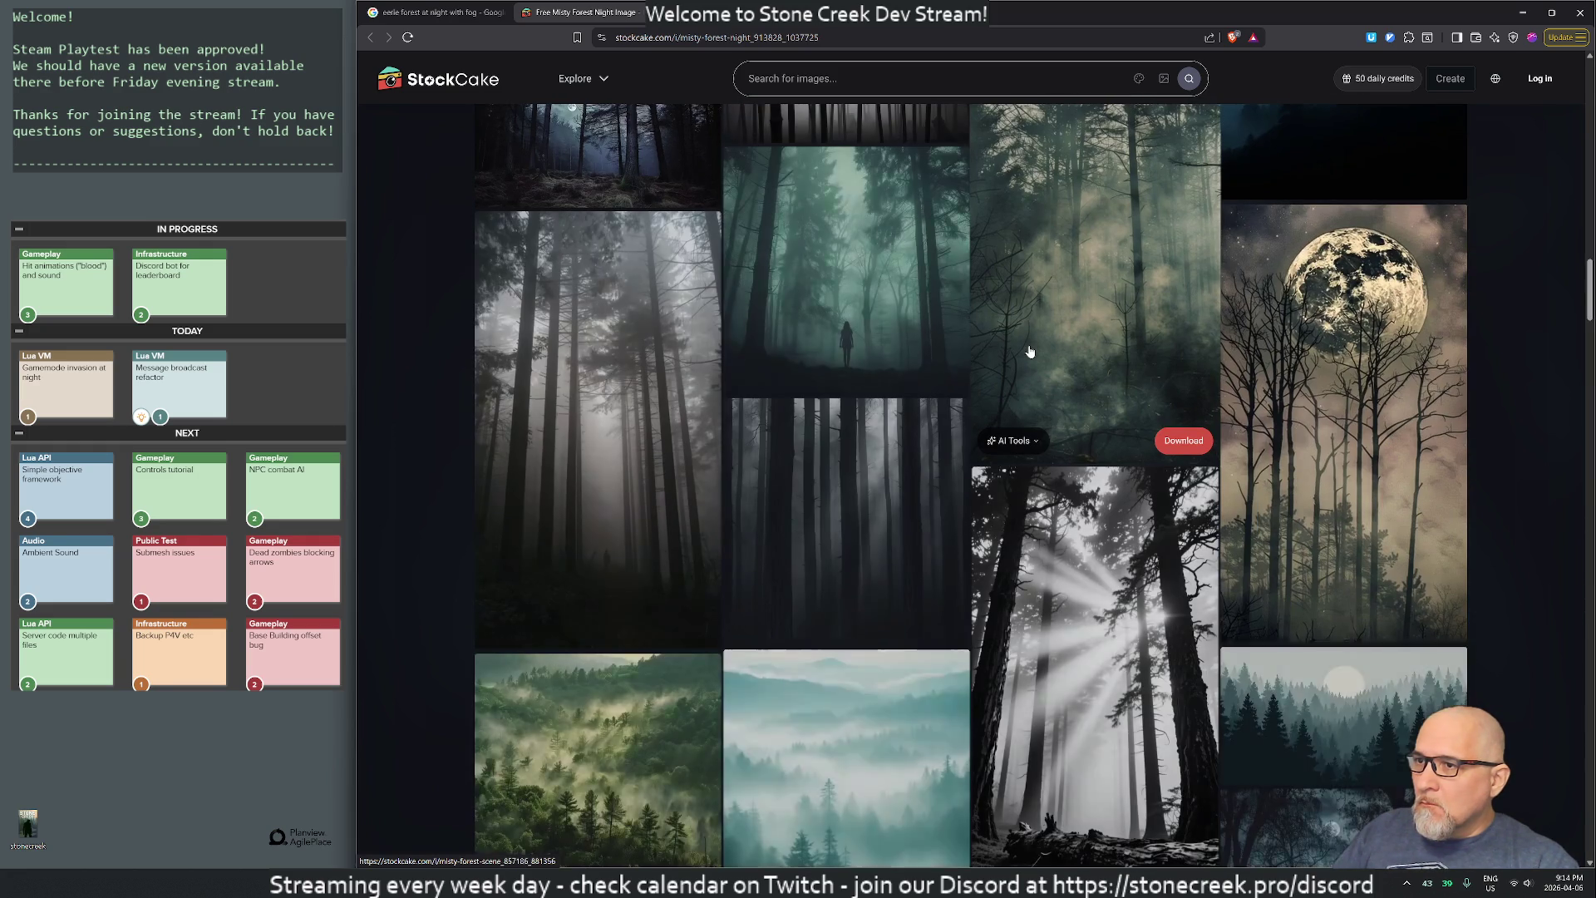
{"action": "scroll", "coordinate": [1030, 351], "scroll_direction": "up", "scroll_amount": 15}
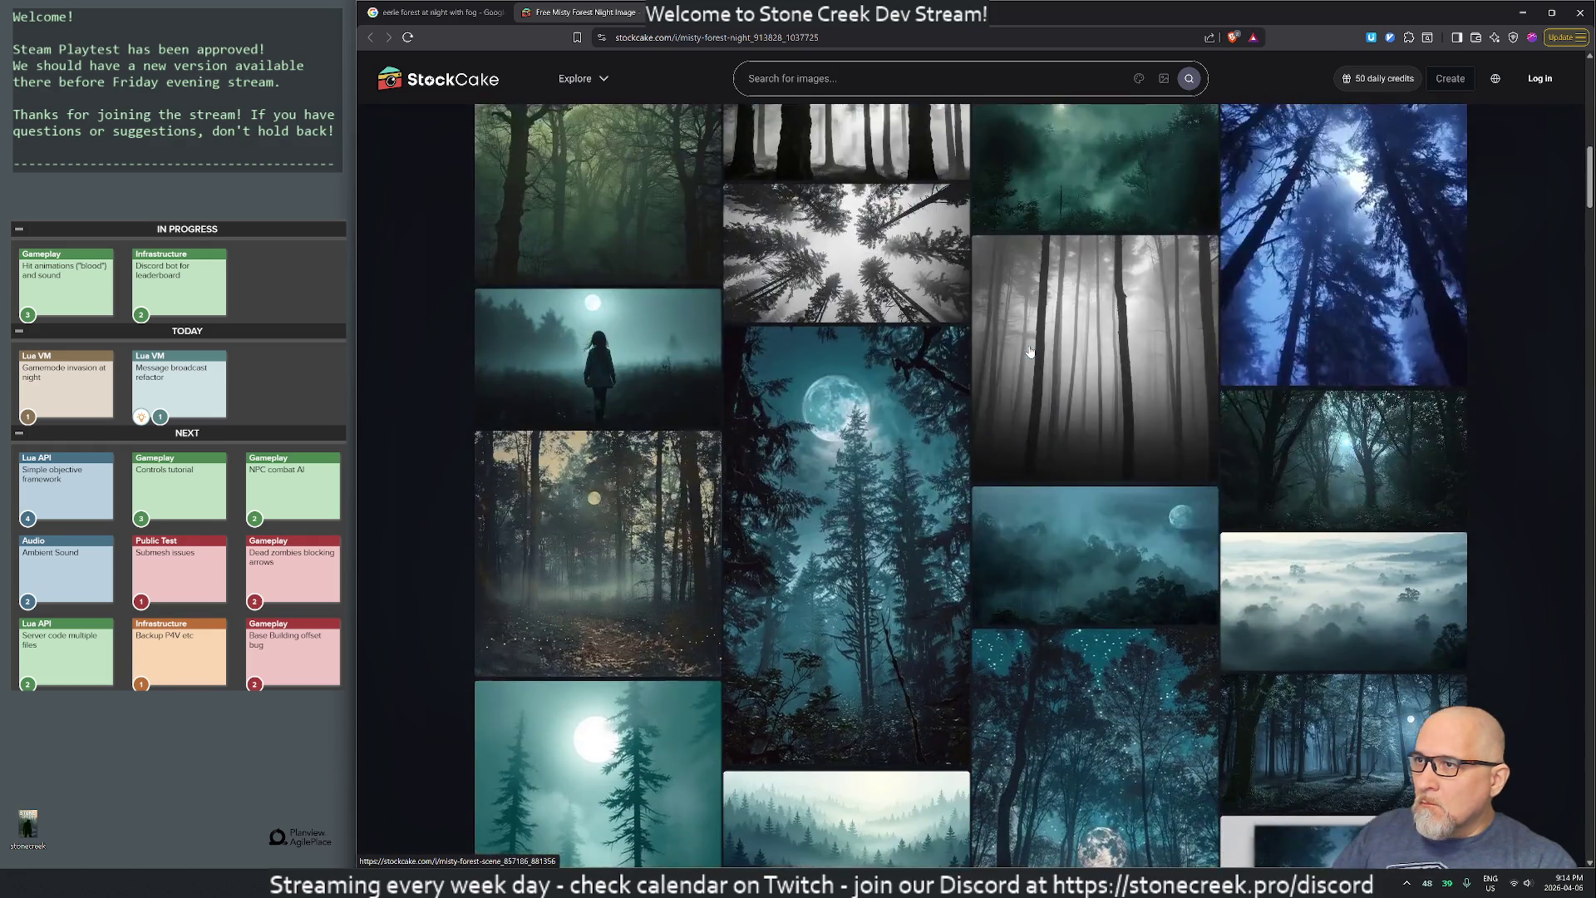
{"action": "scroll", "coordinate": [1031, 350], "scroll_direction": "up", "scroll_amount": 3}
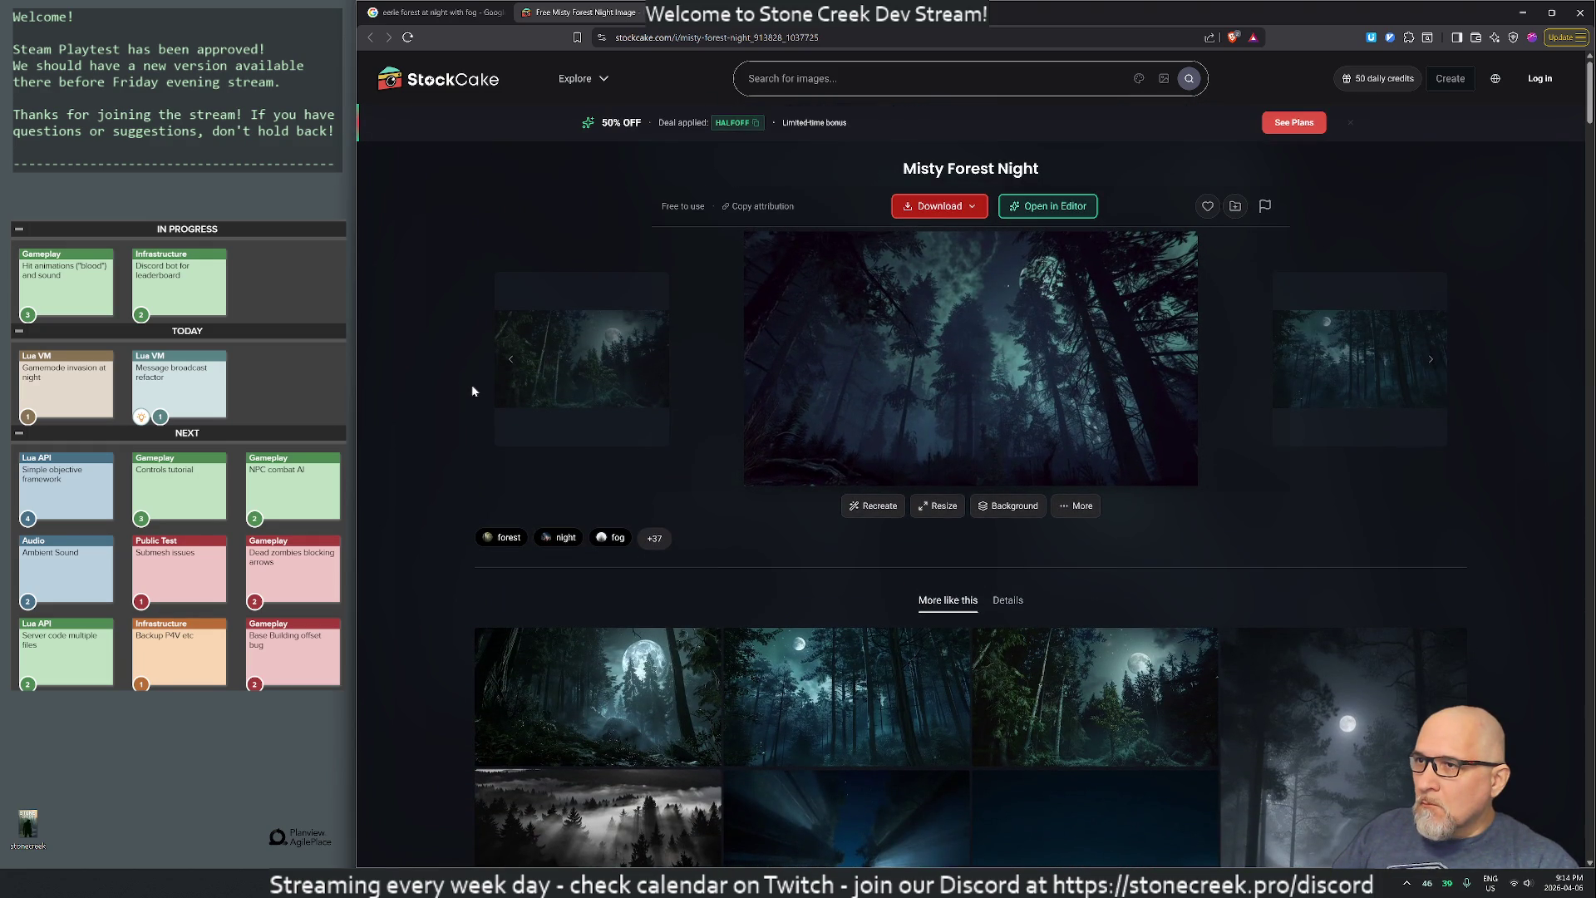
{"action": "left_click", "coordinate": [1044, 304]}
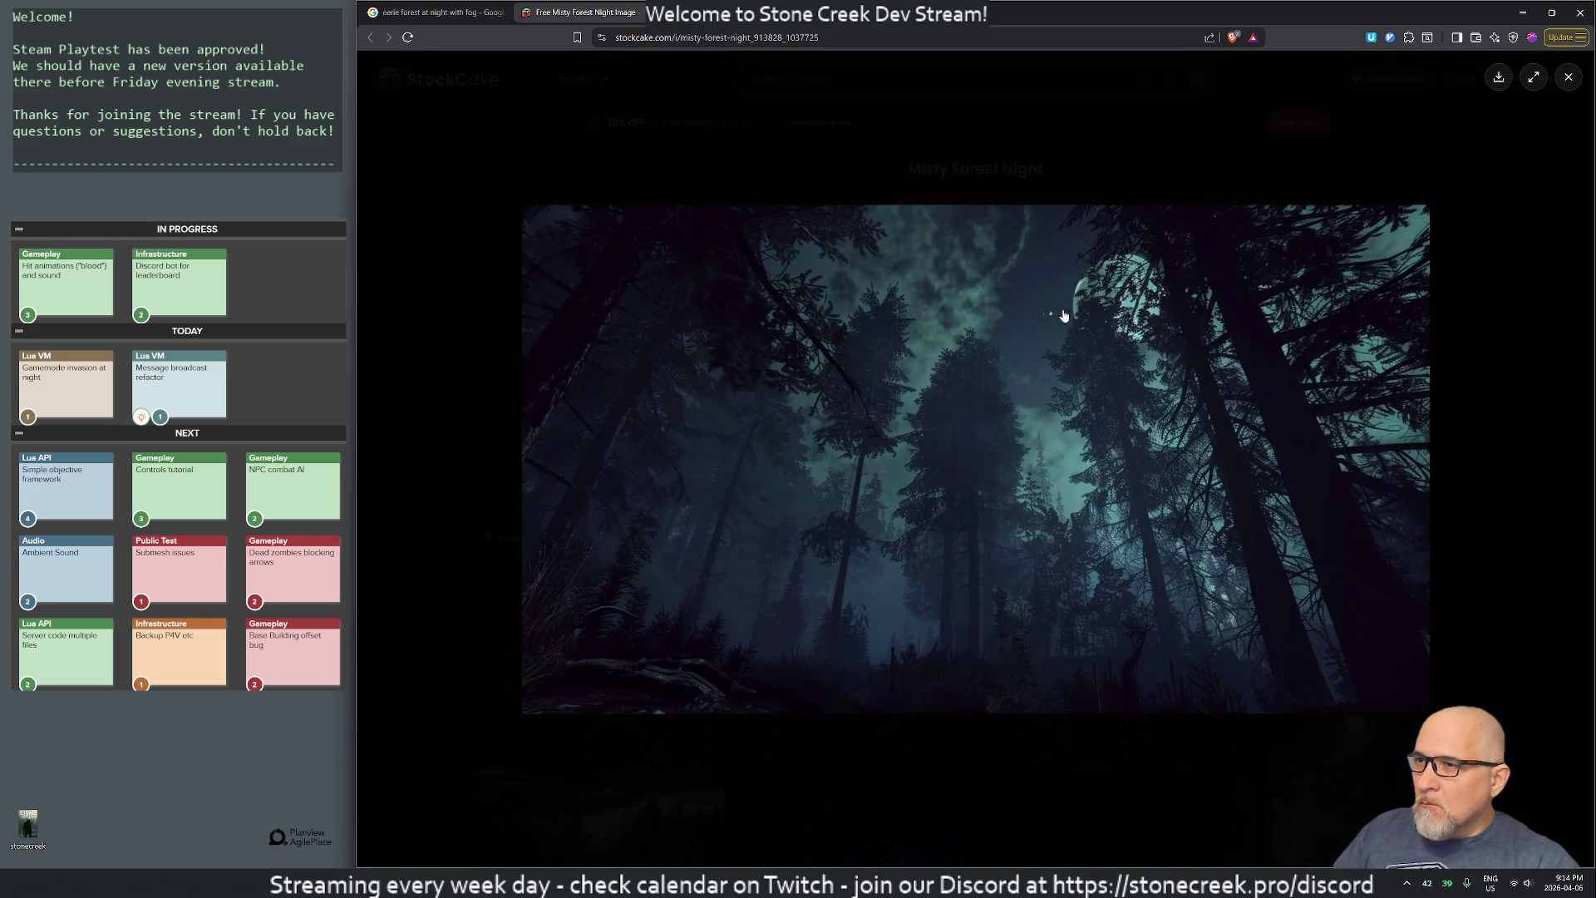
- Save the Misty Forest Night image to the Desktop
{"action": "right_click", "coordinate": [898, 299]}
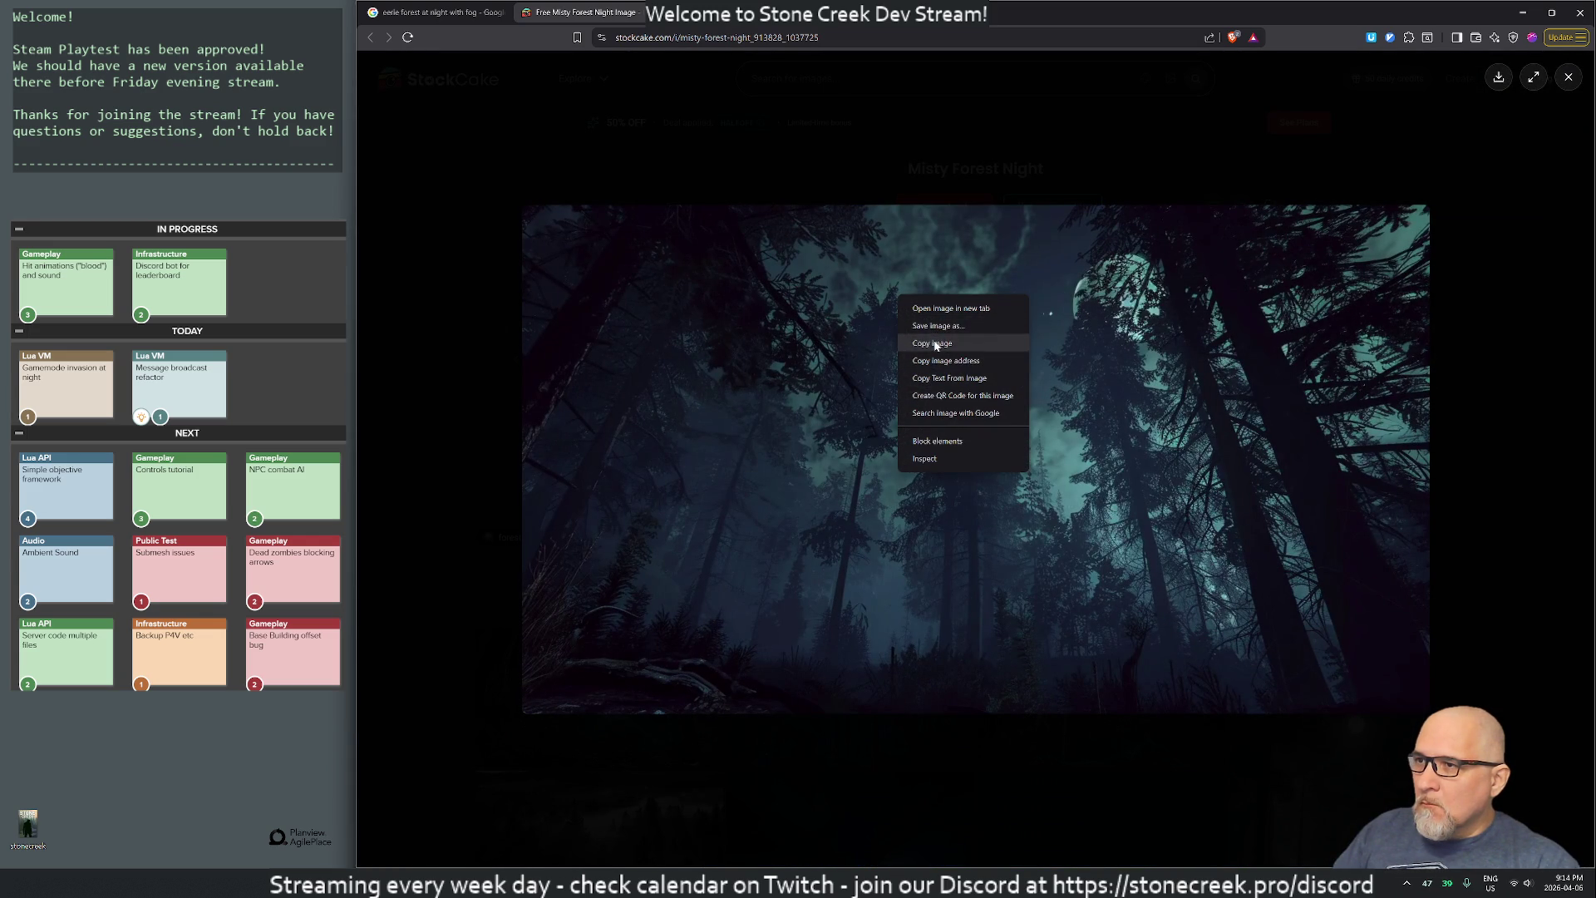
{"action": "left_click", "coordinate": [925, 327]}
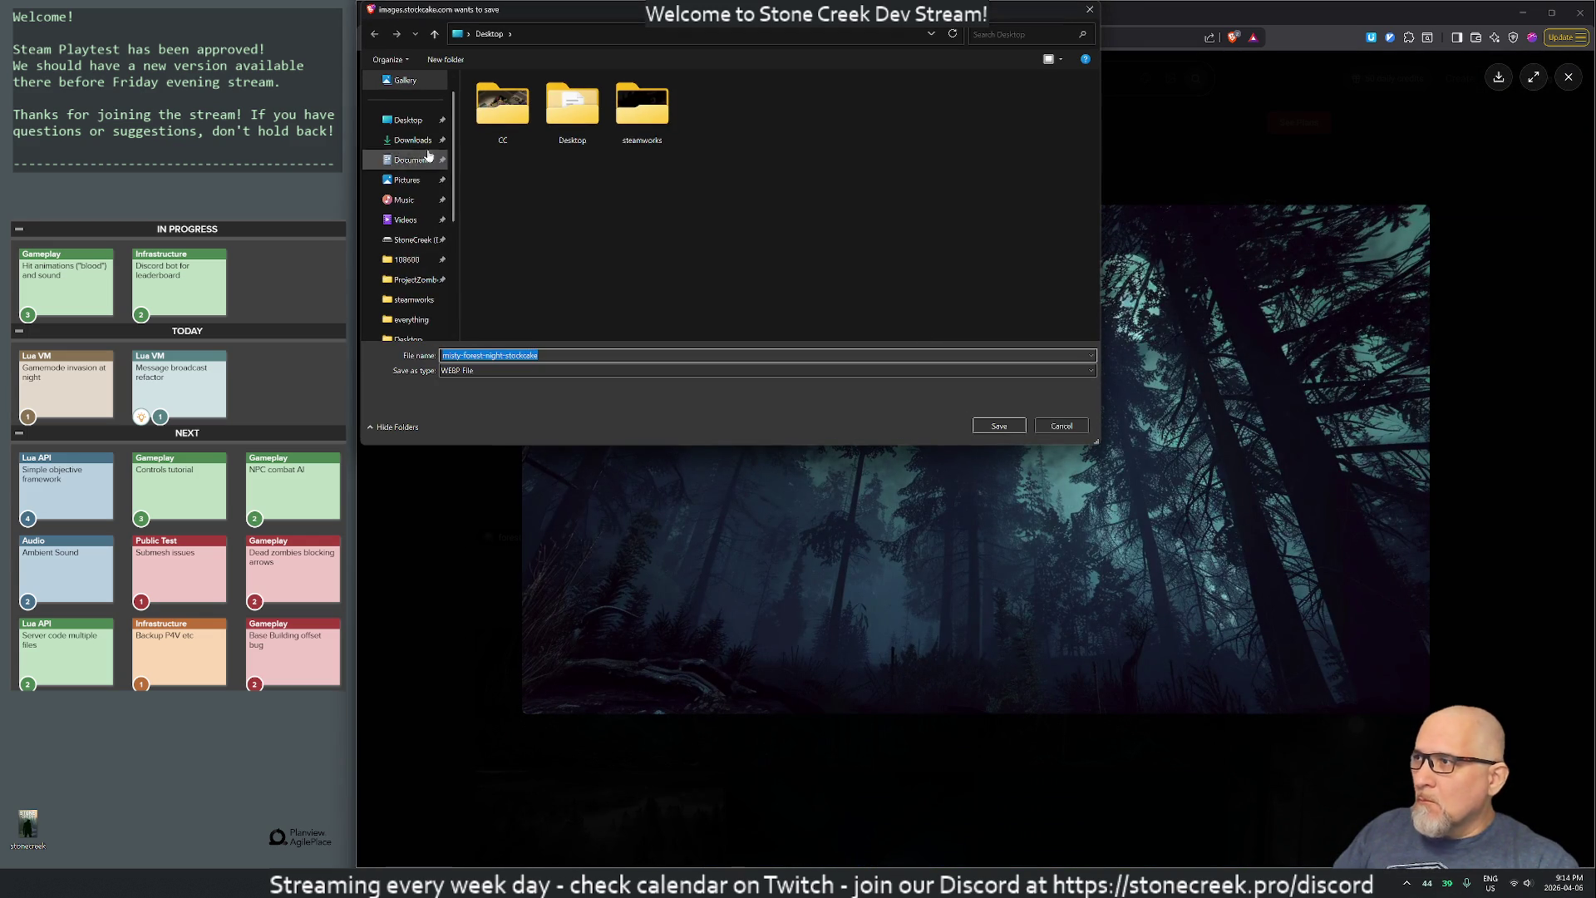
{"action": "left_click", "coordinate": [397, 125]}
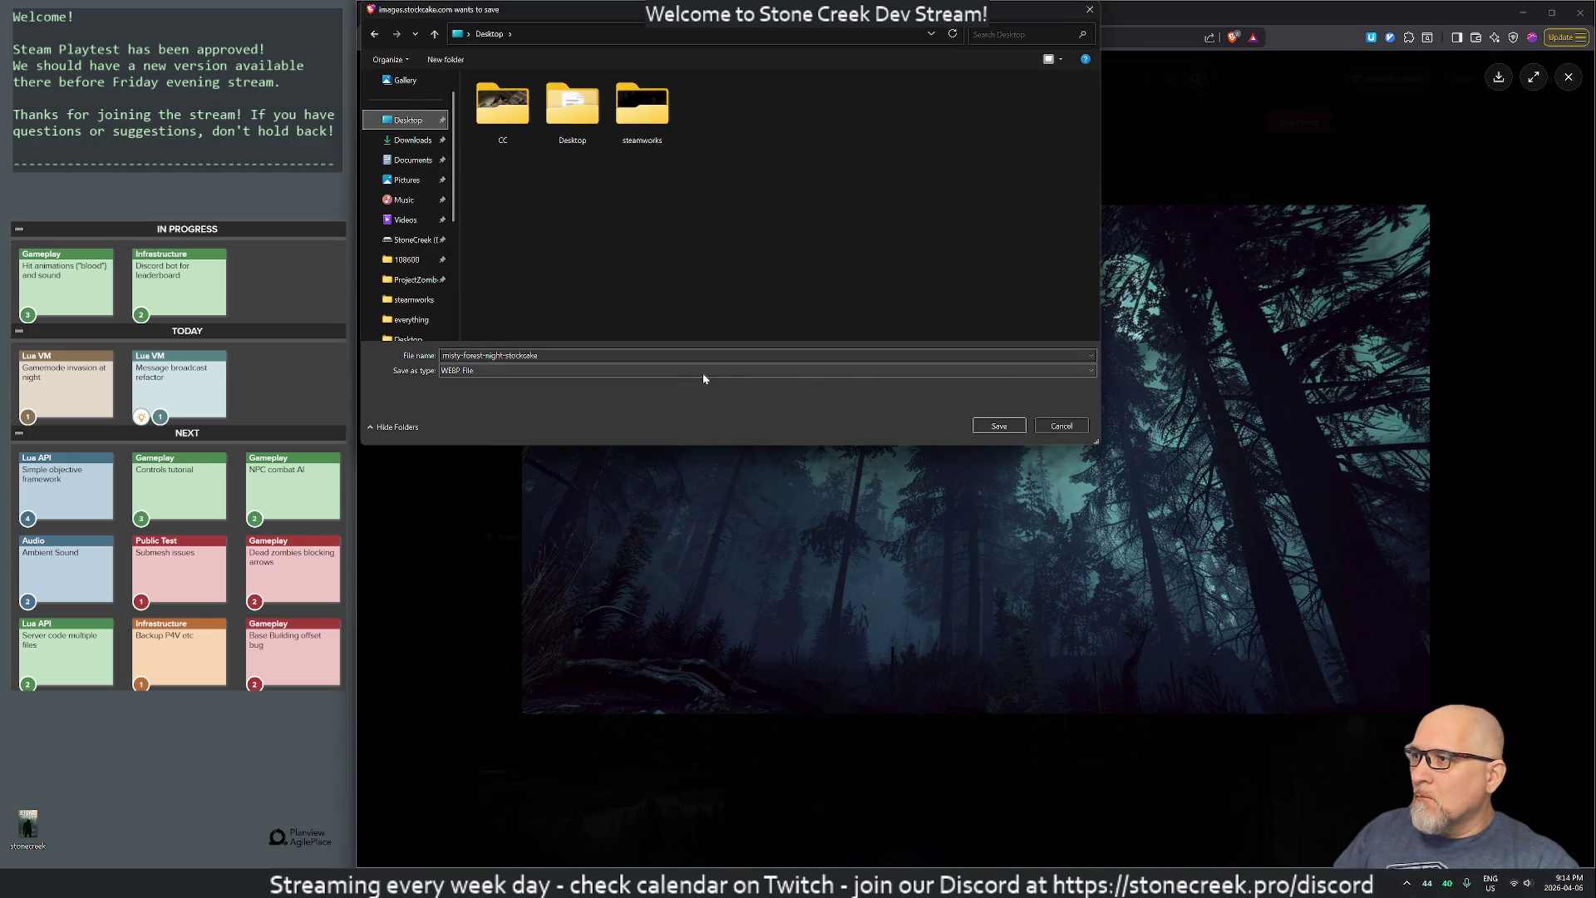
{"action": "left_click", "coordinate": [999, 424]}
- Capture the enlarged forest image with a Win+Shift+S screen snip
{"action": "left_click", "coordinate": [449, 298]}
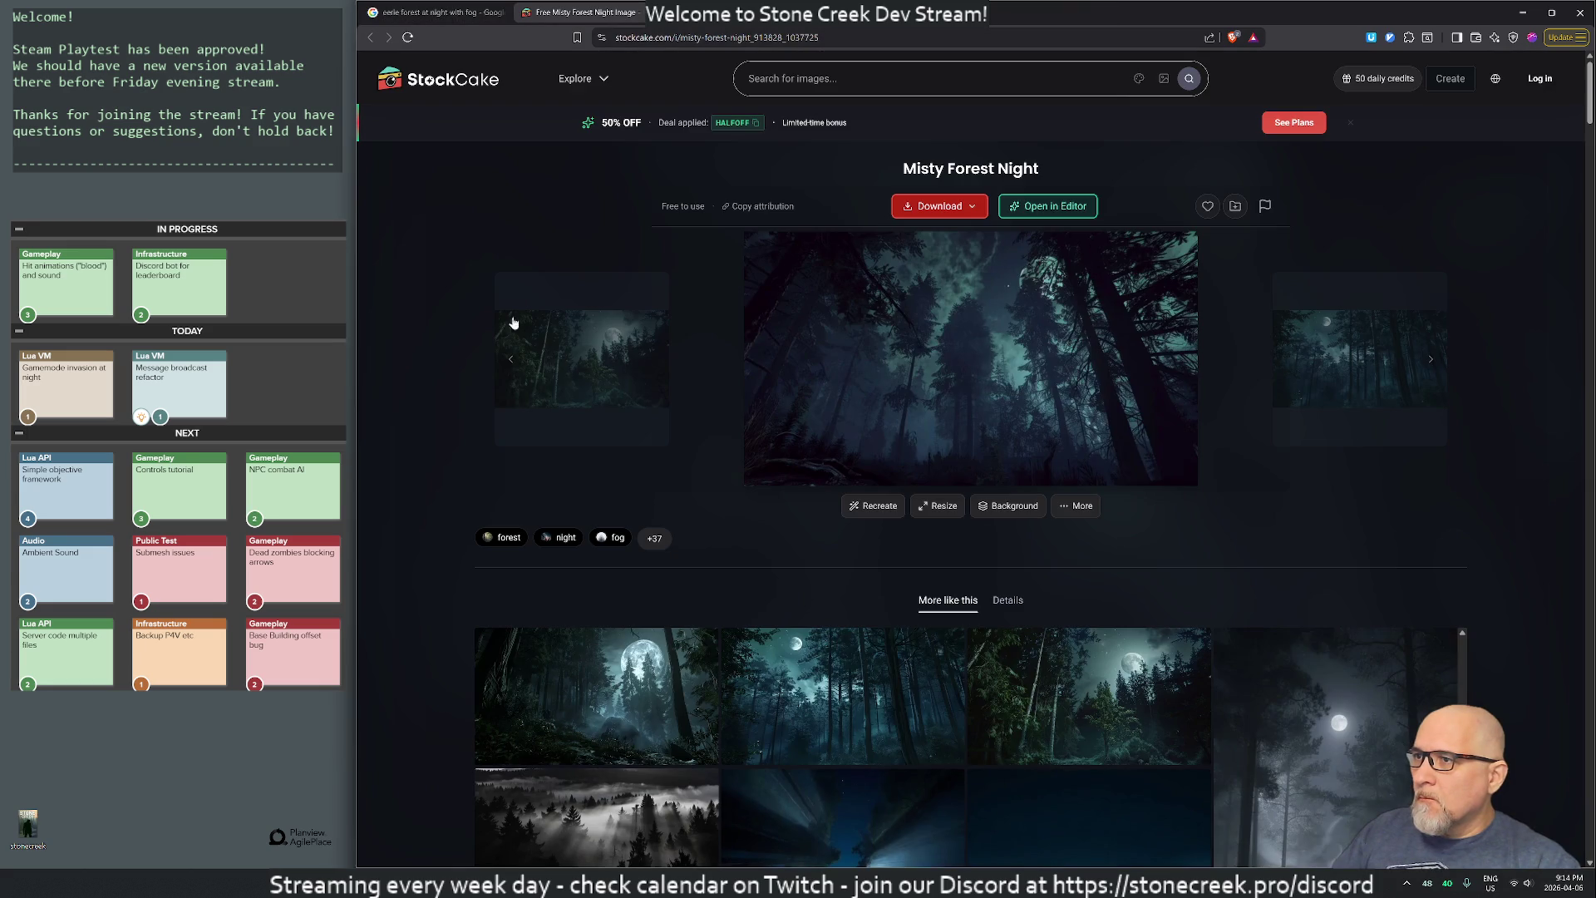
{"action": "left_click", "coordinate": [787, 345]}
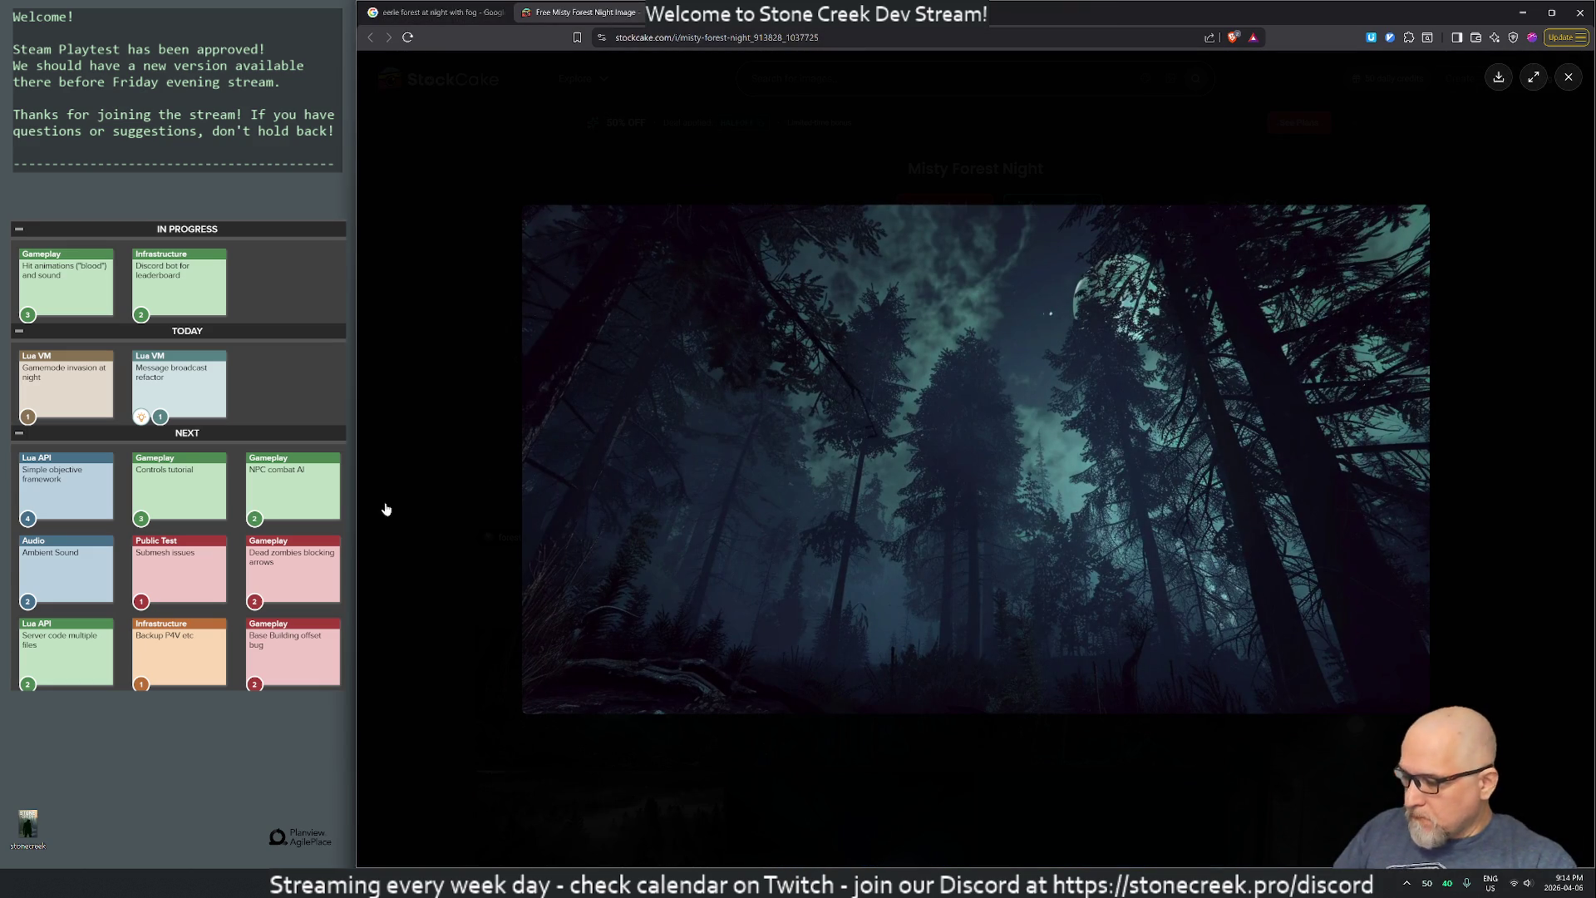
{"action": "key", "text": "super+shift+s"}
{"action": "mouse_move", "coordinate": [527, 207]}
{"action": "left_mouse_down"}
{"action": "mouse_move", "coordinate": [830, 403]}
{"action": "mouse_move", "coordinate": [1427, 708]}
{"action": "left_mouse_up"}
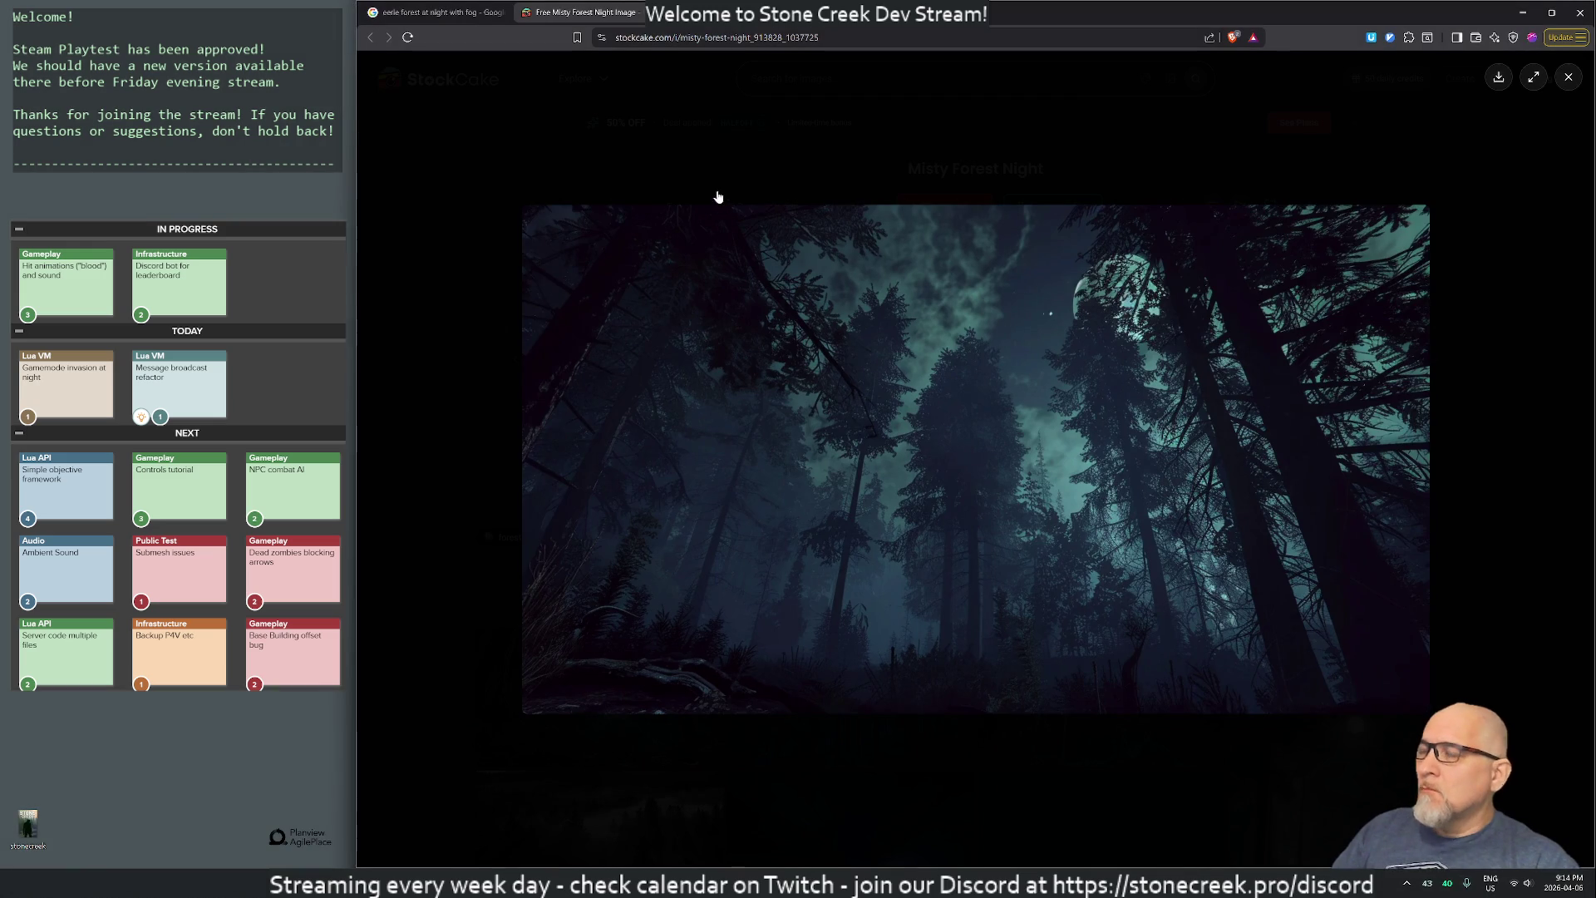
{"action": "left_click", "coordinate": [718, 197]}
- Look over the Mystical Moonlit Forest image, then close the StockCake tab
{"action": "left_click", "coordinate": [1330, 365]}
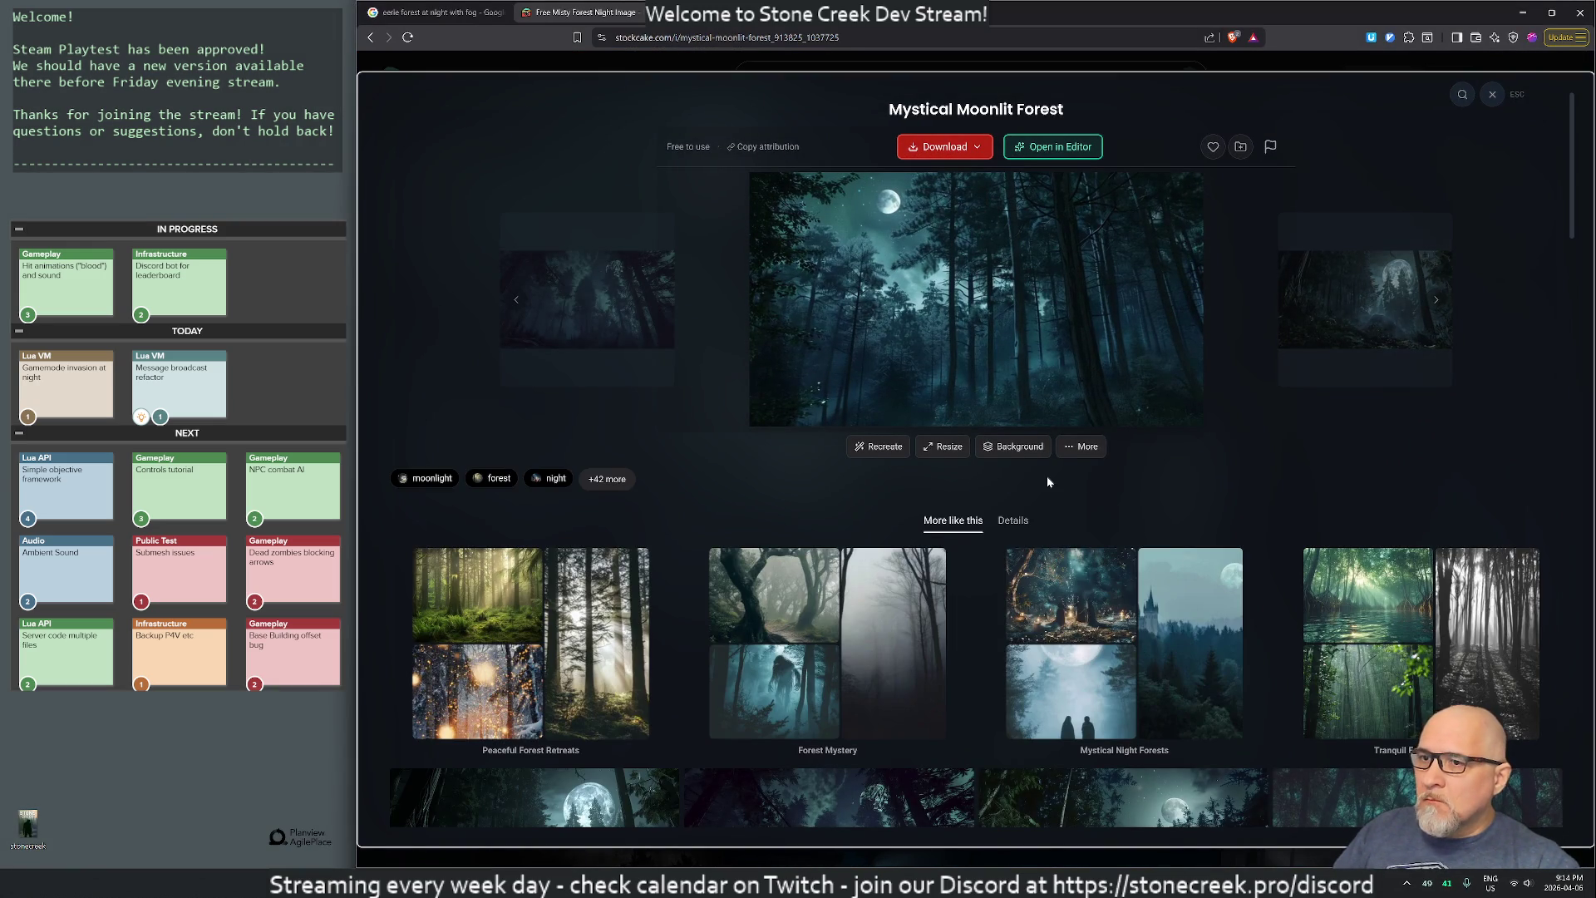
{"action": "scroll", "coordinate": [1047, 483], "scroll_direction": "down", "scroll_amount": 4}
{"action": "scroll", "coordinate": [1047, 482], "scroll_direction": "down", "scroll_amount": 6}
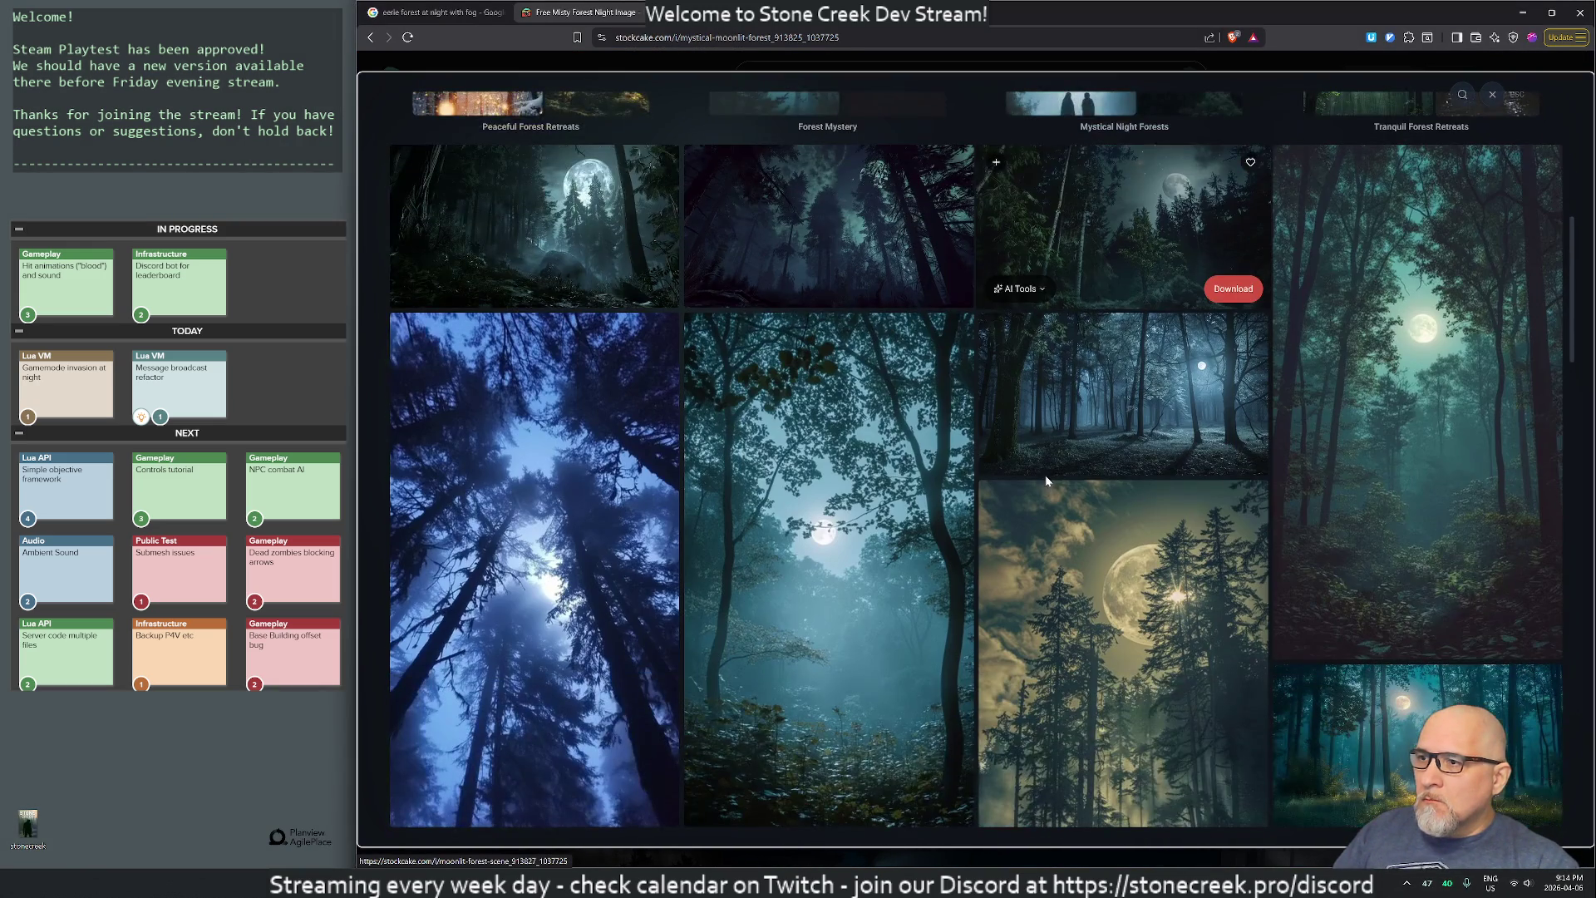
{"action": "scroll", "coordinate": [1045, 481], "scroll_direction": "down", "scroll_amount": 7}
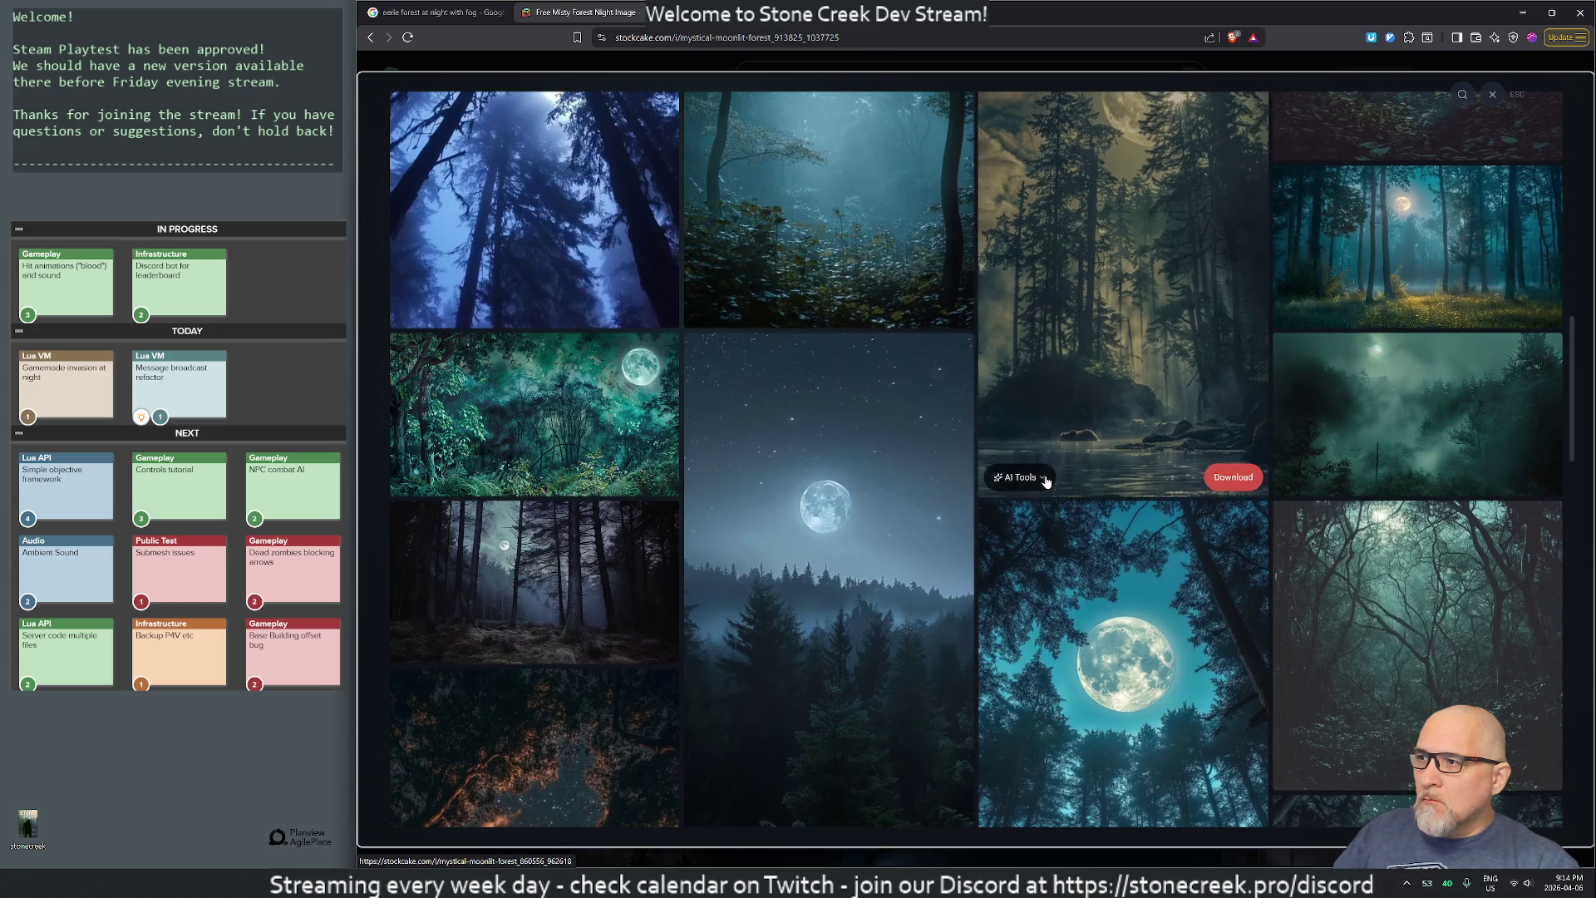
{"action": "scroll", "coordinate": [1045, 481], "scroll_direction": "down", "scroll_amount": 8}
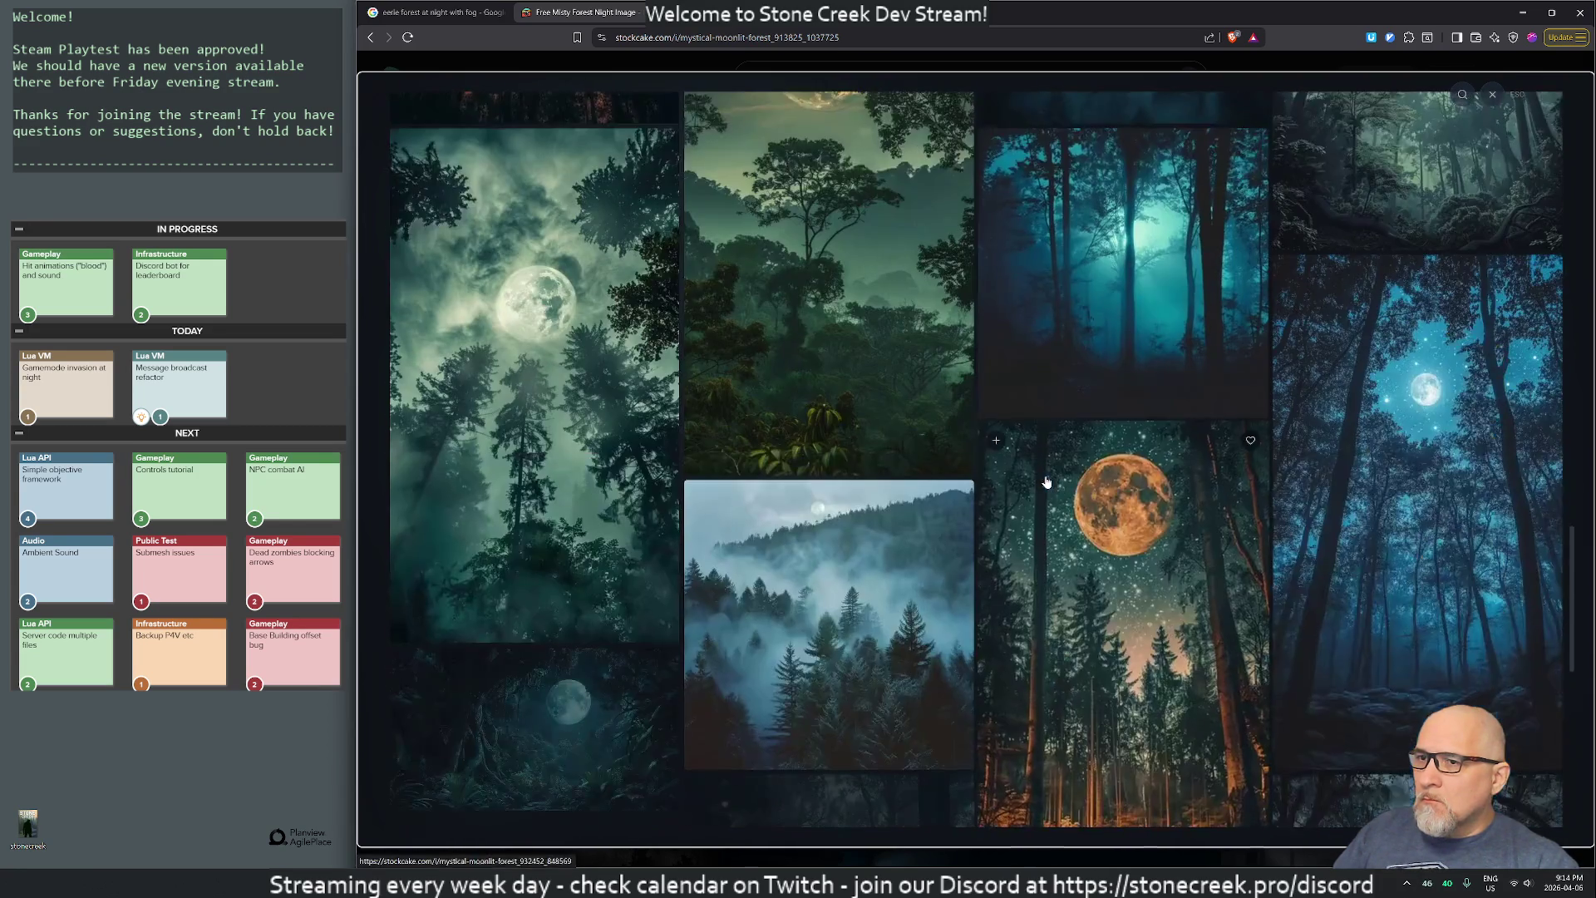
{"action": "scroll", "coordinate": [1046, 481], "scroll_direction": "down", "scroll_amount": 4}
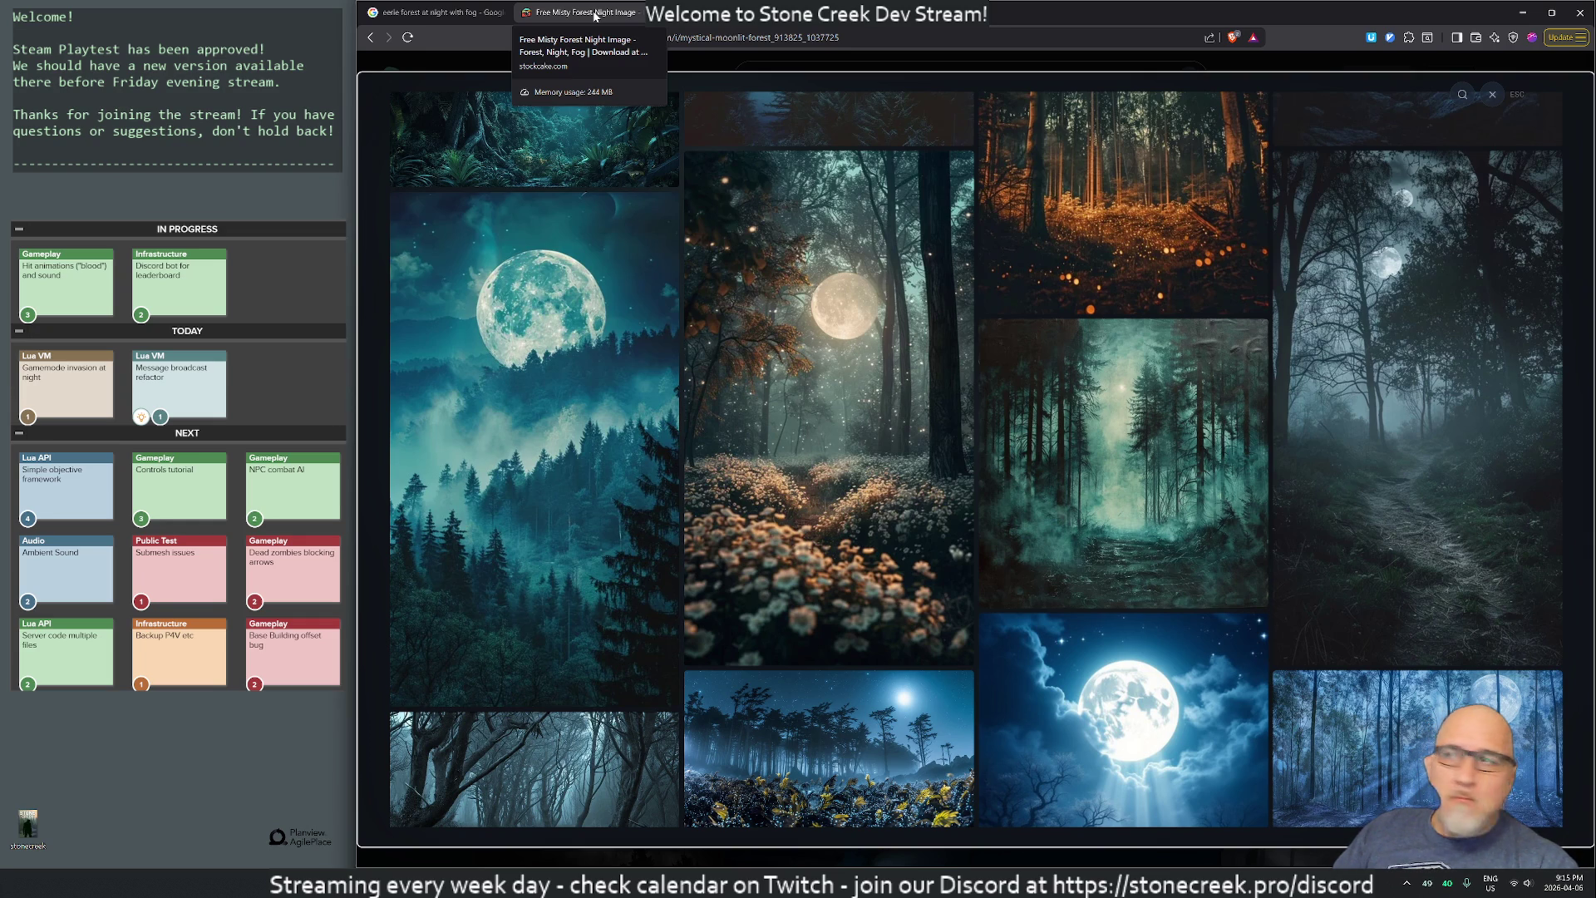
{"action": "middle_click", "coordinate": [562, 19]}
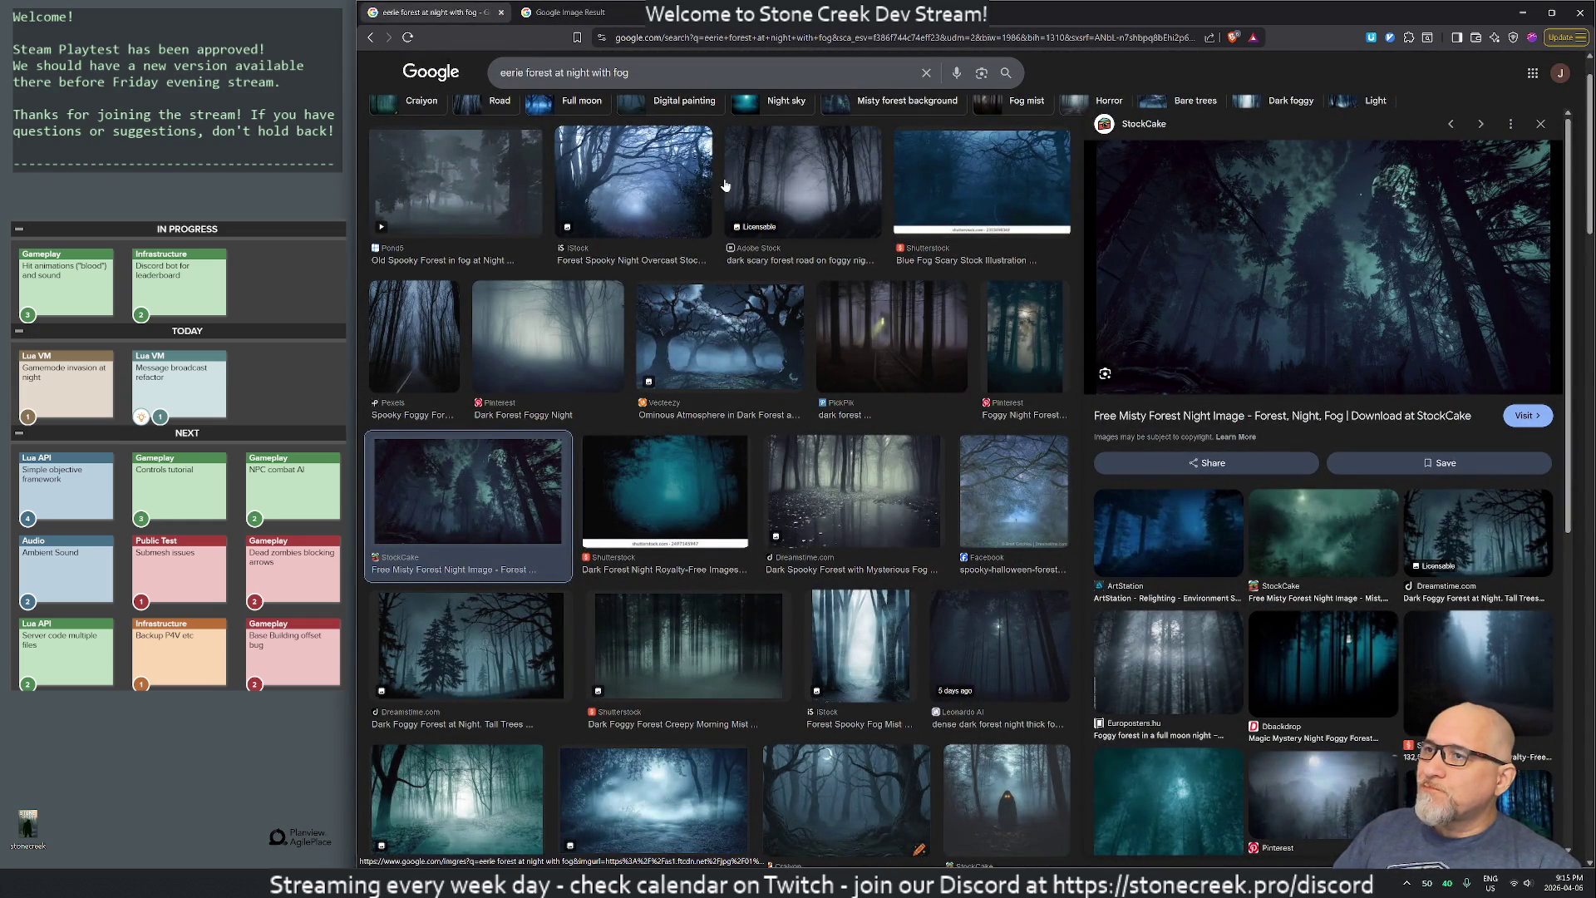
- Close the Google Image Result tab for the abandoned-street image
{"action": "left_click", "coordinate": [571, 17]}
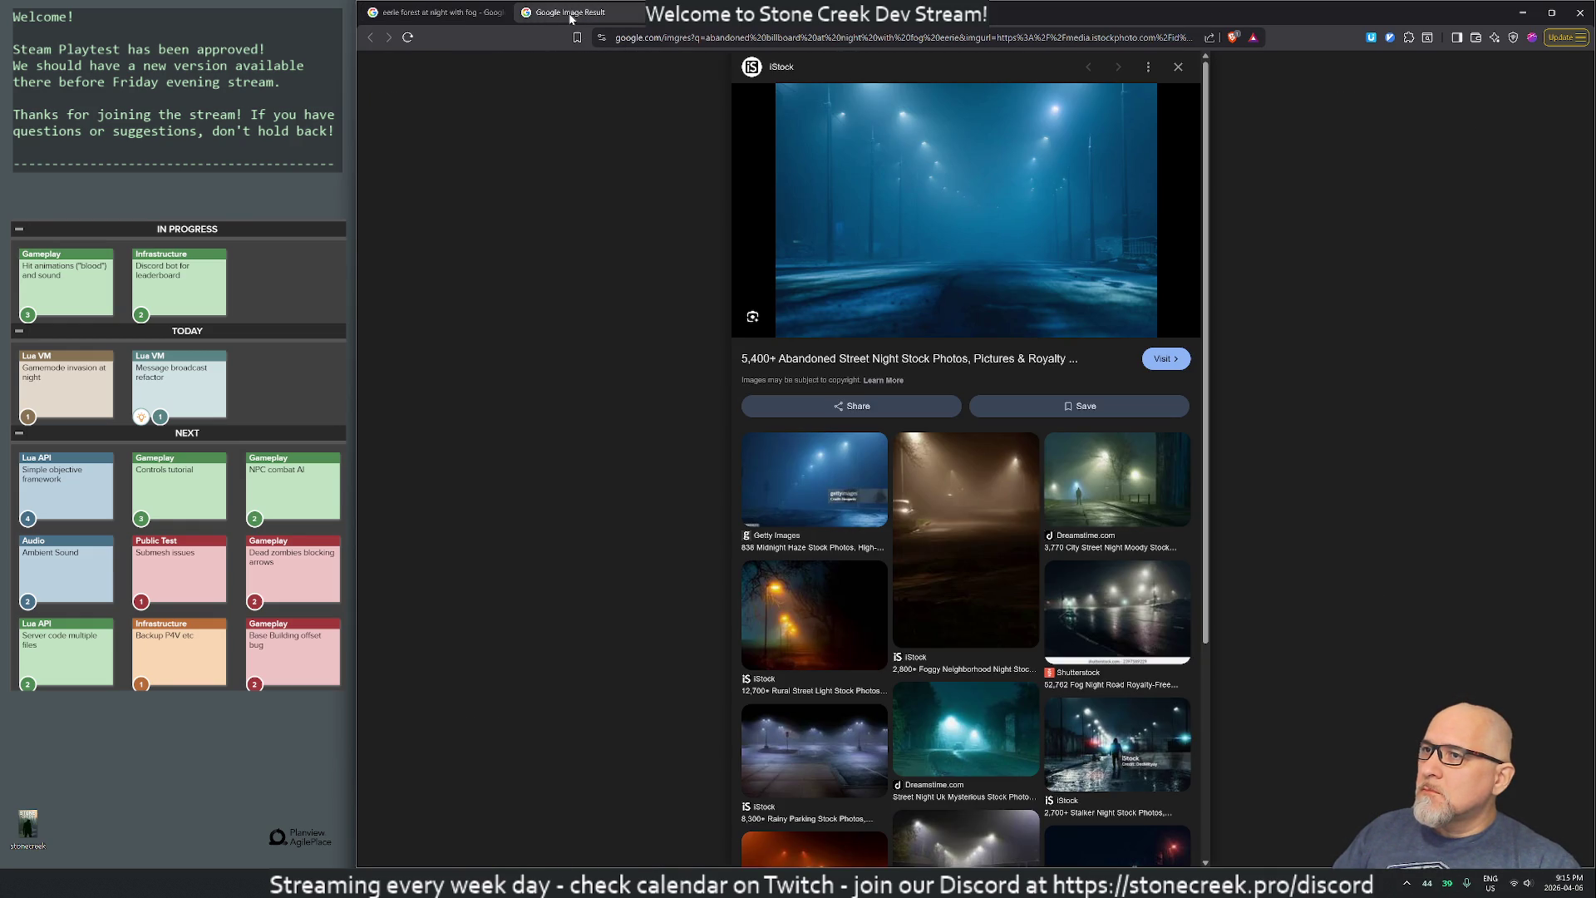
{"action": "middle_click", "coordinate": [572, 17]}
- Back in Rider, rebuild steinzx with Ctrl+Shift+B to launch the Unreal Editor
{"action": "key", "text": "alt+Tab"}
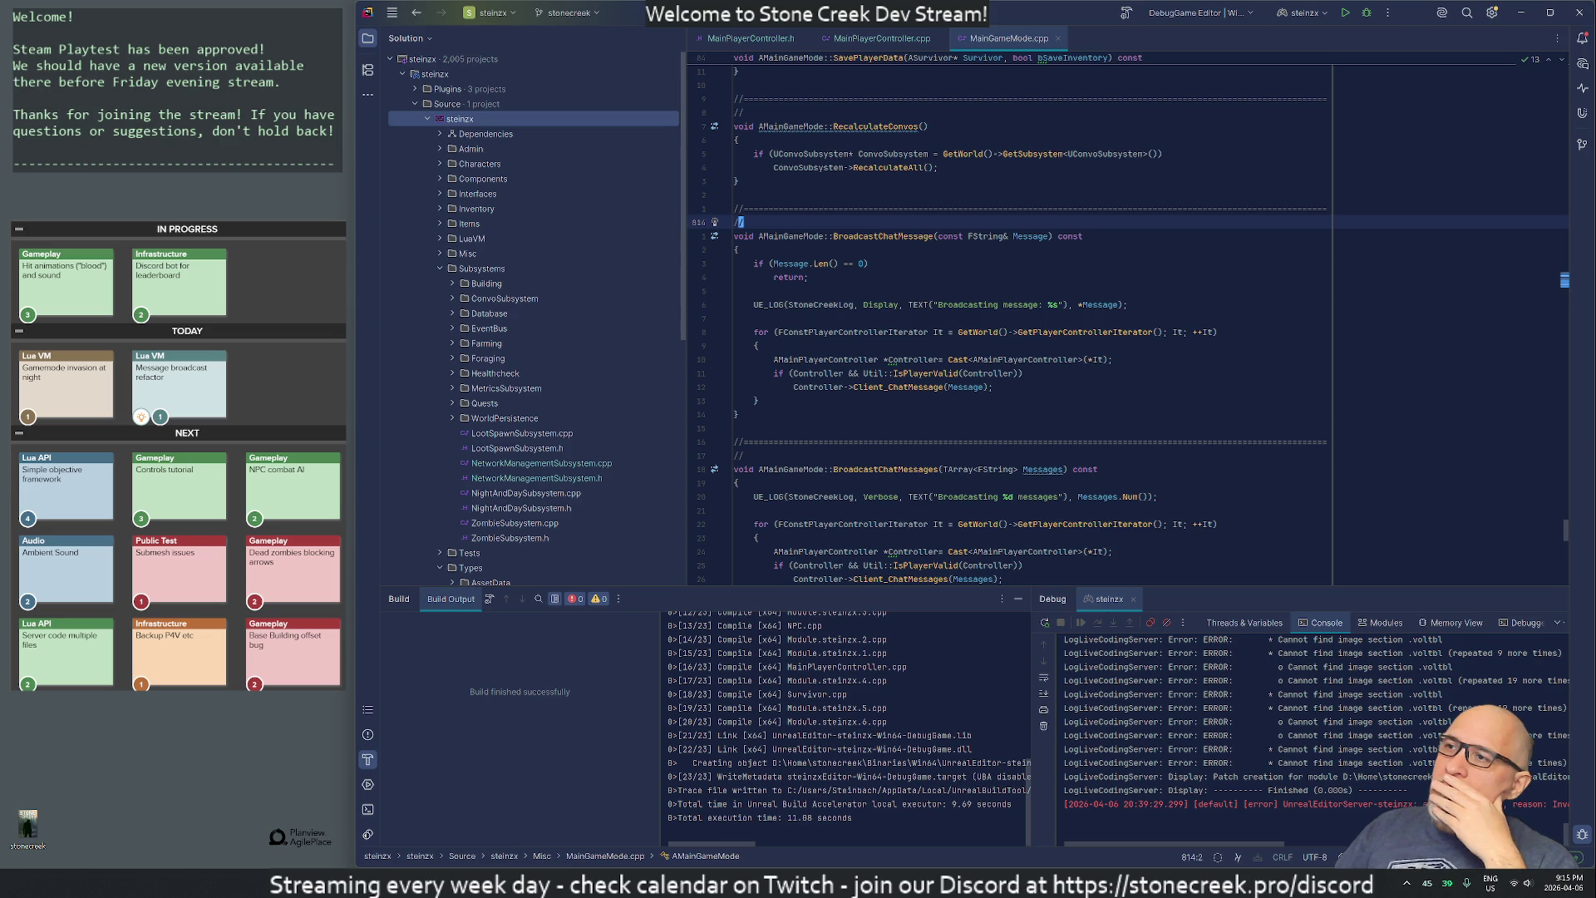
{"action": "key", "text": "ctrl+shift+b"}
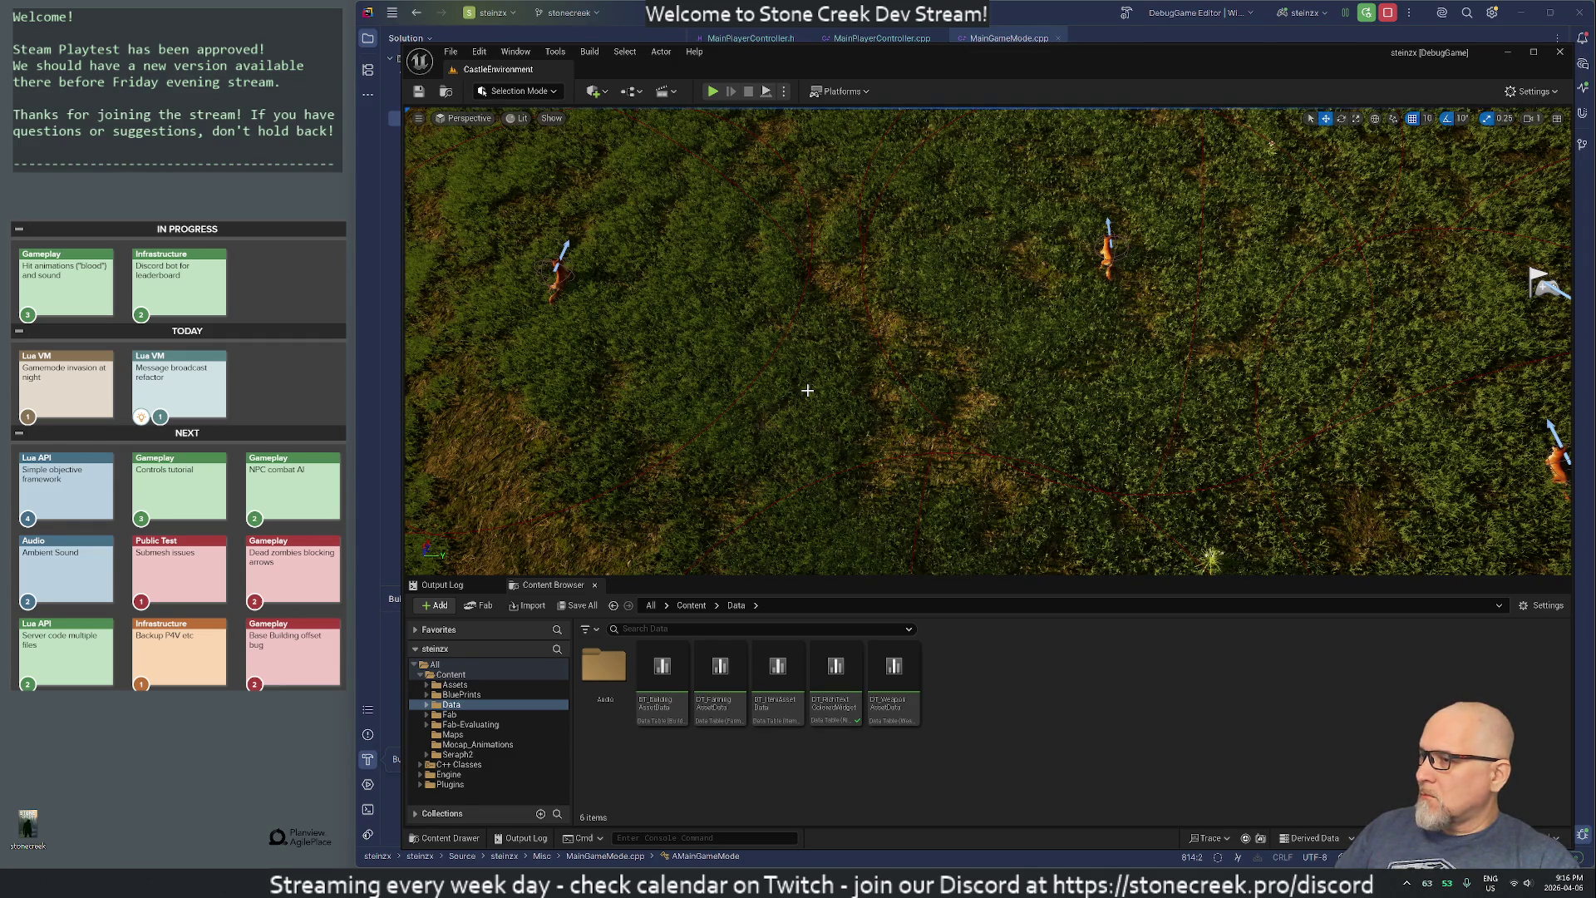
- Bring up the Windows Start menu over the running Unreal Editor
{"action": "key", "text": "super"}
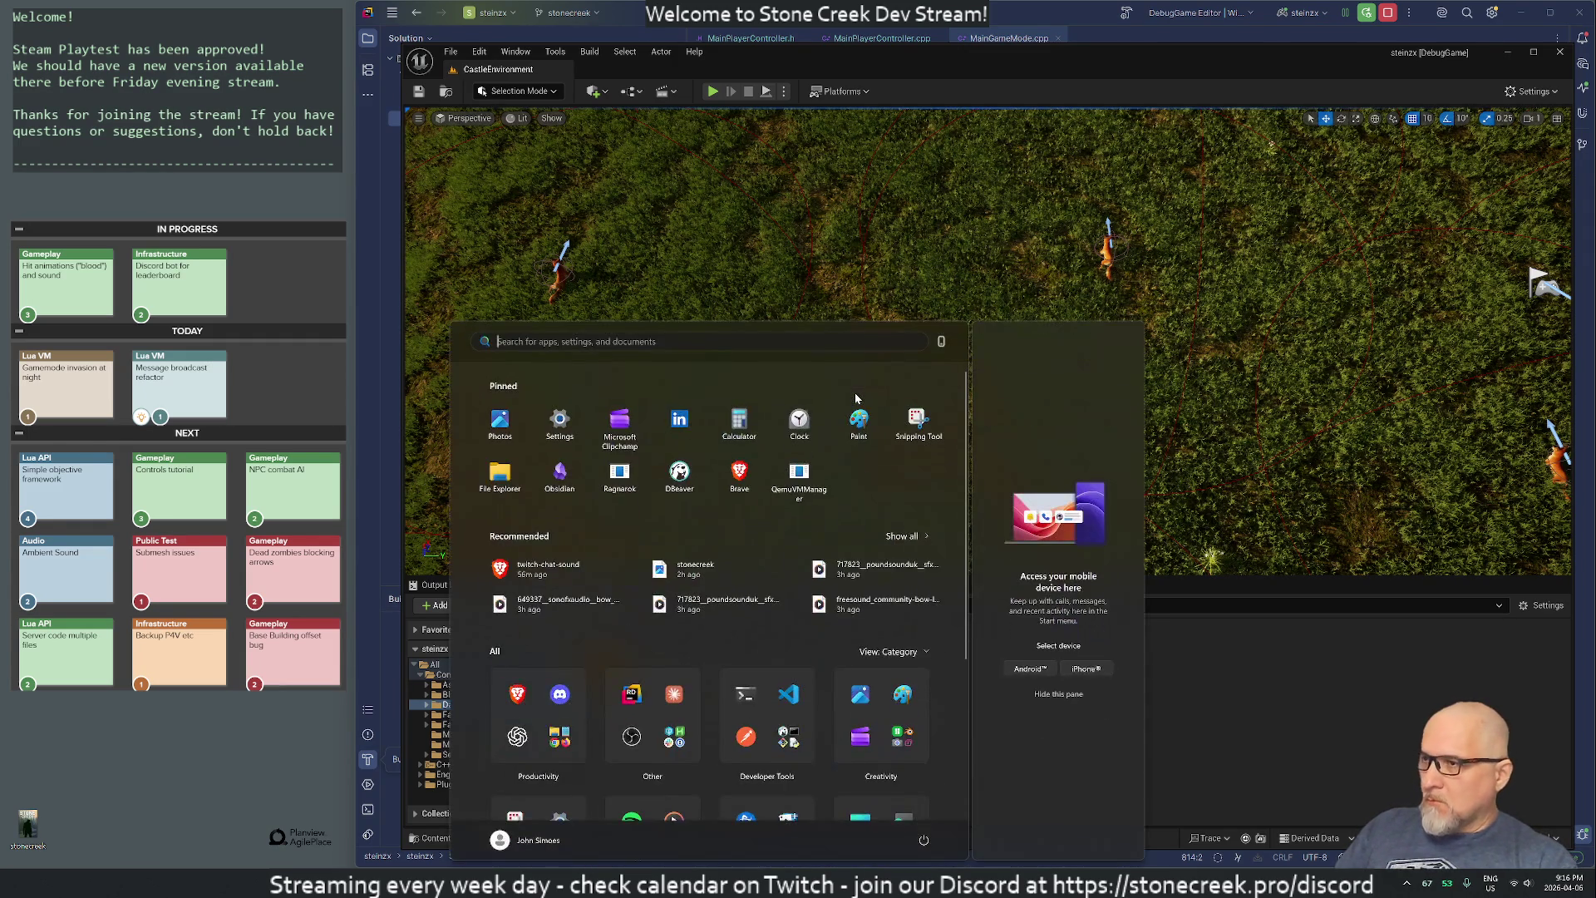
- Launch the terminal from Start search and move its window to the screen centre
{"action": "type", "text": "t"}
{"action": "key", "text": "Return"}
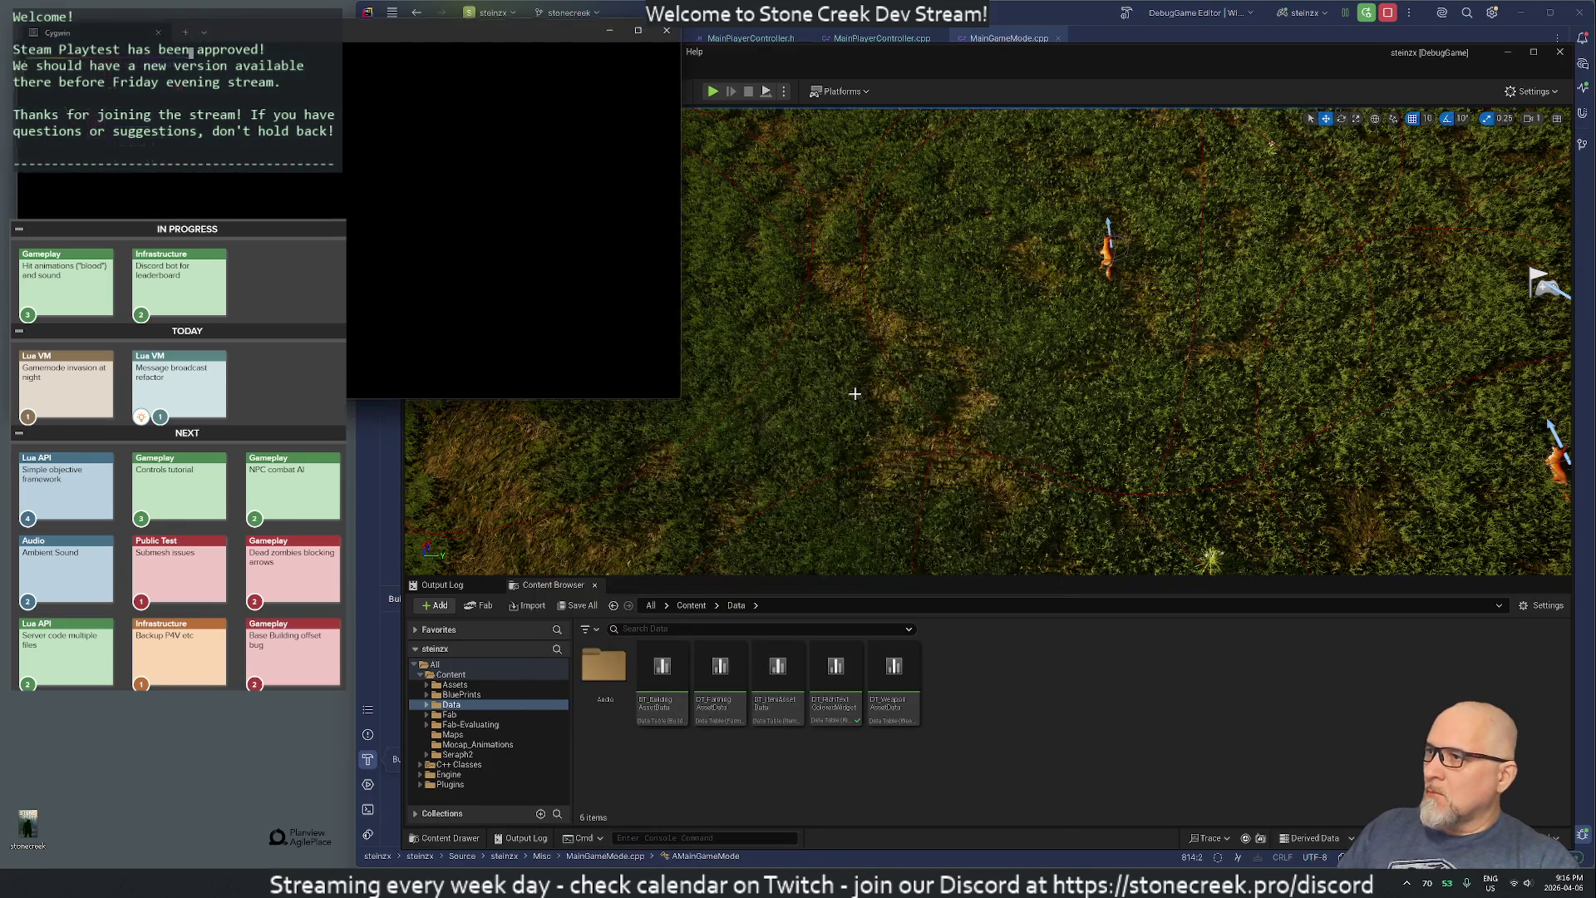
{"action": "type", "text": "cd"}
{"action": "mouse_move", "coordinate": [281, 33]}
{"action": "left_mouse_down"}
{"action": "mouse_move", "coordinate": [622, 48]}
{"action": "mouse_move", "coordinate": [886, 205]}
{"action": "left_mouse_up"}
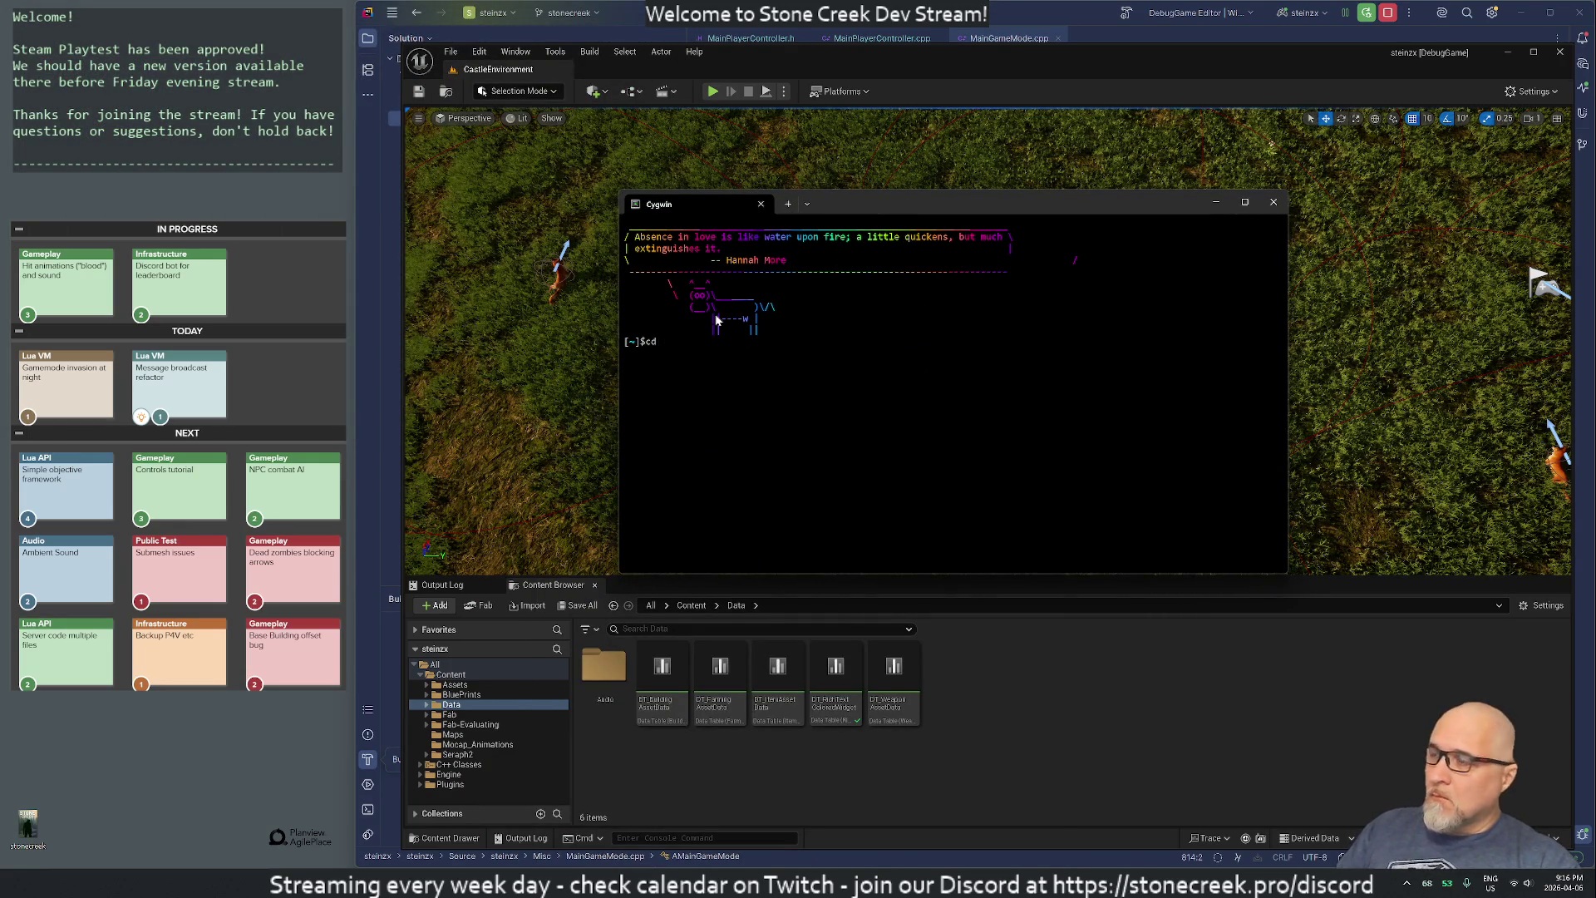
- Close the terminal with 'exit' and start Play In Editor with Alt+P
{"action": "key", "text": "BackSpace"}
{"action": "key", "text": "BackSpace"}
{"action": "key", "text": "BackSpace"}
{"action": "type", "text": "exit"}
{"action": "key", "text": "Return"}
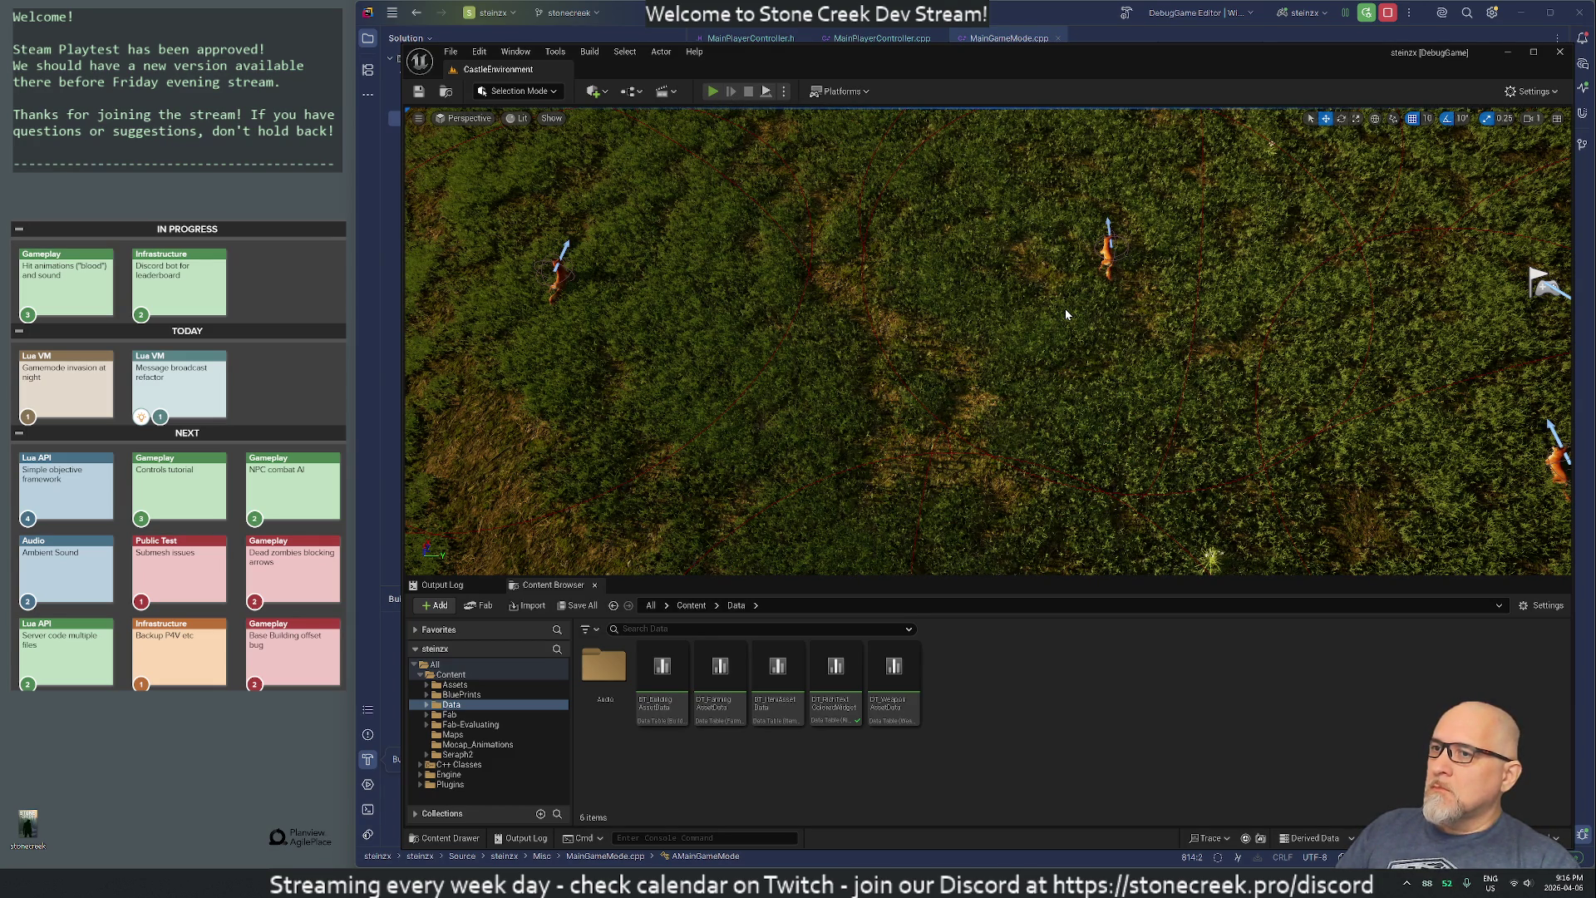
{"action": "key", "text": "alt+p"}
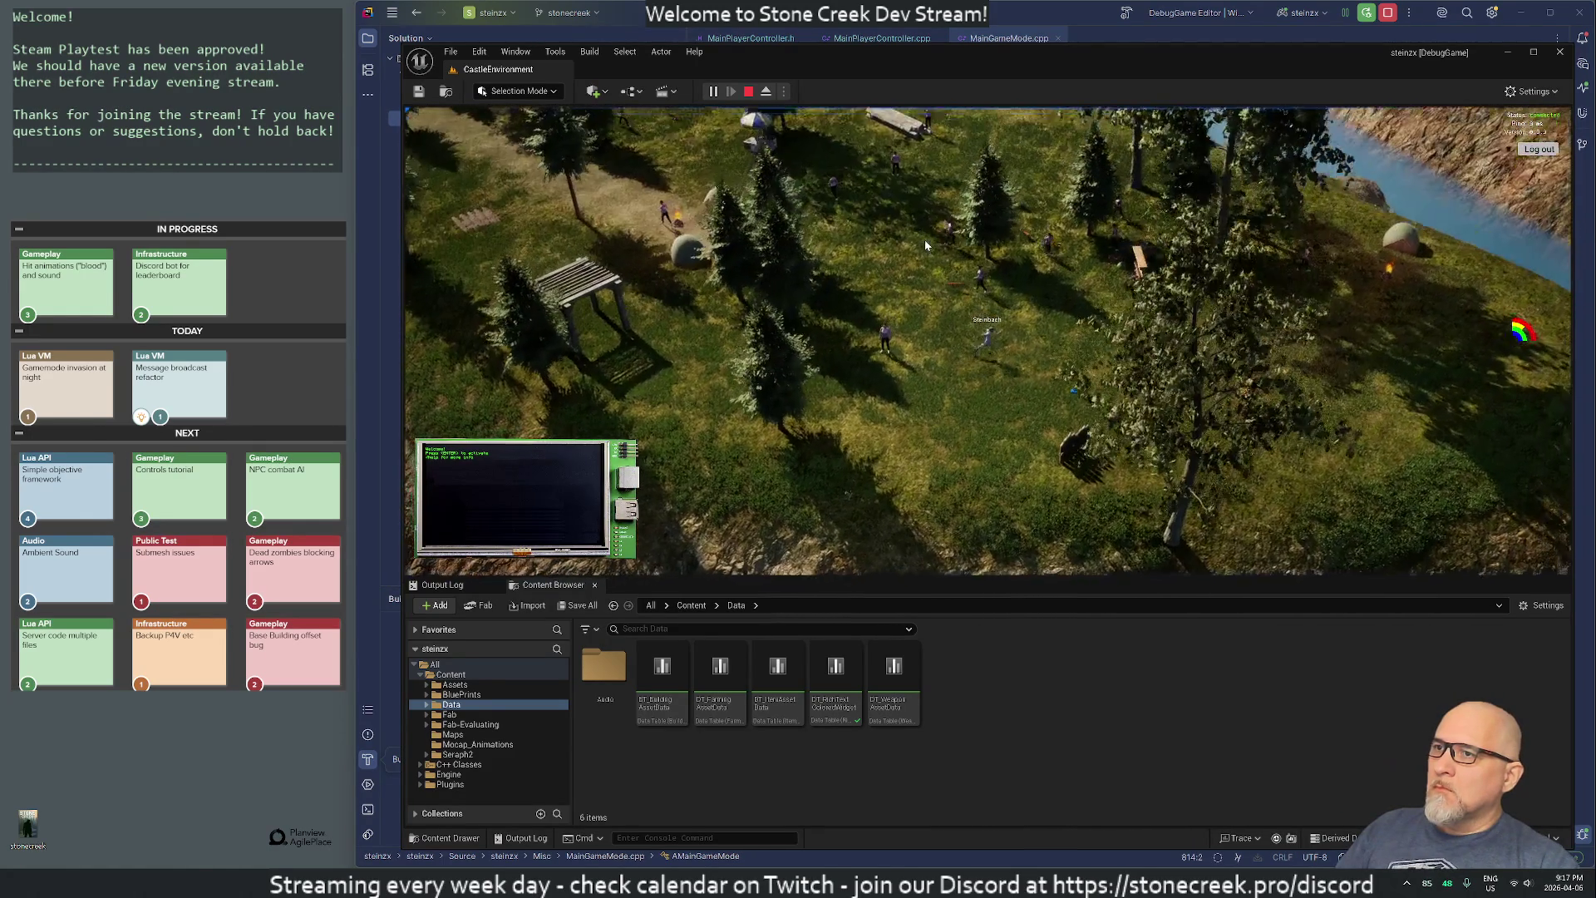
- Toggle the in-game inventory, then open and close a Terminal from Start
{"action": "key", "text": "i"}
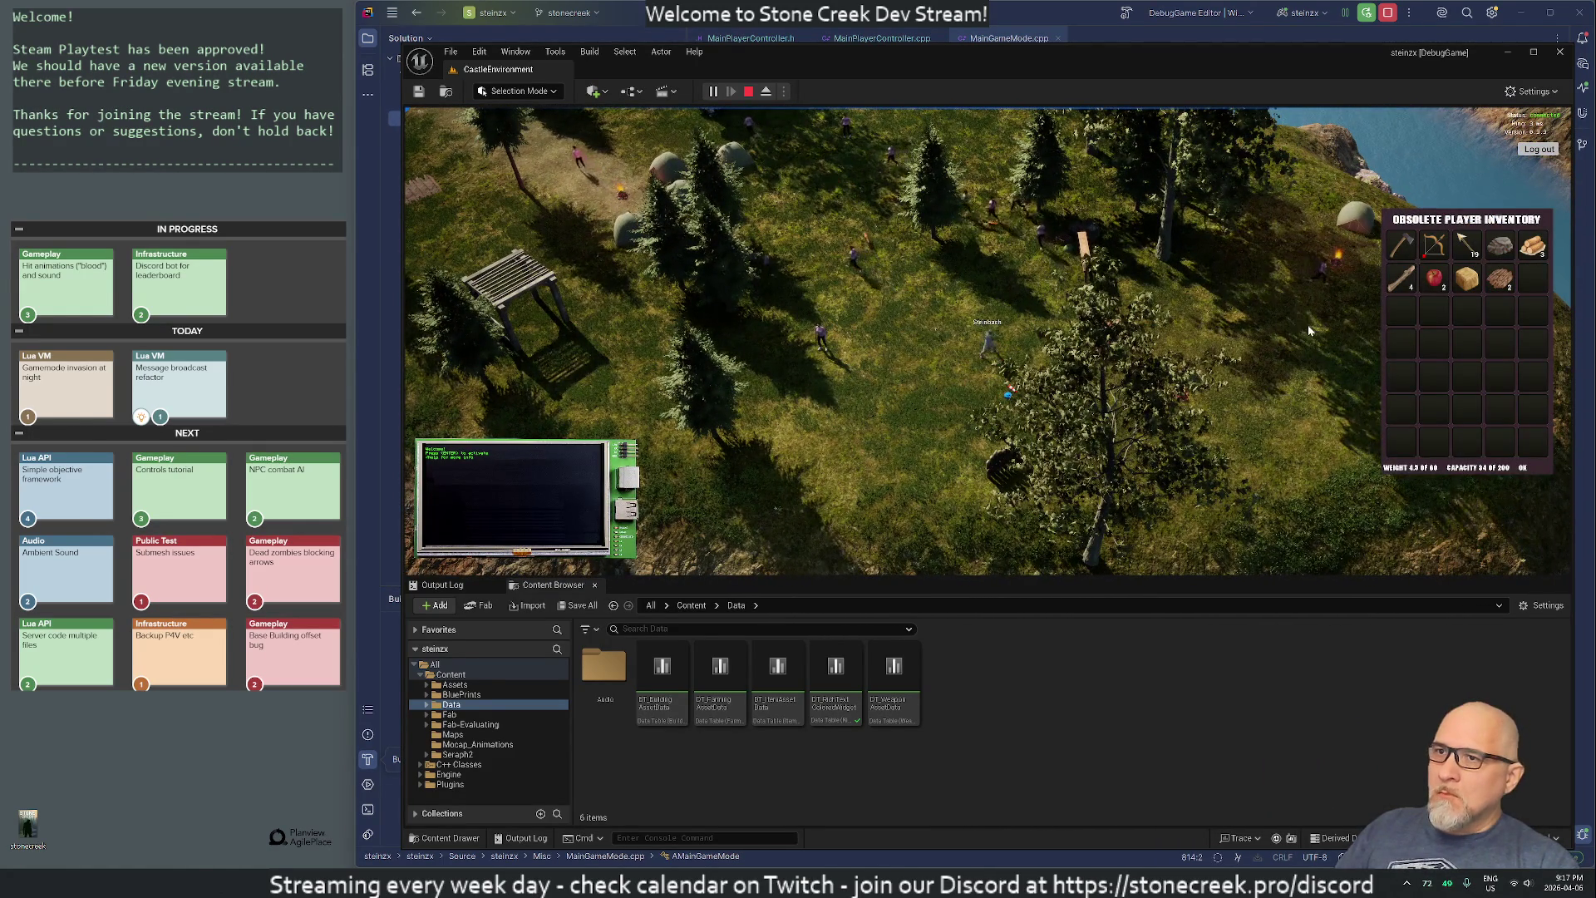
{"action": "key", "text": "i"}
{"action": "key", "text": "super"}
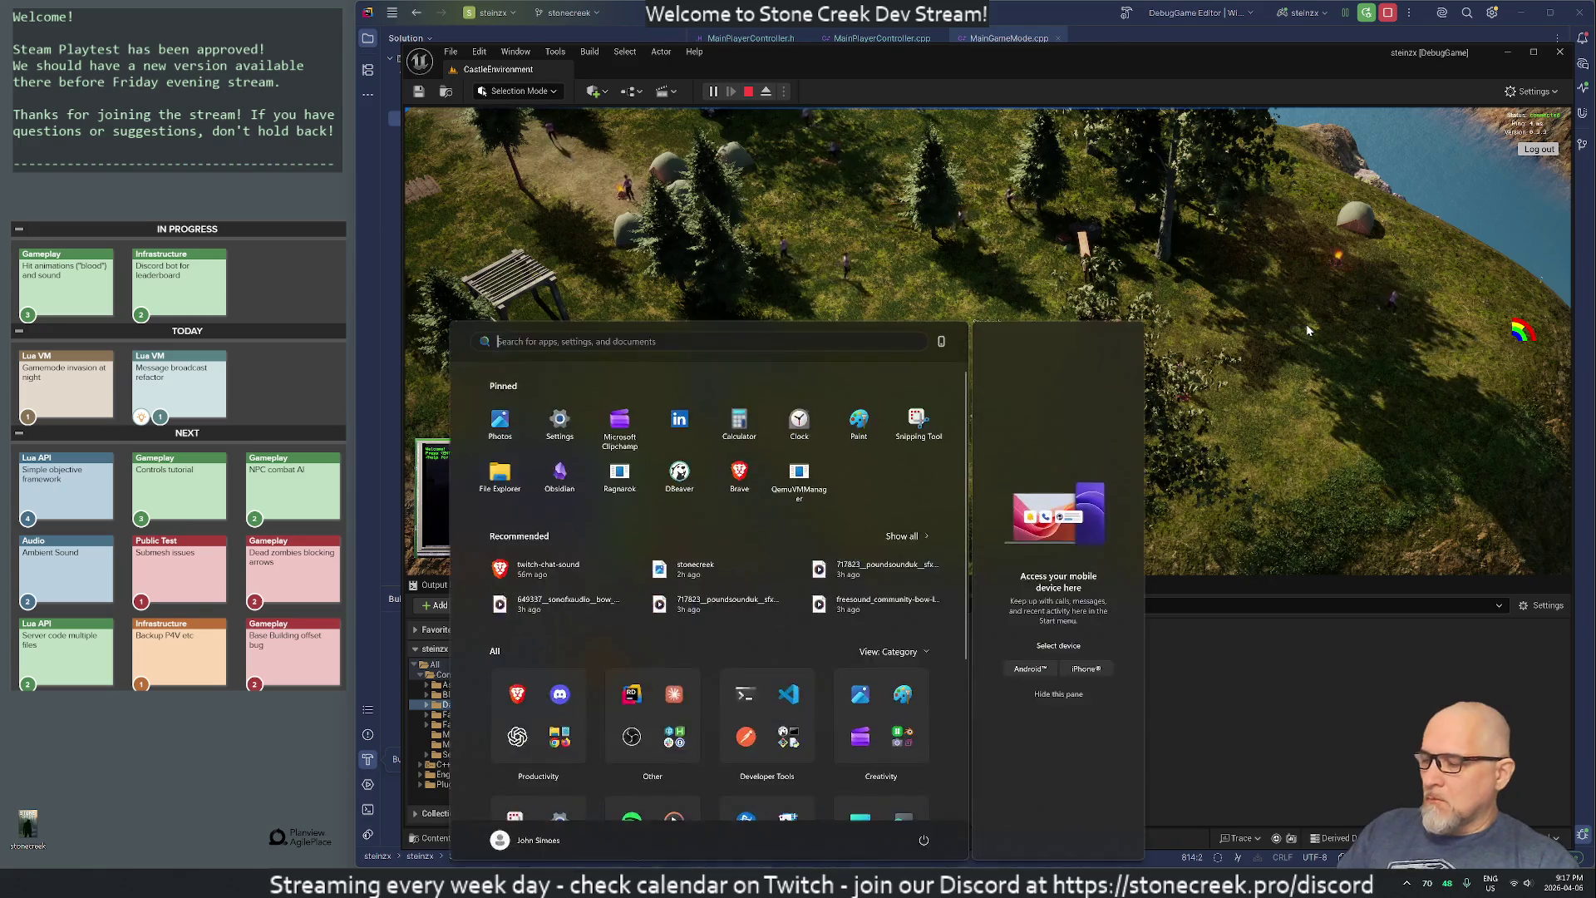
{"action": "type", "text": "term"}
{"action": "key", "text": "ctrl+r"}
{"action": "type", "text": "cat"}
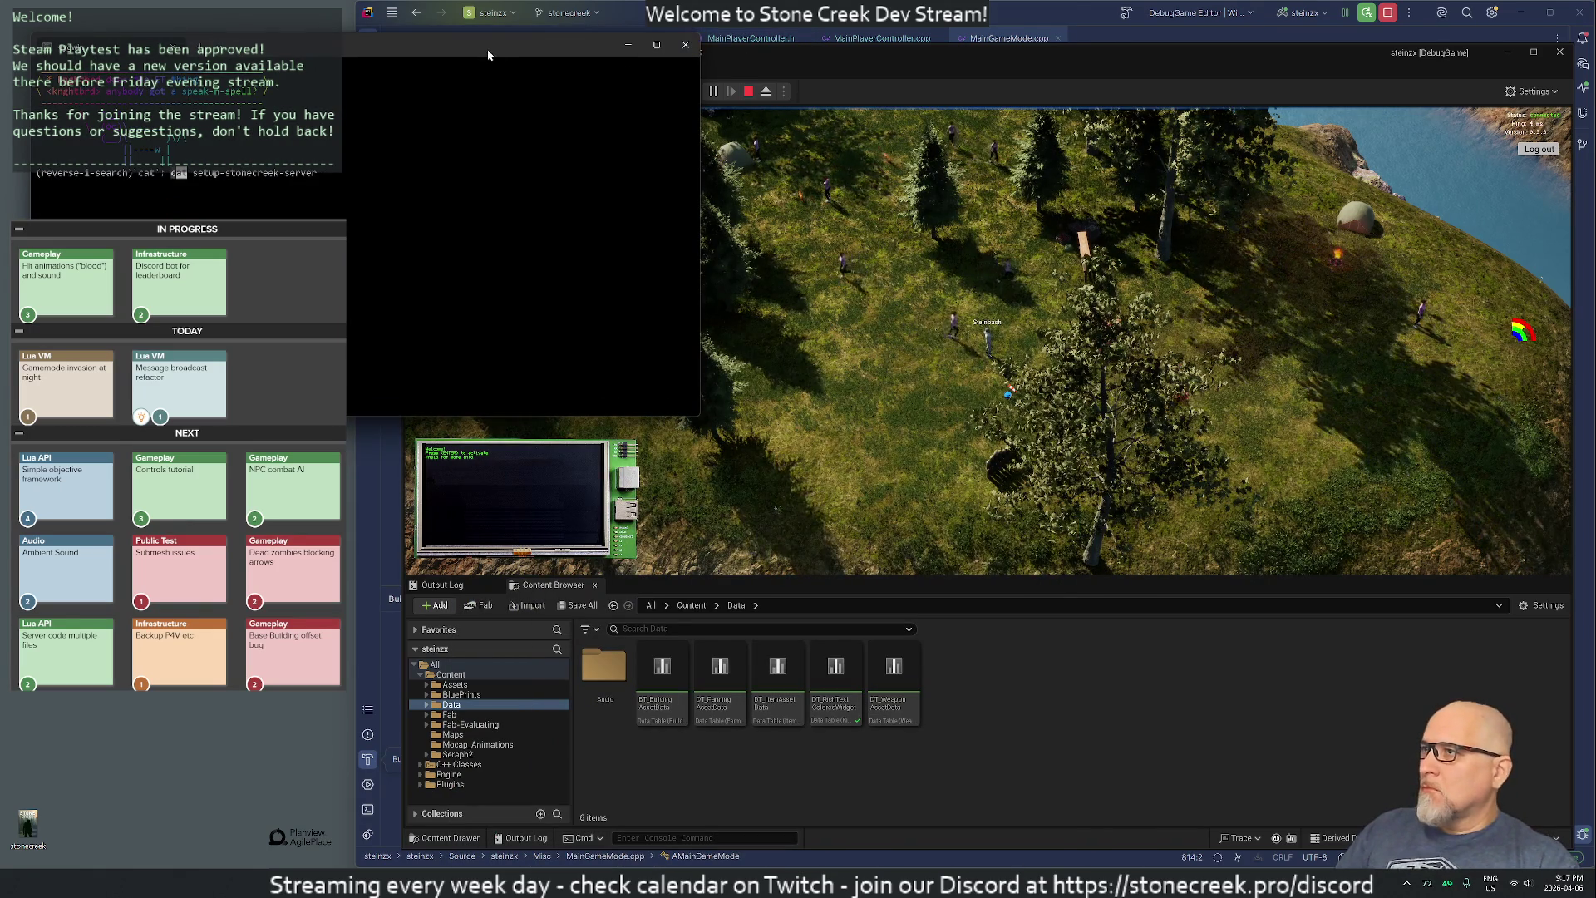
{"action": "left_click", "coordinate": [1299, 163]}
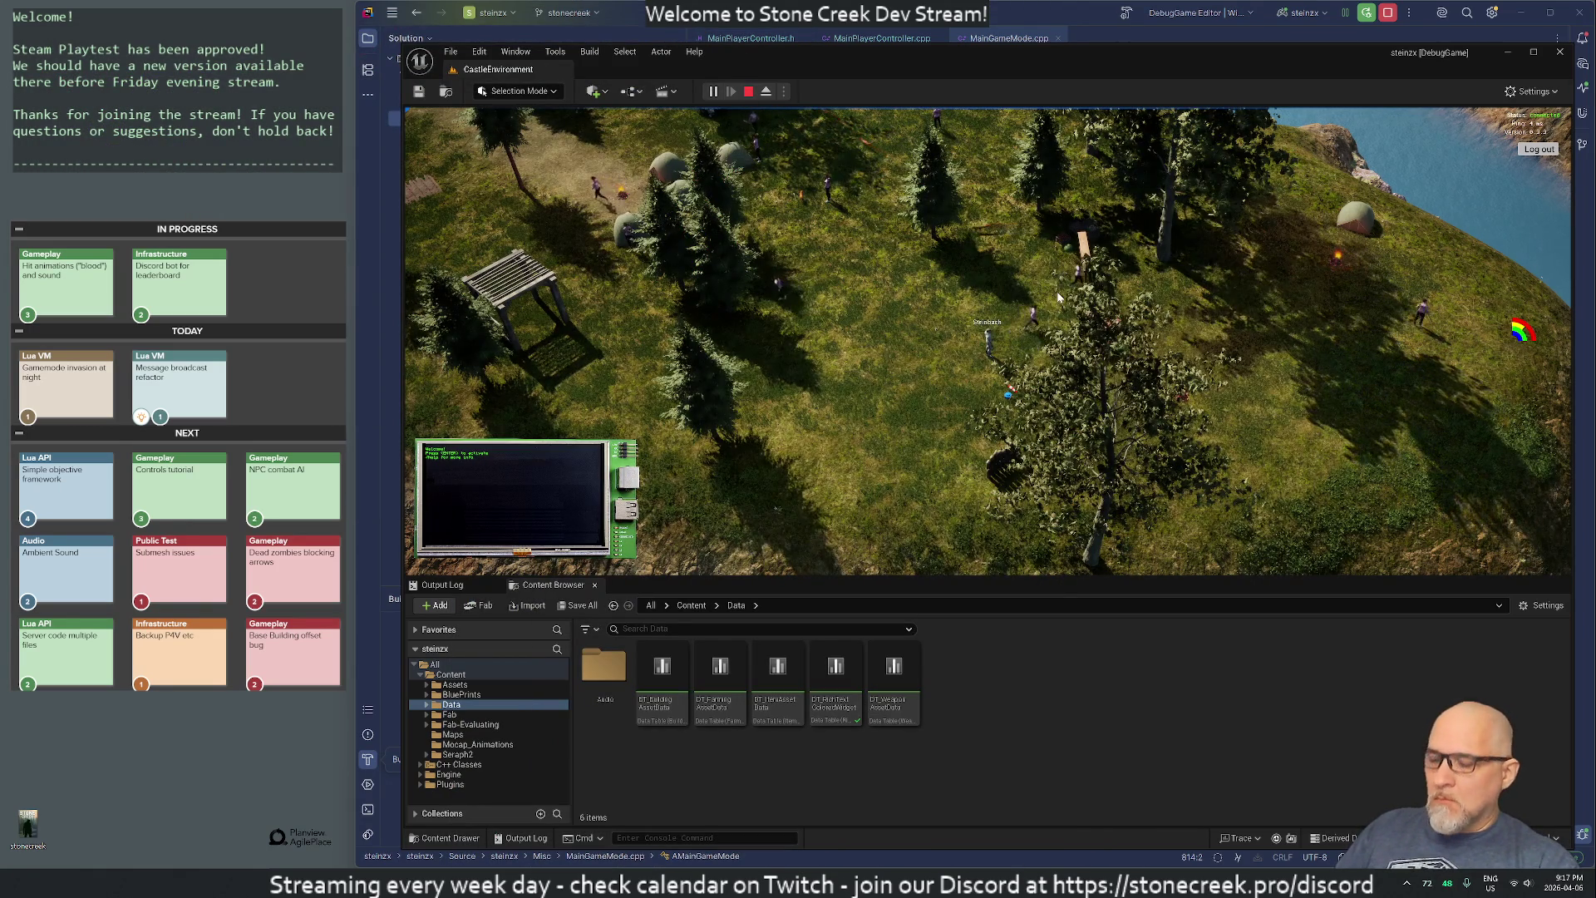
- Launch Visual Studio Code from a Start search for 'cod'
{"action": "key", "text": "super"}
{"action": "type", "text": "cod"}
{"action": "key", "text": "Return"}
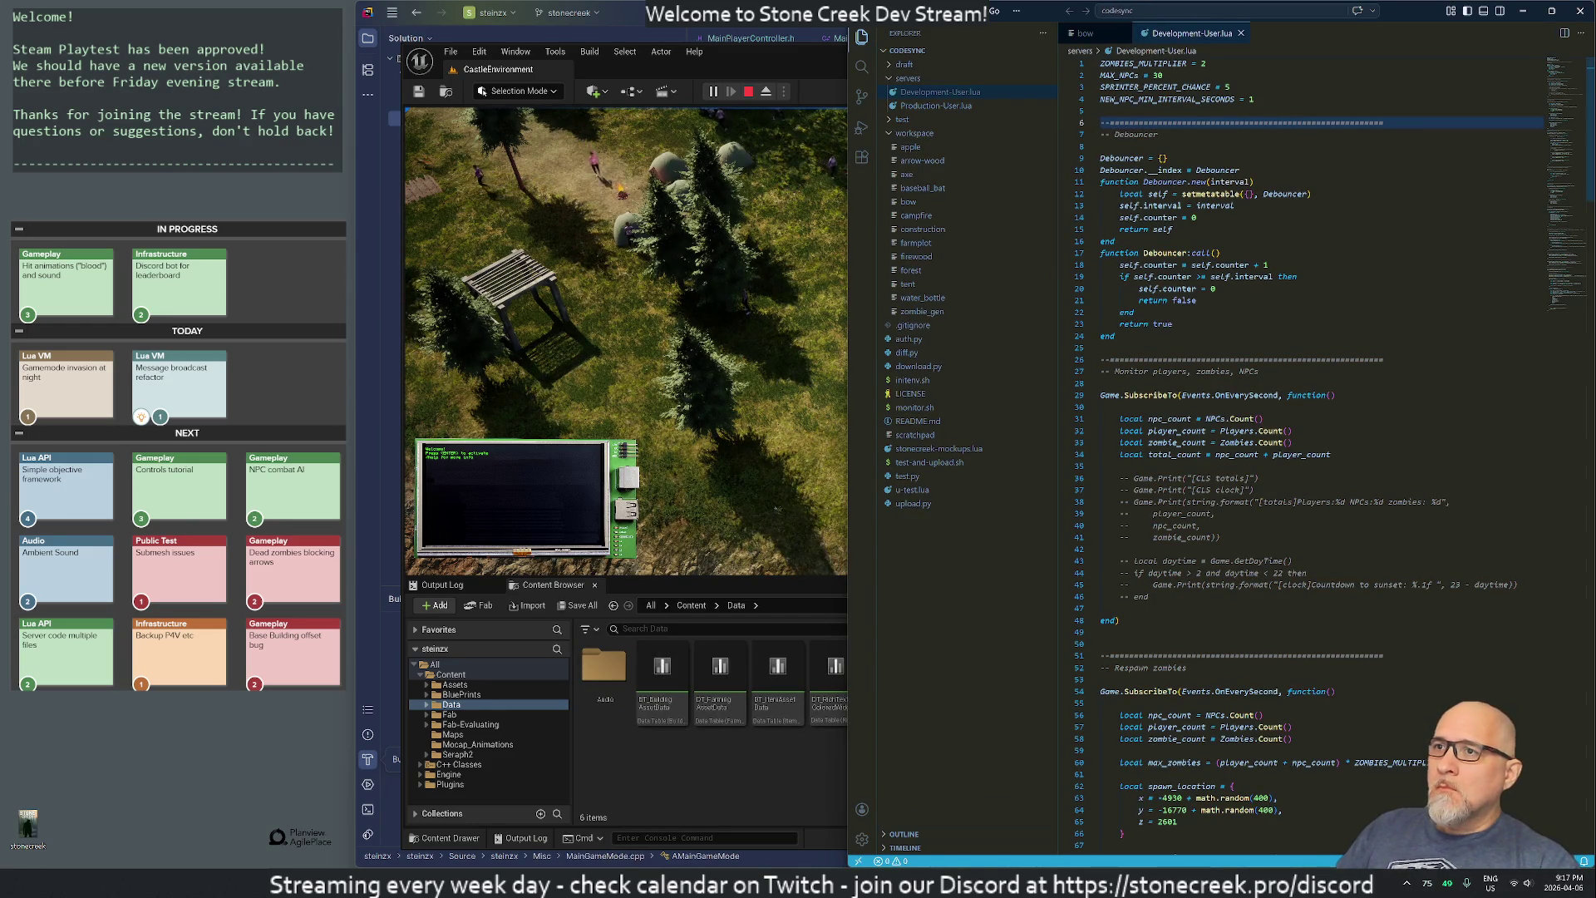
- Change SPRINTER_PERCENT_CHANCE from 5 to 4 in Development-User.lua, save with :w, and return to the full-view game
{"action": "key", "text": "k"}
{"action": "key", "text": "k"}
{"action": "key", "text": "A"}
{"action": "key", "text": "BackSpace"}
{"action": "type", "text": "4"}
{"action": "key", "text": "Escape"}
{"action": "type", "text": ":w"}
{"action": "key", "text": "Return"}
{"action": "key", "text": "alt+Tab"}
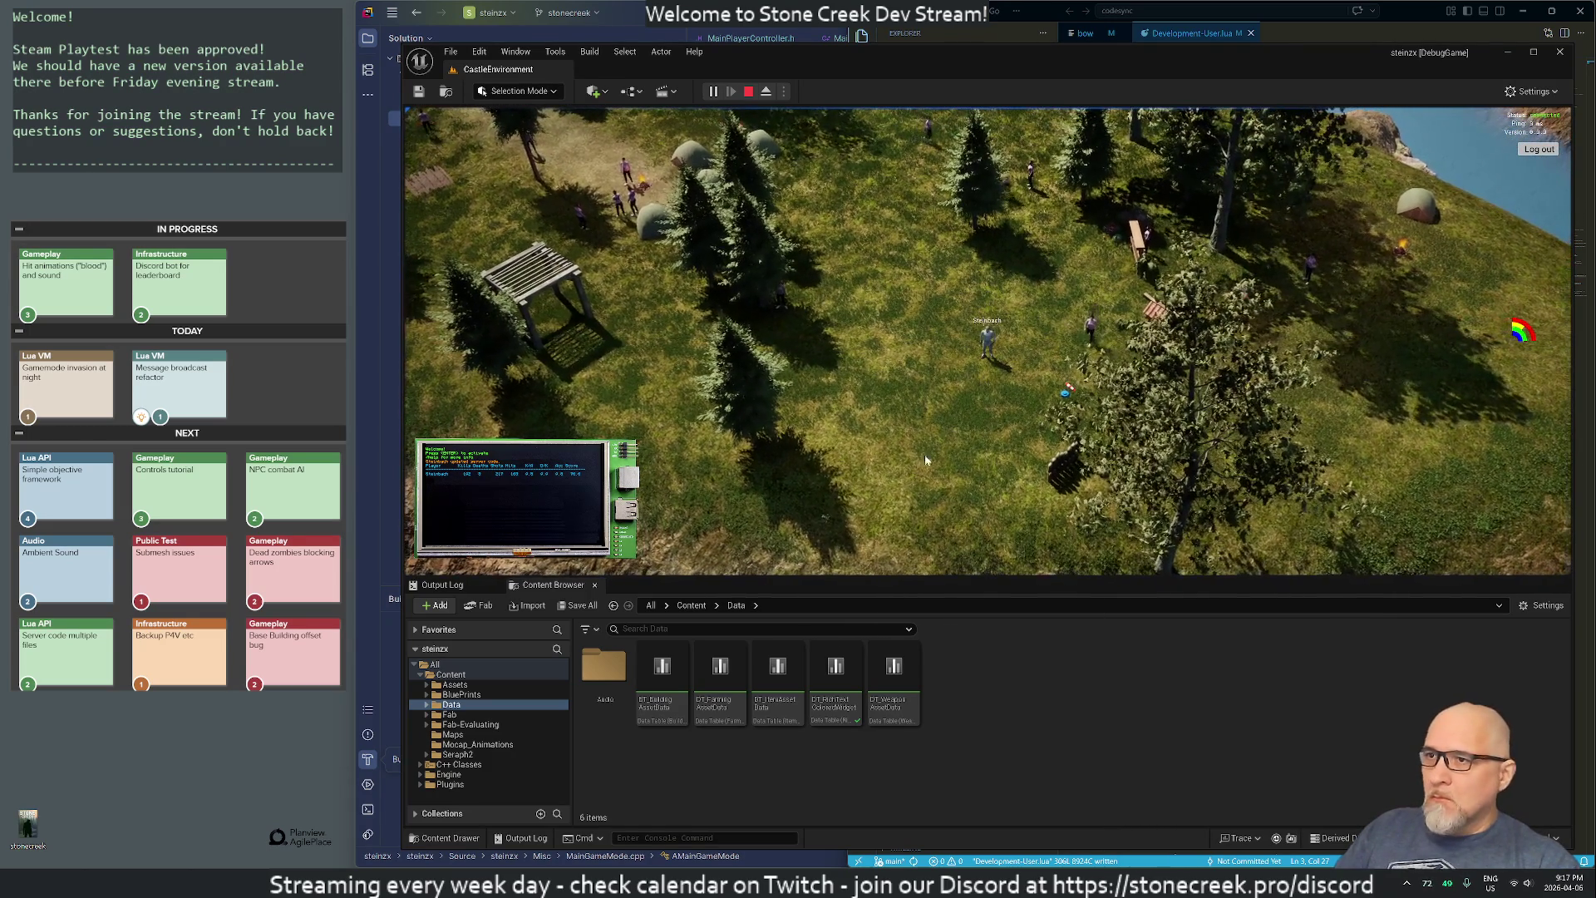
{"action": "key", "text": "F11"}
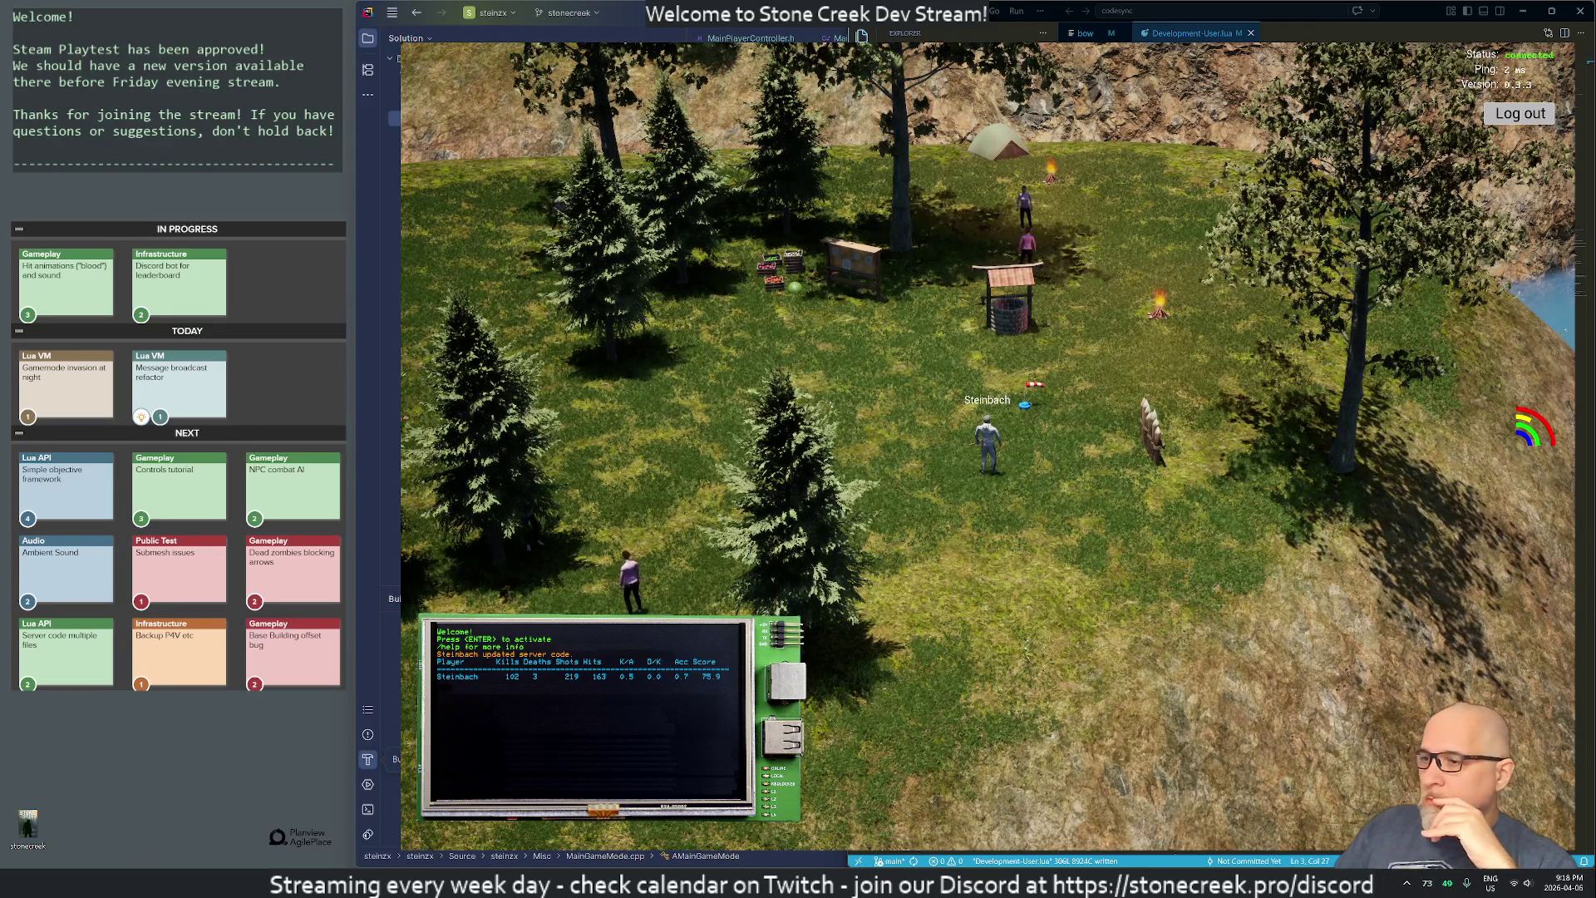
- Switch from the running game back to the Development-User.lua script
{"action": "key", "text": "alt+Tab"}
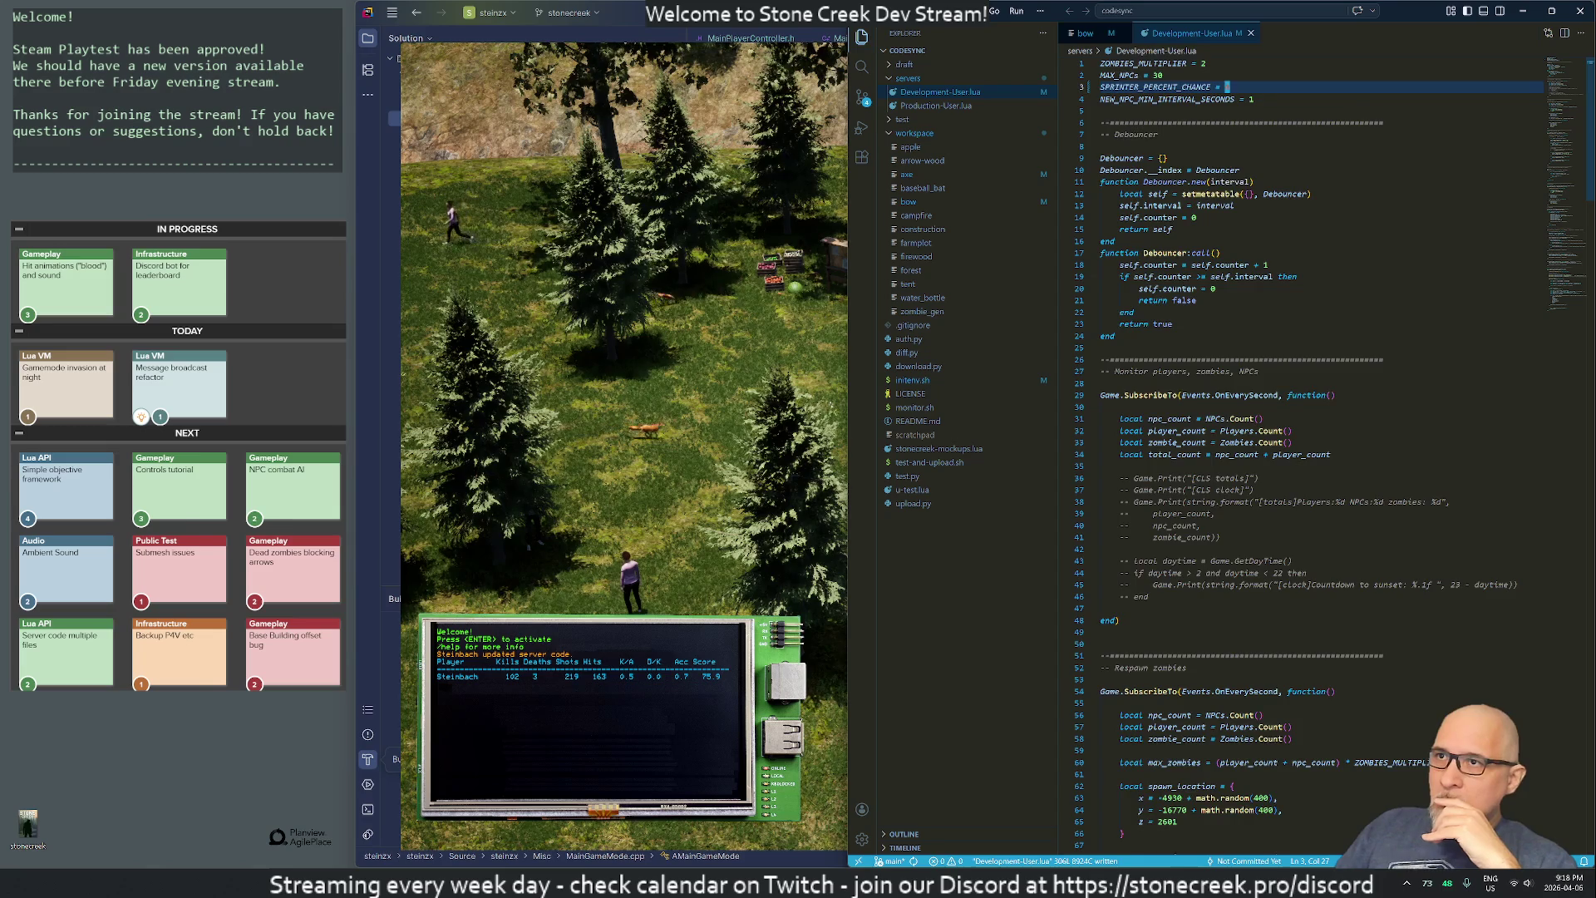
- Scroll down to the leaderboard printing code, then return to MainGameMode.cpp in Rider
{"action": "scroll", "coordinate": [1314, 448], "scroll_direction": "down", "scroll_amount": 20}
{"action": "scroll", "coordinate": [1314, 449], "scroll_direction": "down", "scroll_amount": 20}
{"action": "scroll", "coordinate": [1313, 449], "scroll_direction": "down", "scroll_amount": 20}
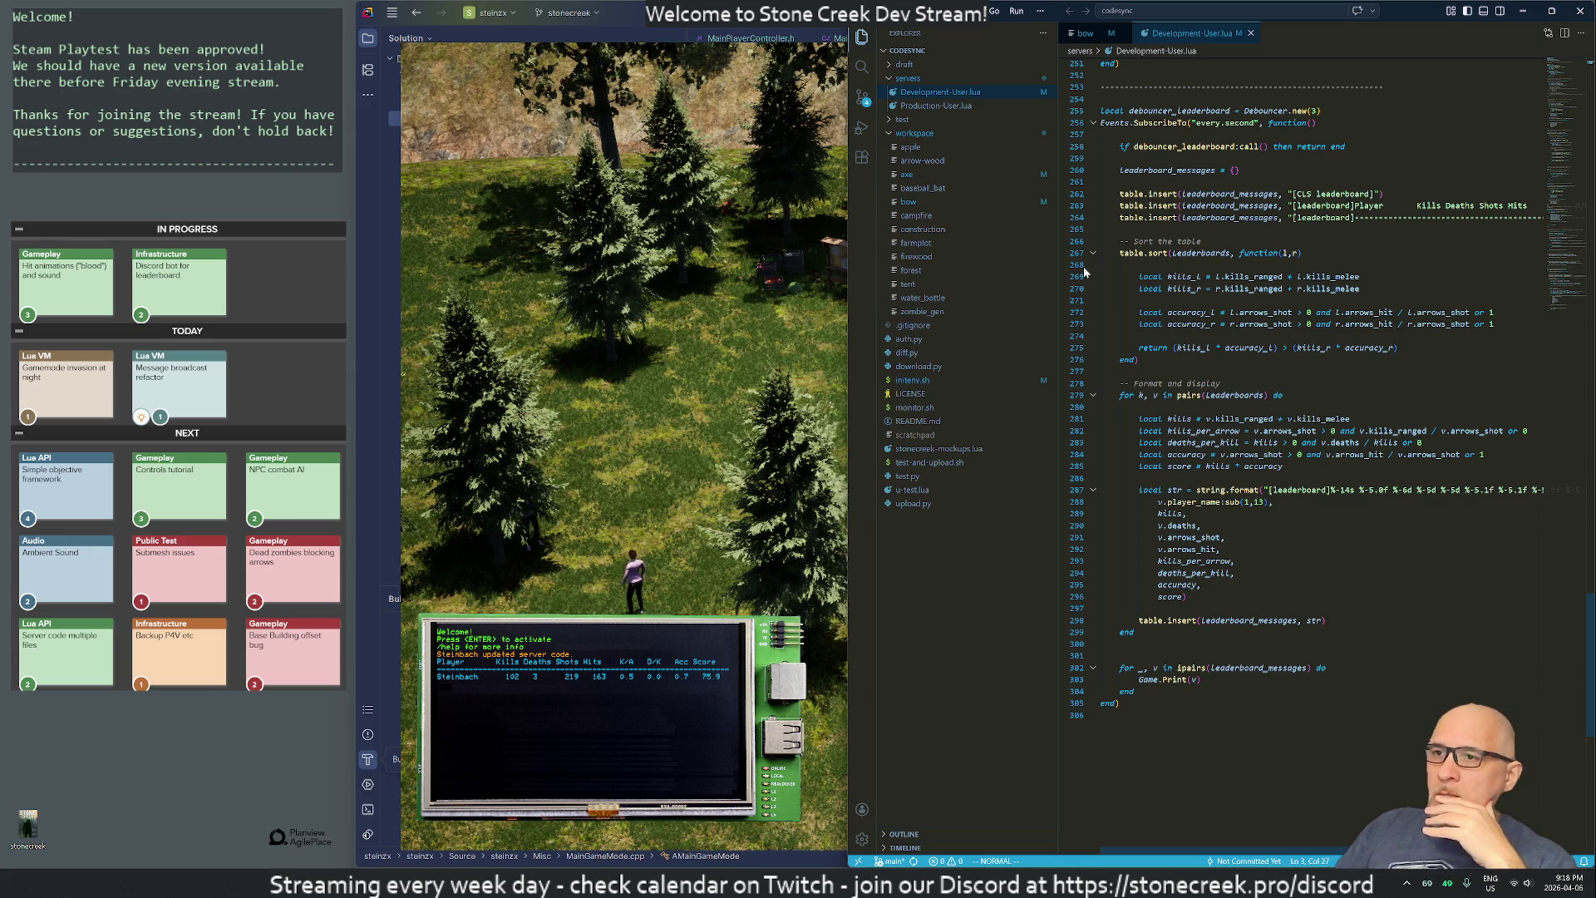
{"action": "mouse_move", "coordinate": [935, 867]}
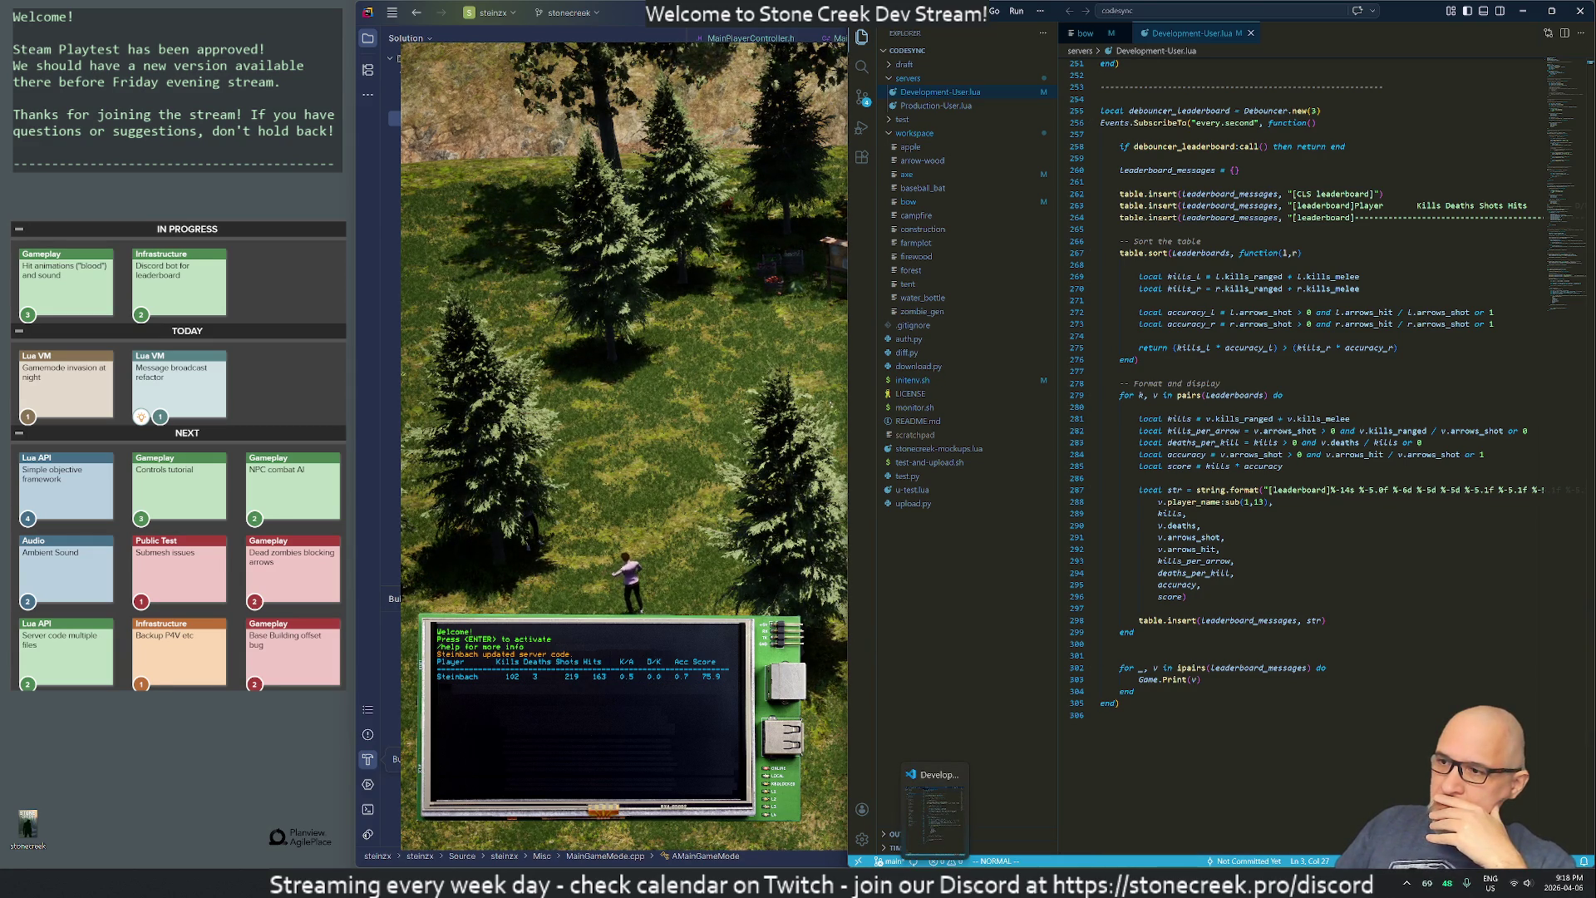
{"action": "left_click", "coordinate": [935, 867]}
{"action": "left_click", "coordinate": [735, 290]}
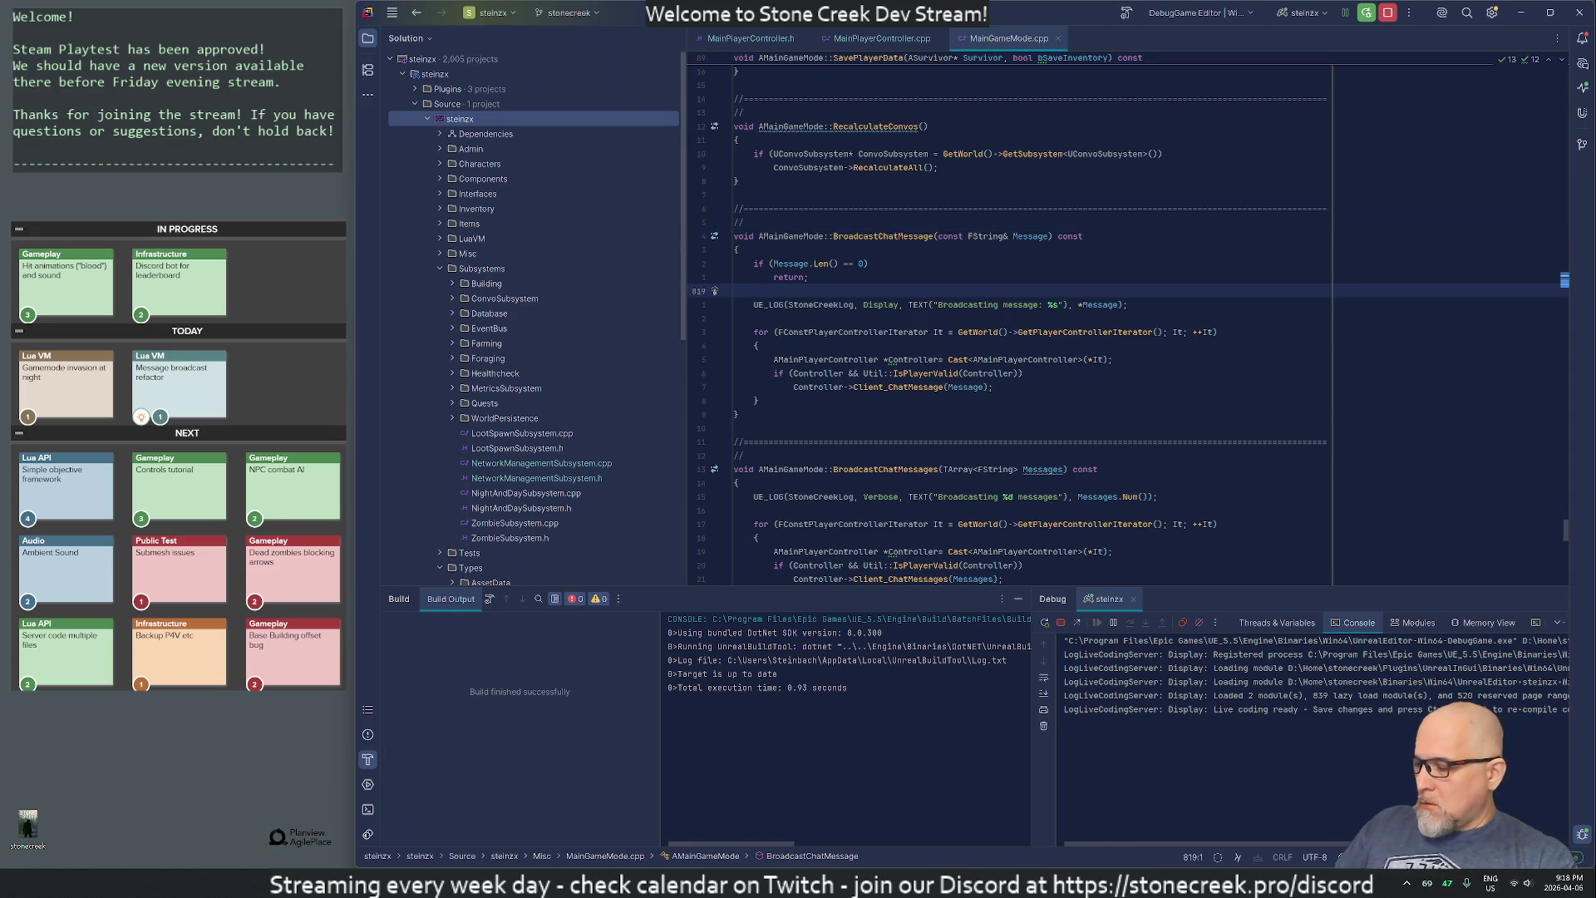
- Search the project for StoneCreekLog and open its definition in steinzx.cpp
{"action": "key", "text": "ctrl+shift+f"}
{"action": "type", "text": "stonecreeklog"}
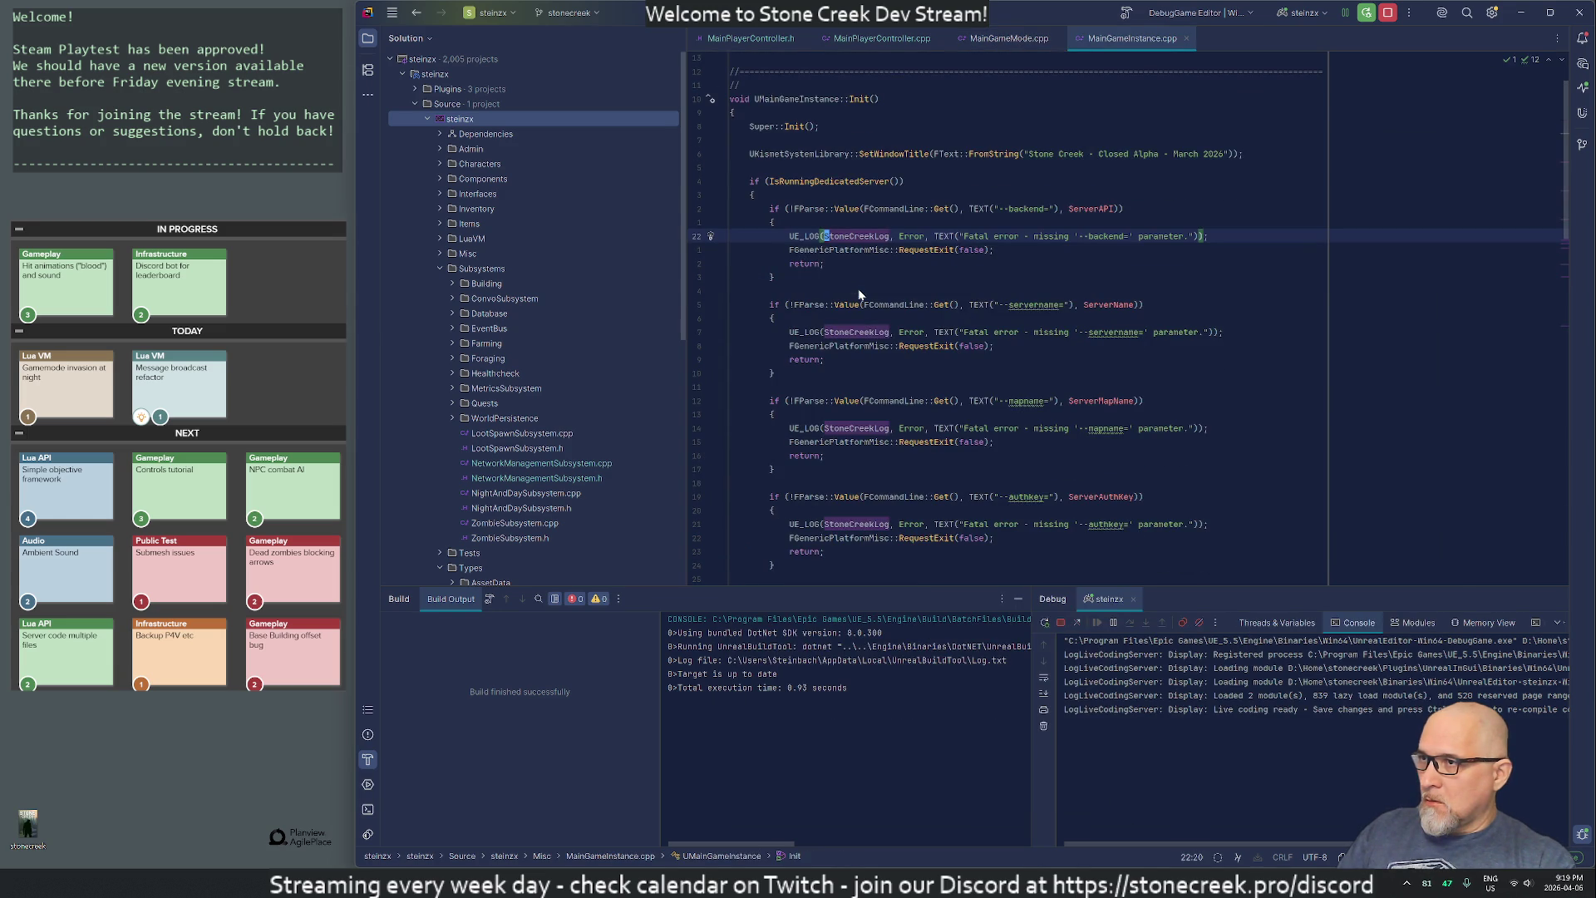
{"action": "key", "text": "ctrl+b"}
- Duplicate the DiscordLog definition as a new LuaLog category, then search the project for DiscordLog
{"action": "key", "text": "Down"}
{"action": "key", "text": "Return"}
{"action": "key", "text": "Return"}
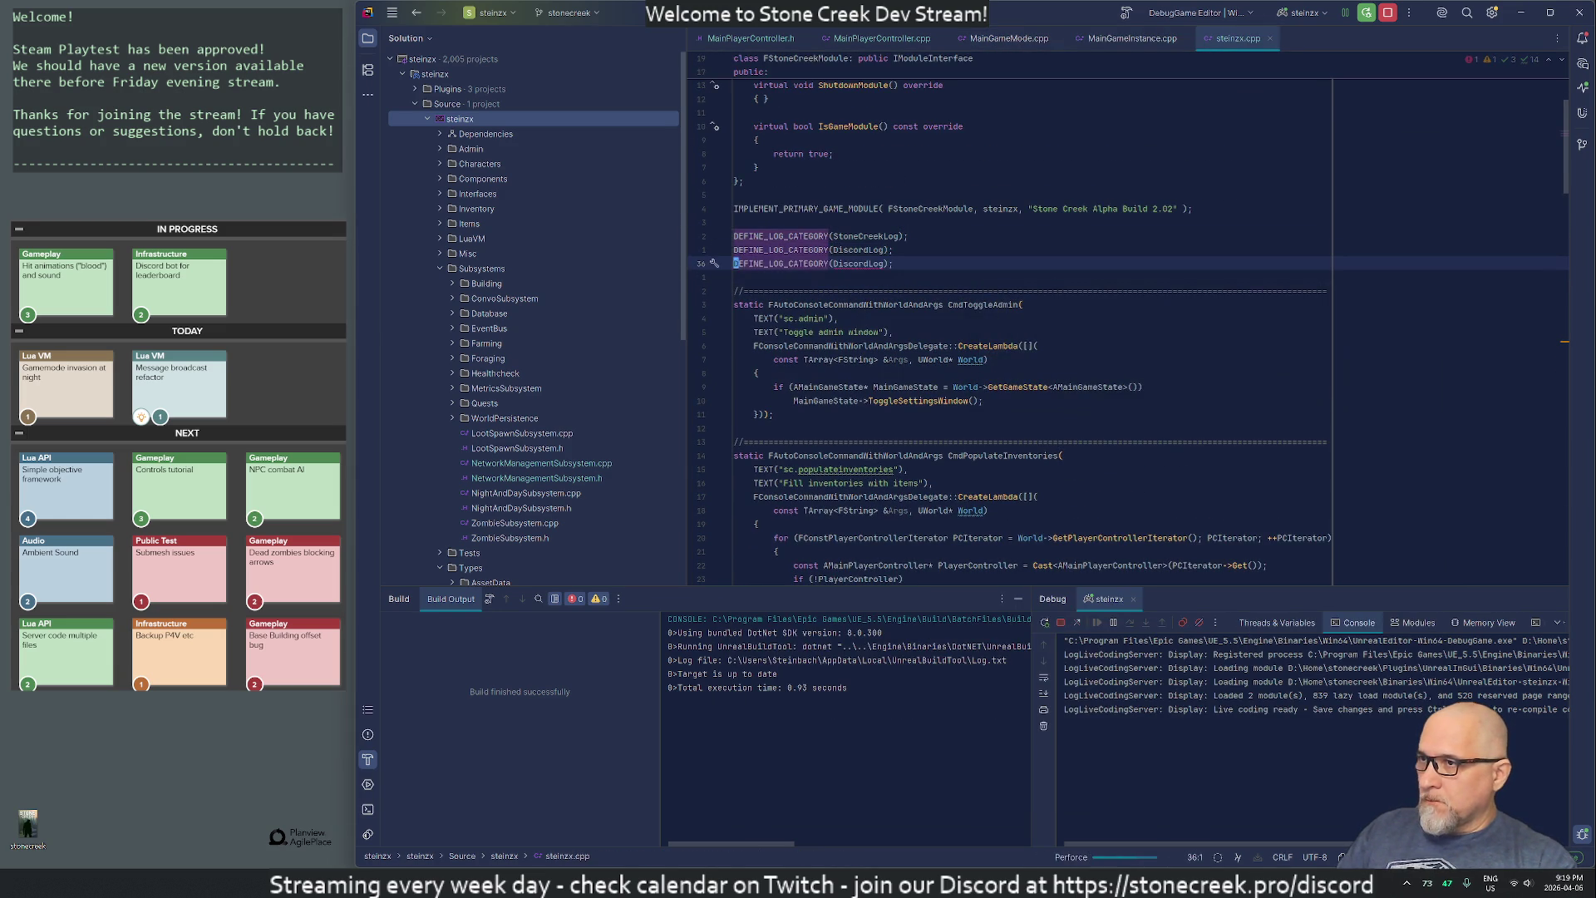
{"action": "key", "text": "BackSpace"}
{"action": "key", "text": "BackSpace"}
{"action": "key", "text": "BackSpace"}
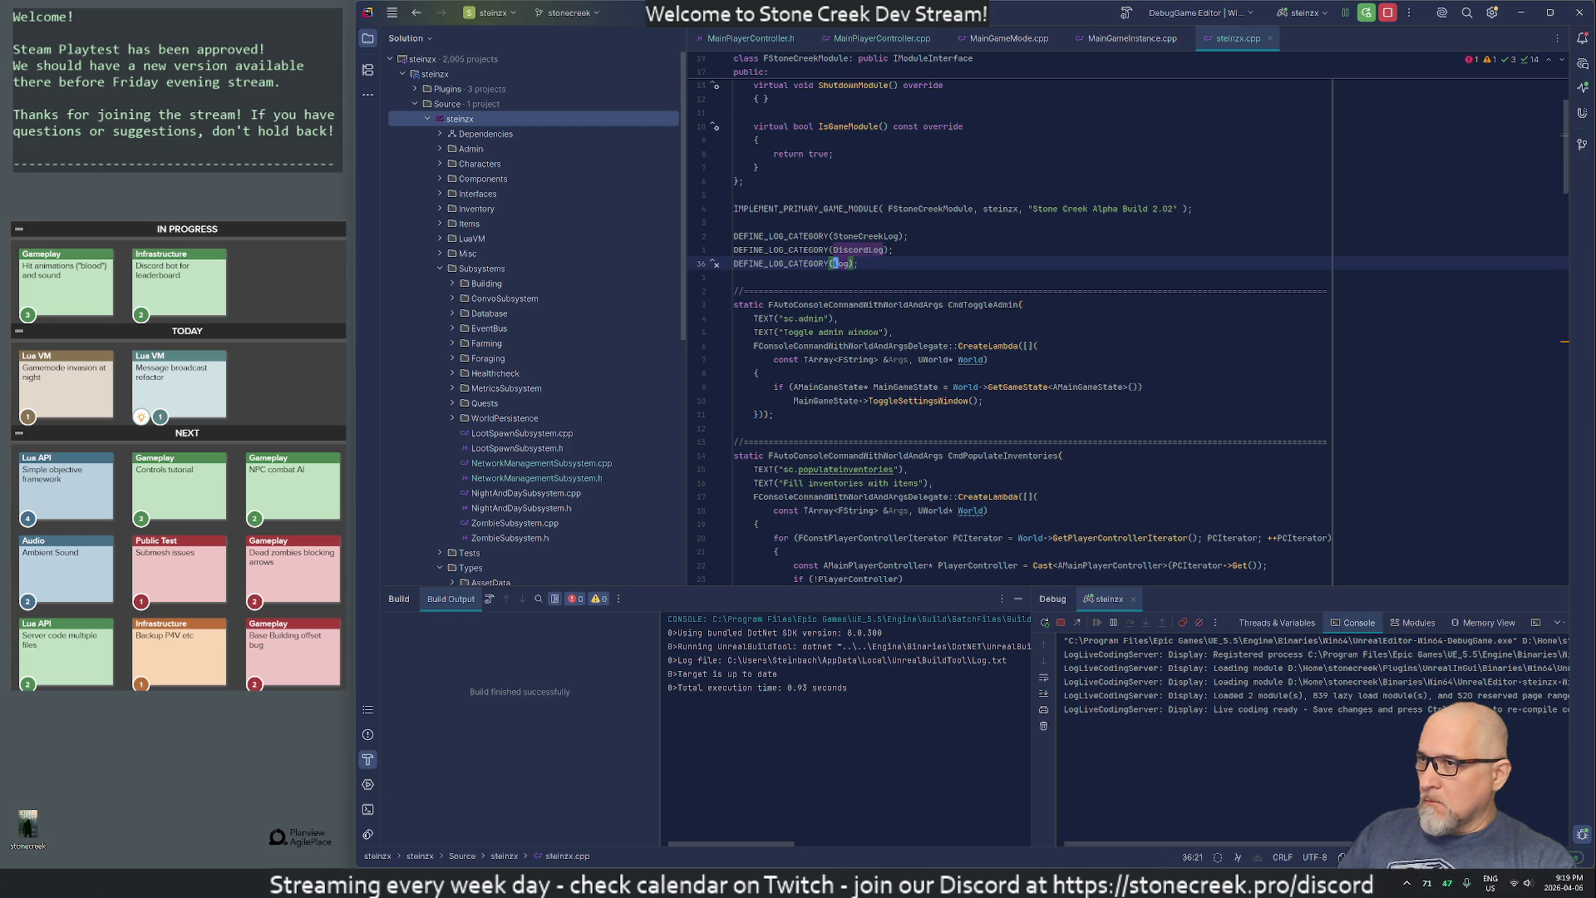
{"action": "type", "text": "LuaLog"}
{"action": "key", "text": "Return"}
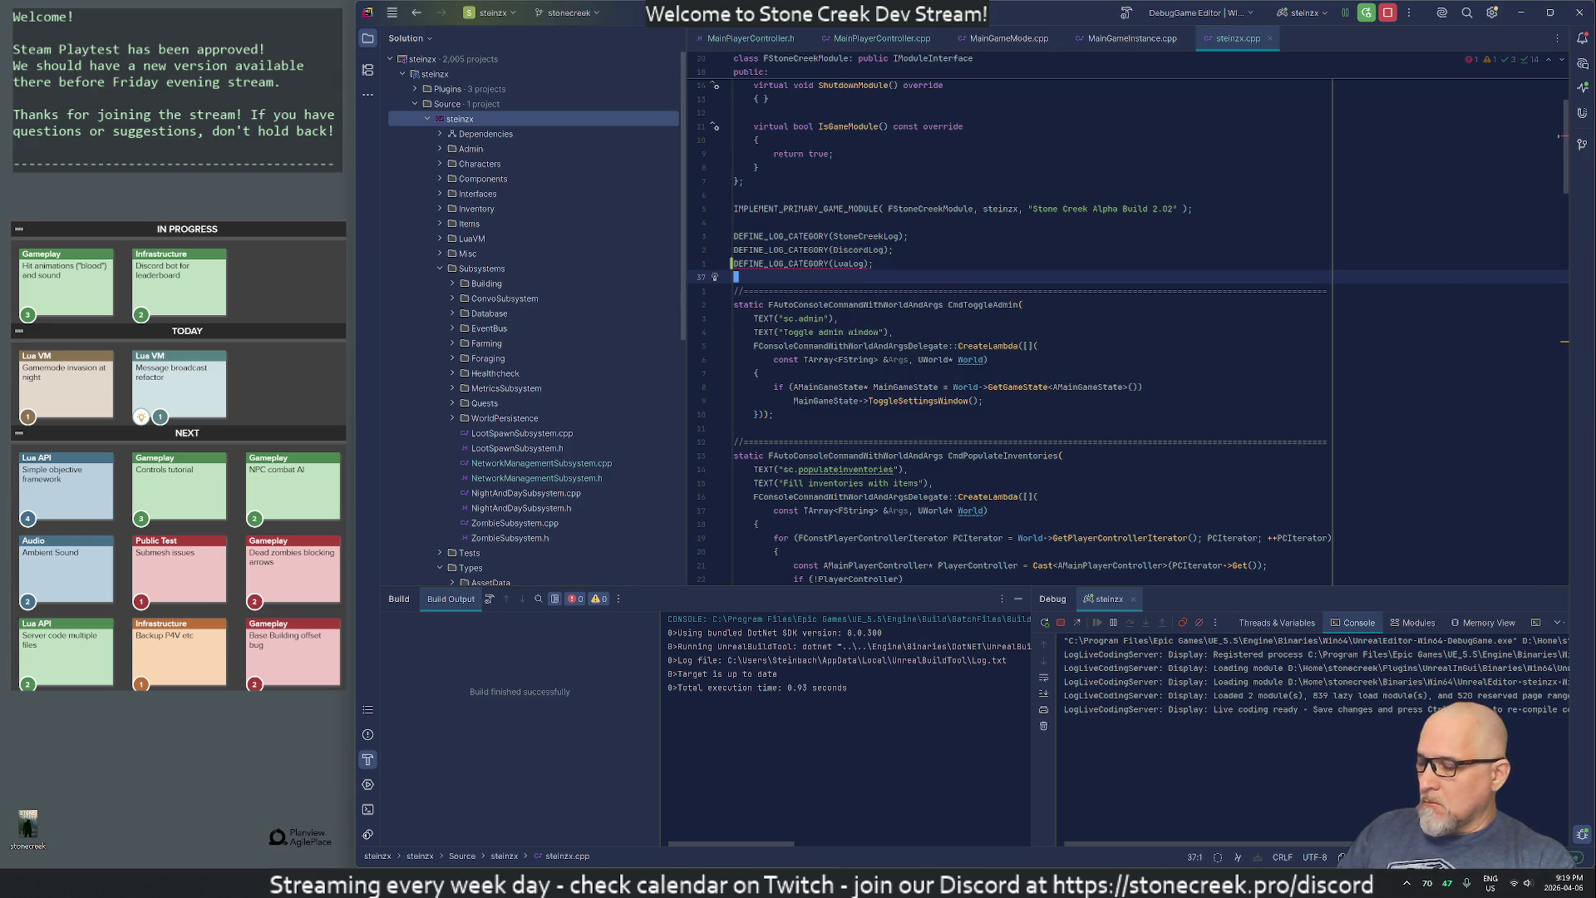
{"action": "key", "text": "ctrl+shift+f"}
{"action": "type", "text": "DiscordLog"}
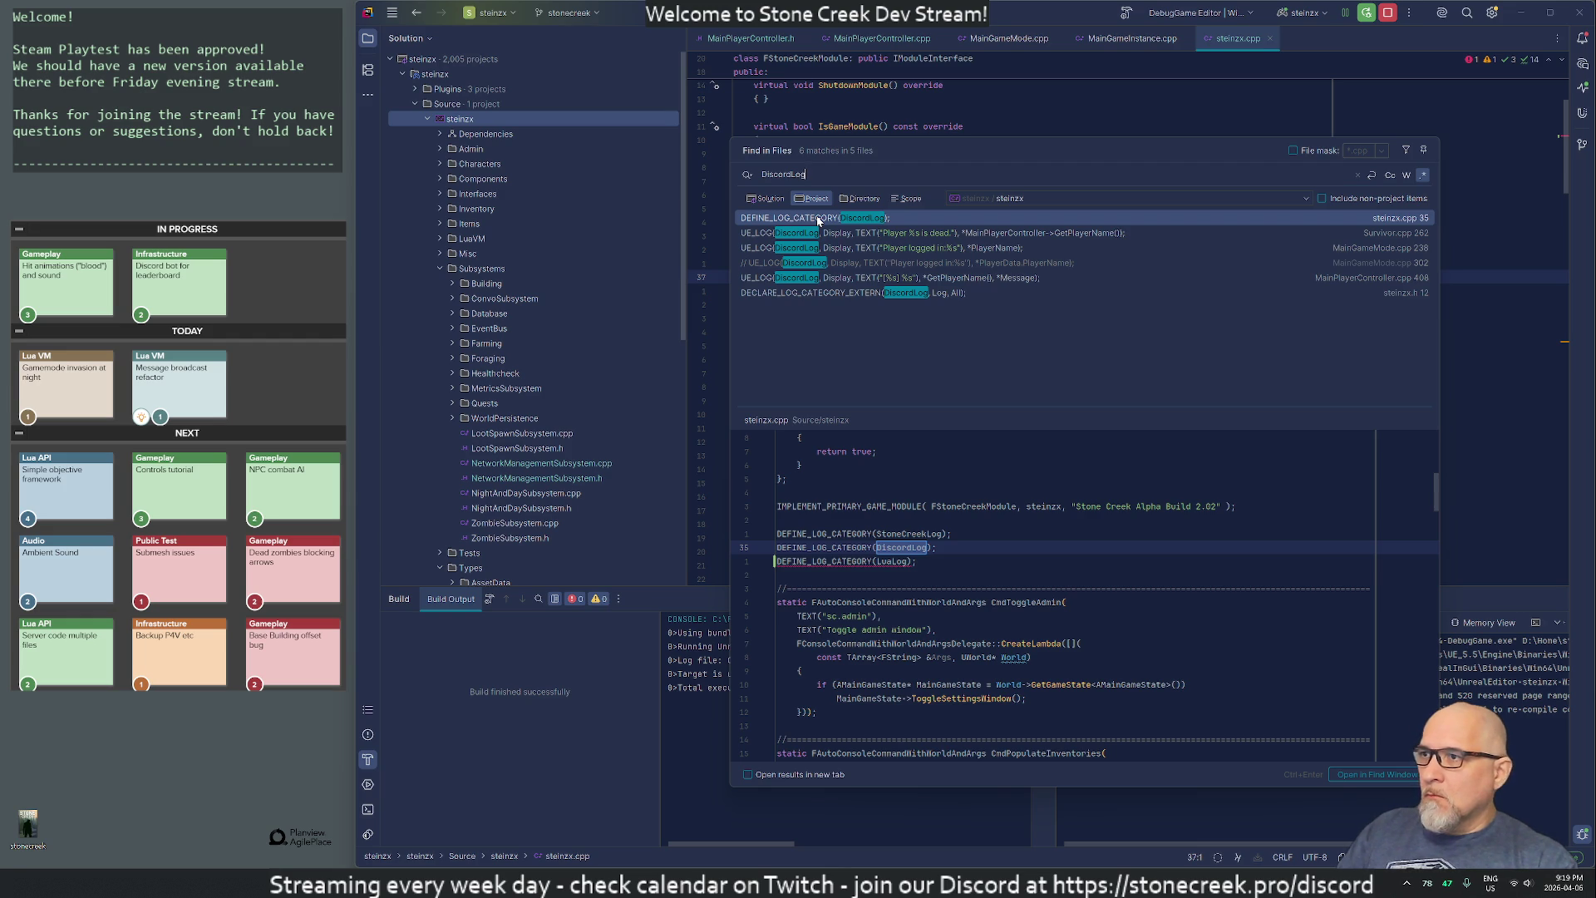
- Add an extern LuaLog declaration beside DiscordLog in steinzx.h, then go back to MainGameInstance.cpp
{"action": "key", "text": "Return"}
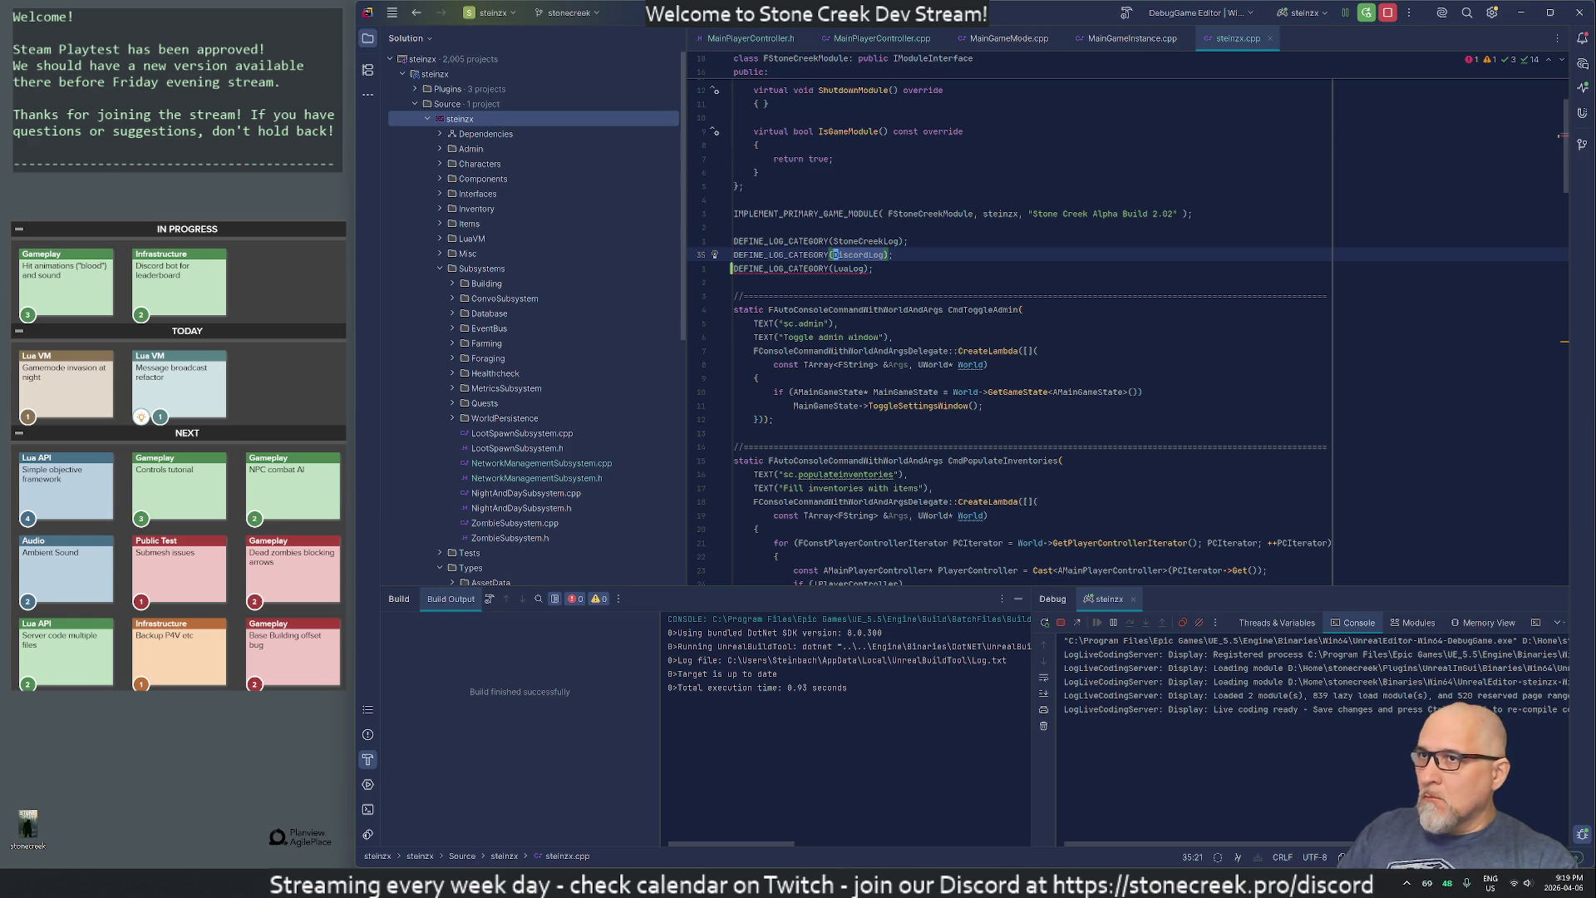
{"action": "key", "text": "ctrl+b"}
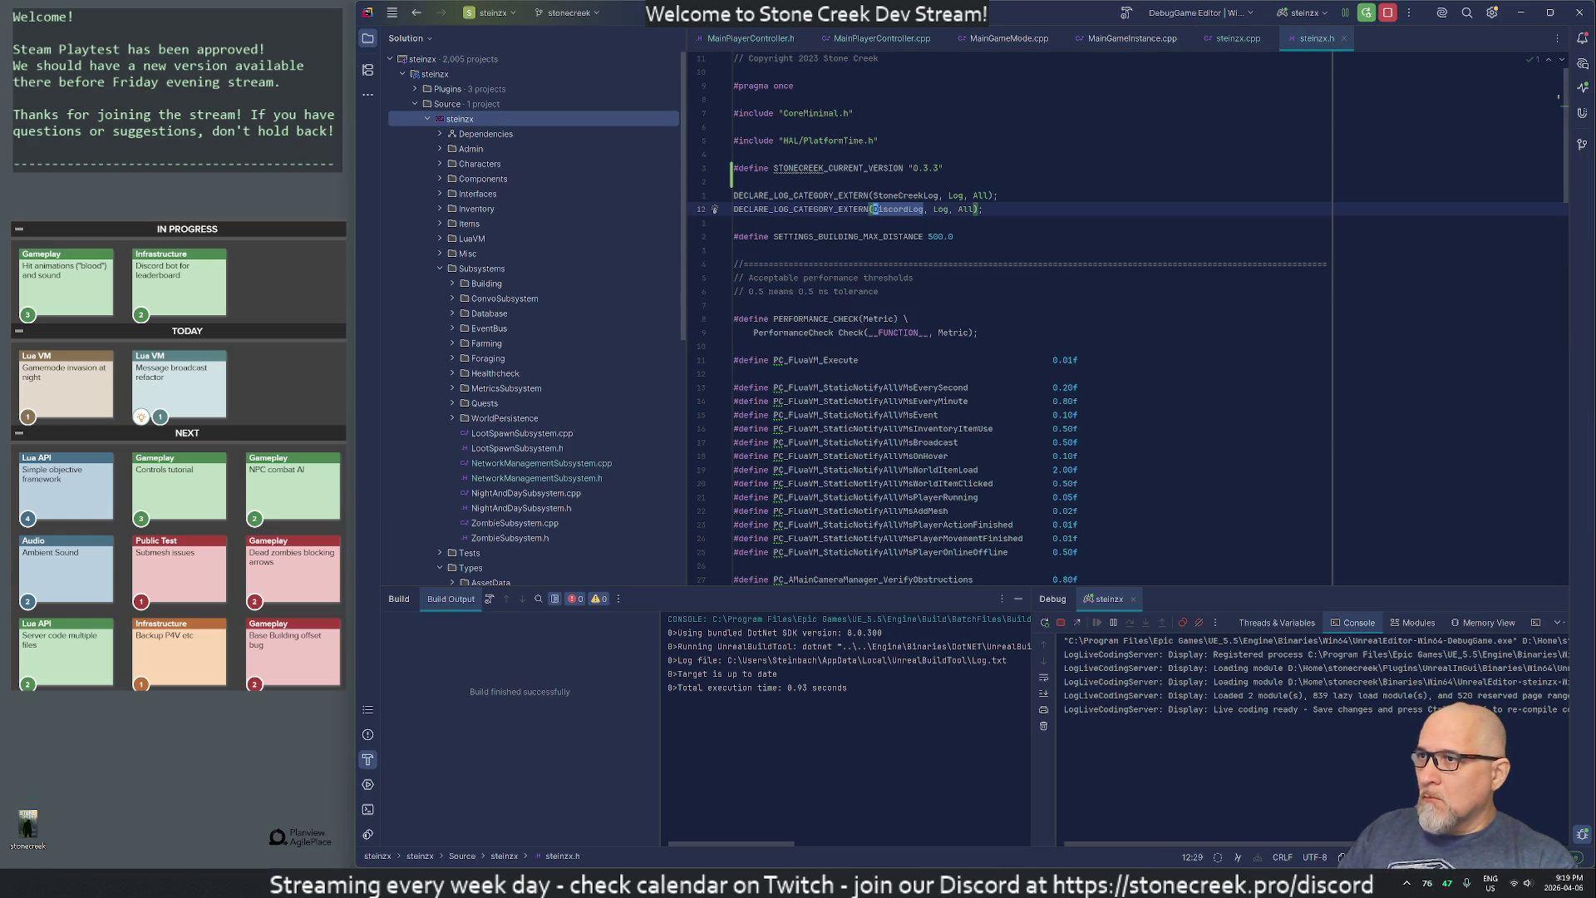
{"action": "key", "text": "ctrl+d"}
{"action": "key", "text": "ctrl+Delete"}
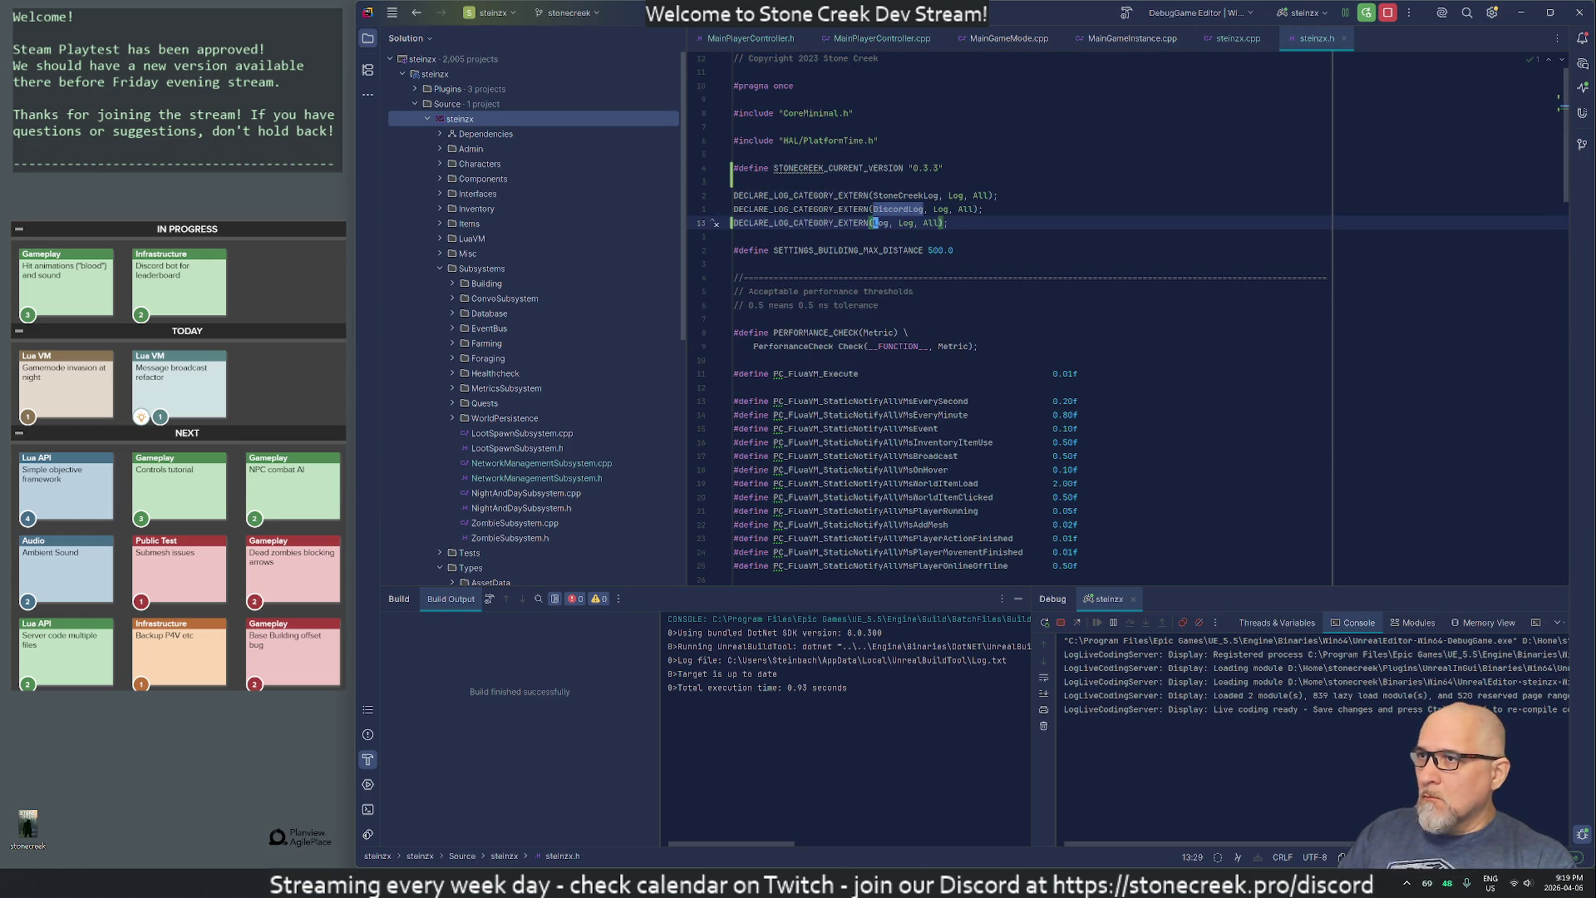
{"action": "type", "text": "Lua"}
{"action": "key", "text": "Escape"}
{"action": "key", "text": "Down"}
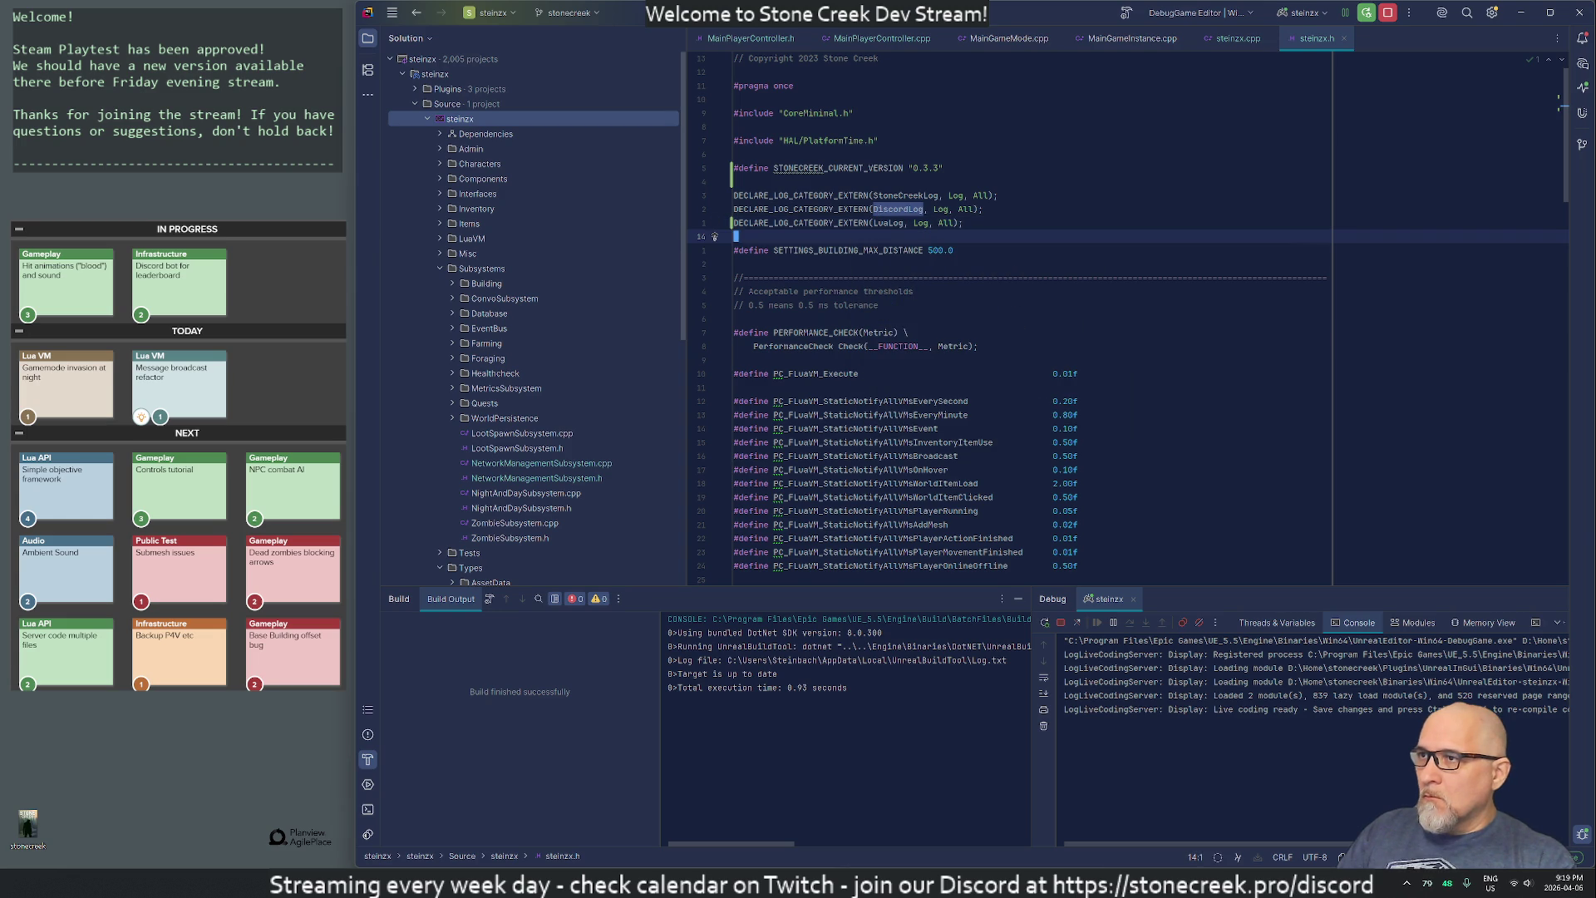
{"action": "left_click", "coordinate": [872, 209]}
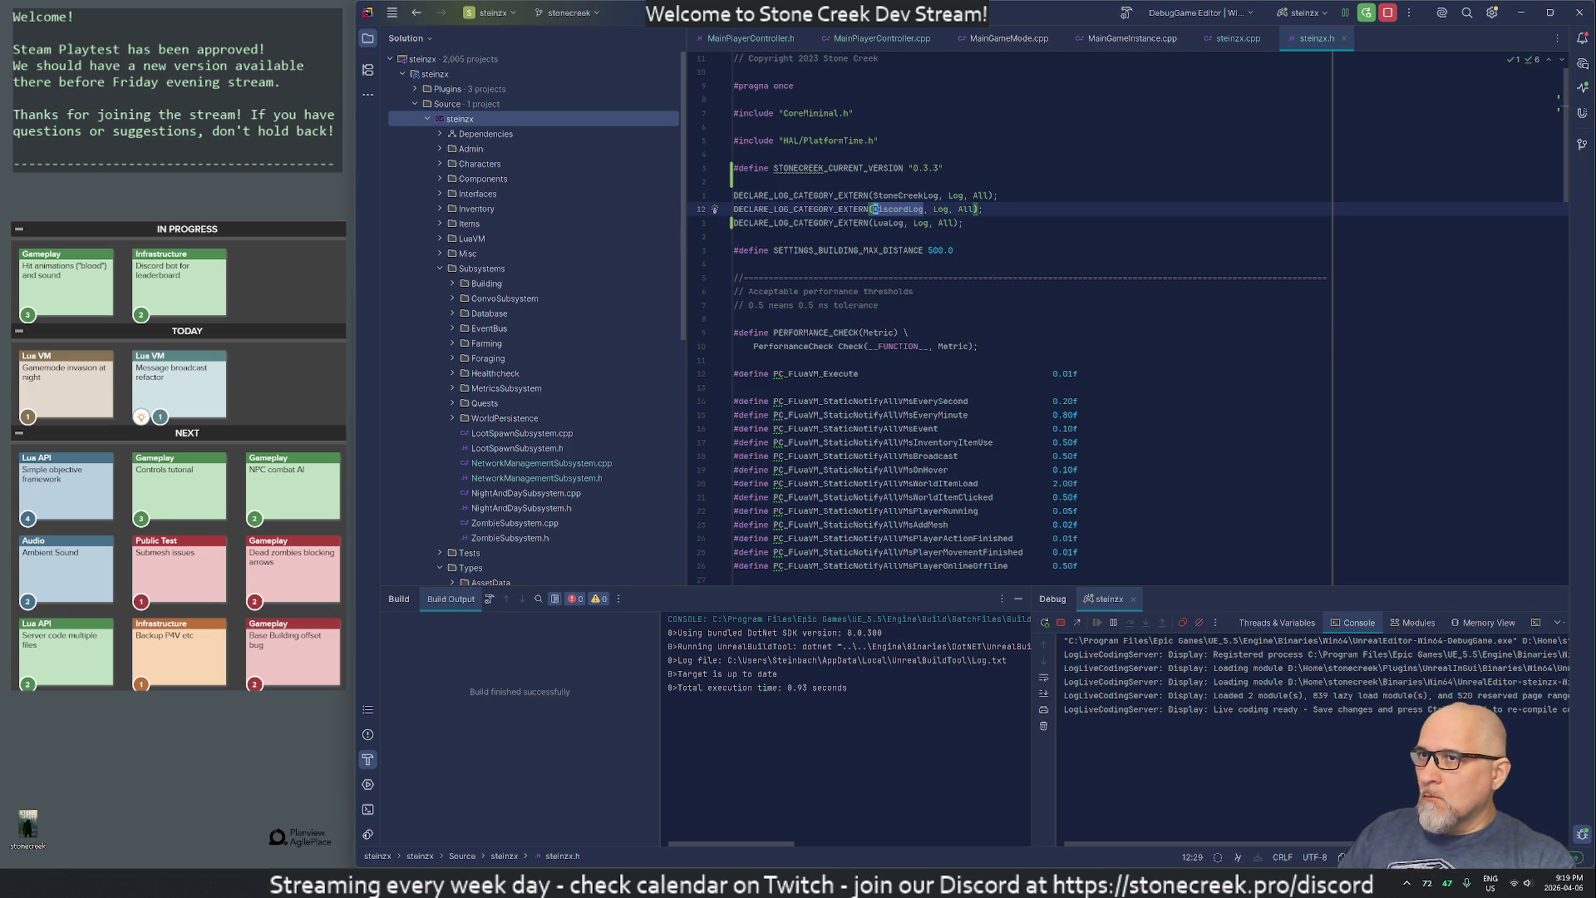
{"action": "key", "text": "ctrl+alt+Left"}
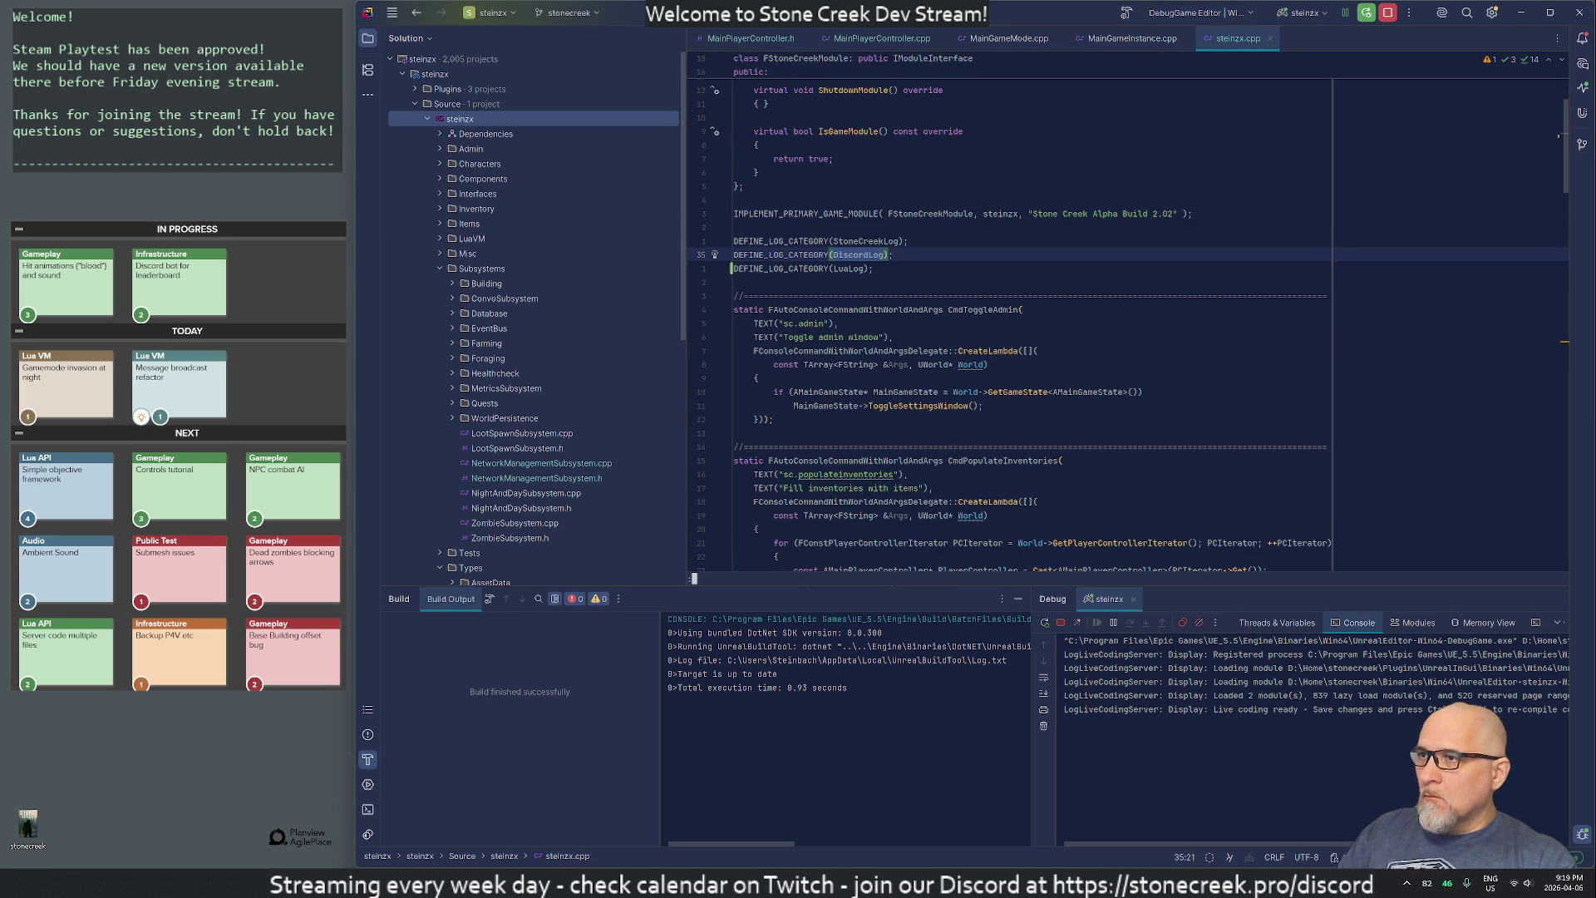
{"action": "key", "text": "ctrl+t"}
- Open LuaGame.cpp and locate the UE_LOG line in StaticLuaGamePrint
{"action": "type", "text": "game"}
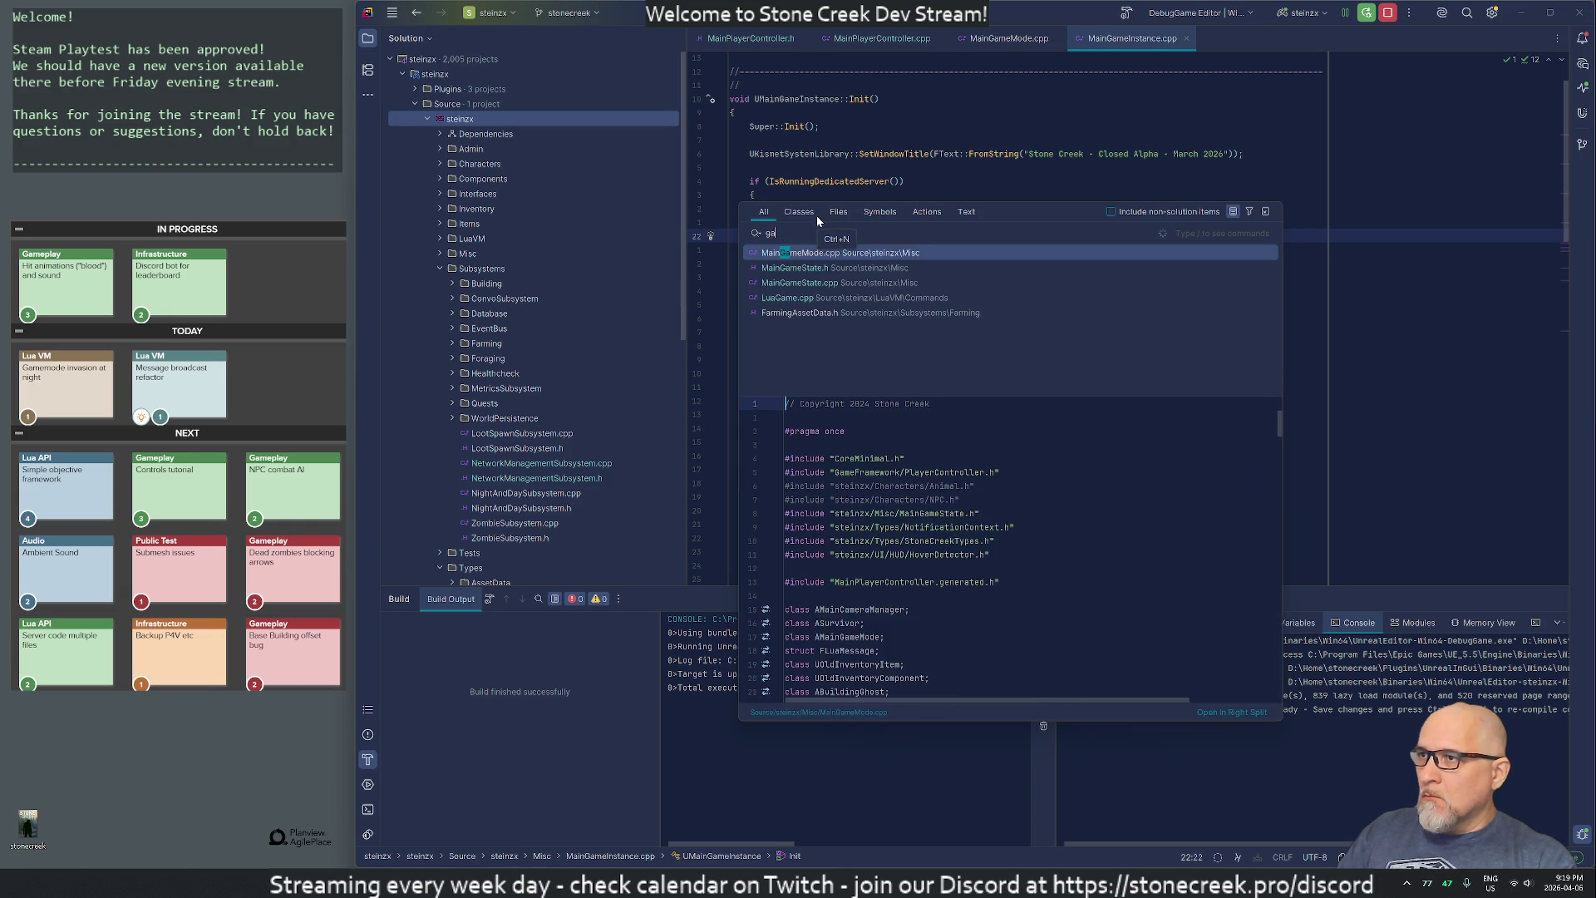
{"action": "key", "text": "BackSpace"}
{"action": "key", "text": "BackSpace"}
{"action": "key", "text": "BackSpace"}
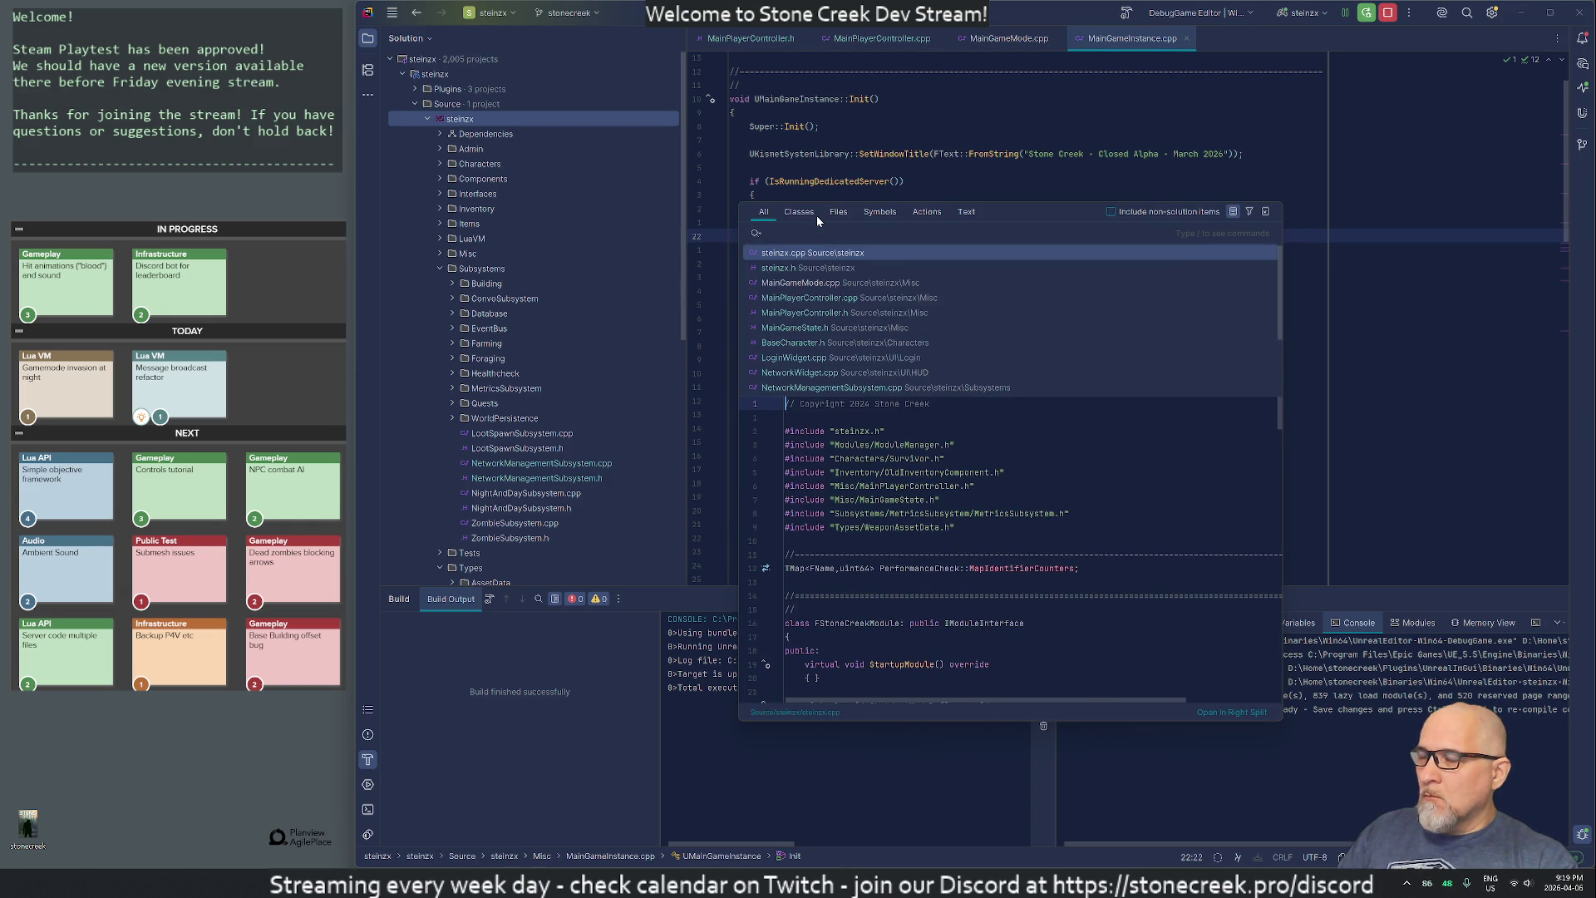
{"action": "type", "text": "luagame"}
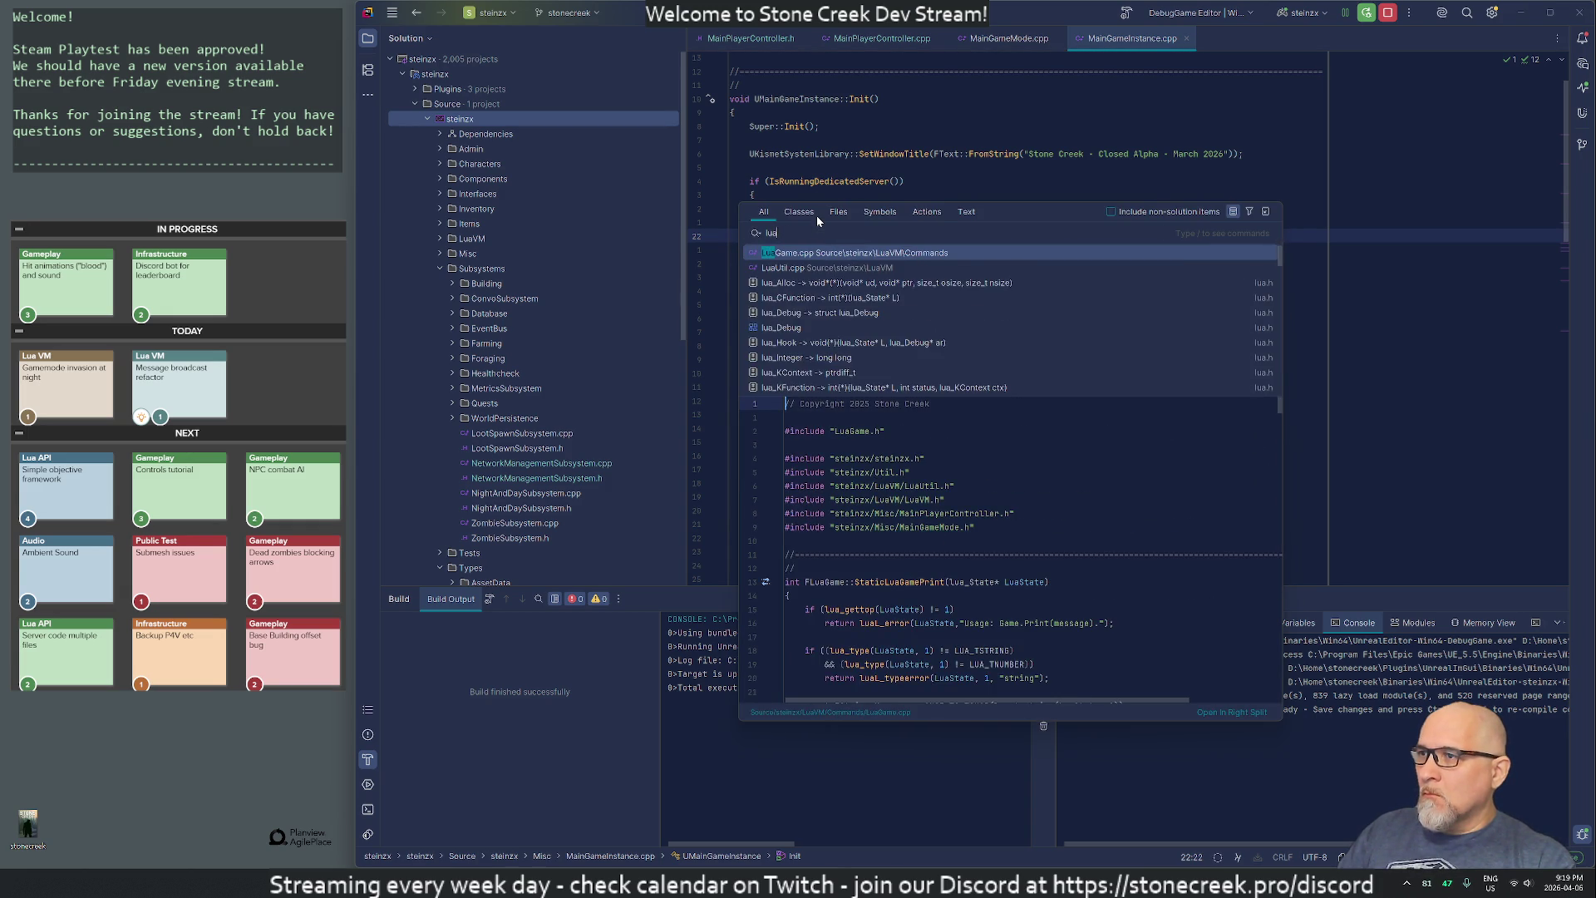
{"action": "key", "text": "Return"}
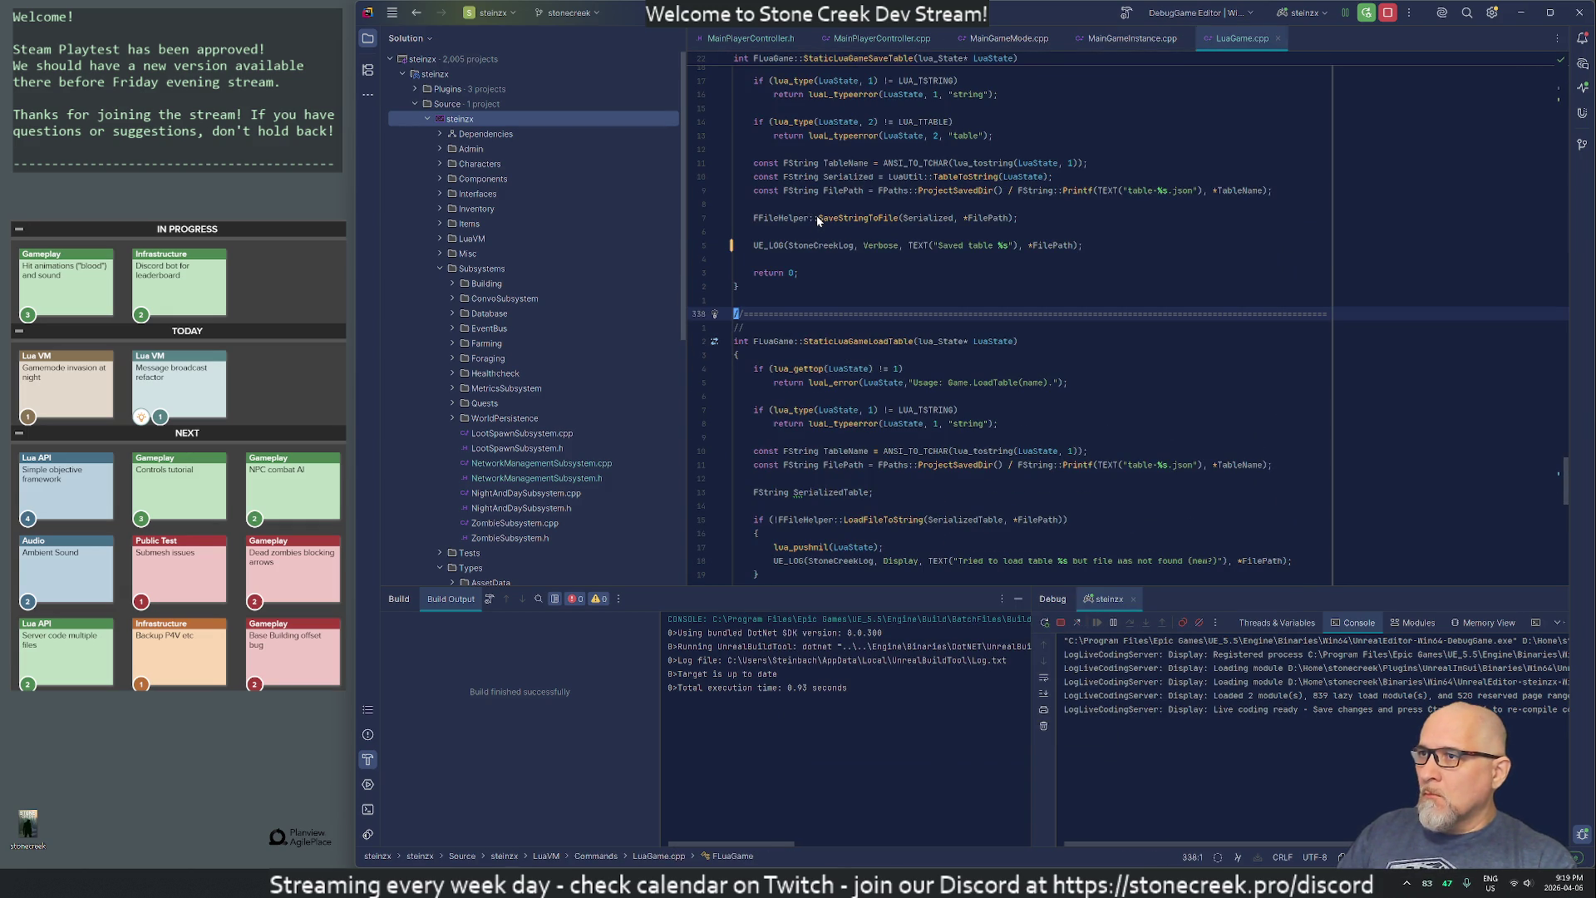
{"action": "type", "text": "/print"}
{"action": "key", "text": "Return"}
{"action": "key", "text": "n"}
{"action": "key", "text": "n"}
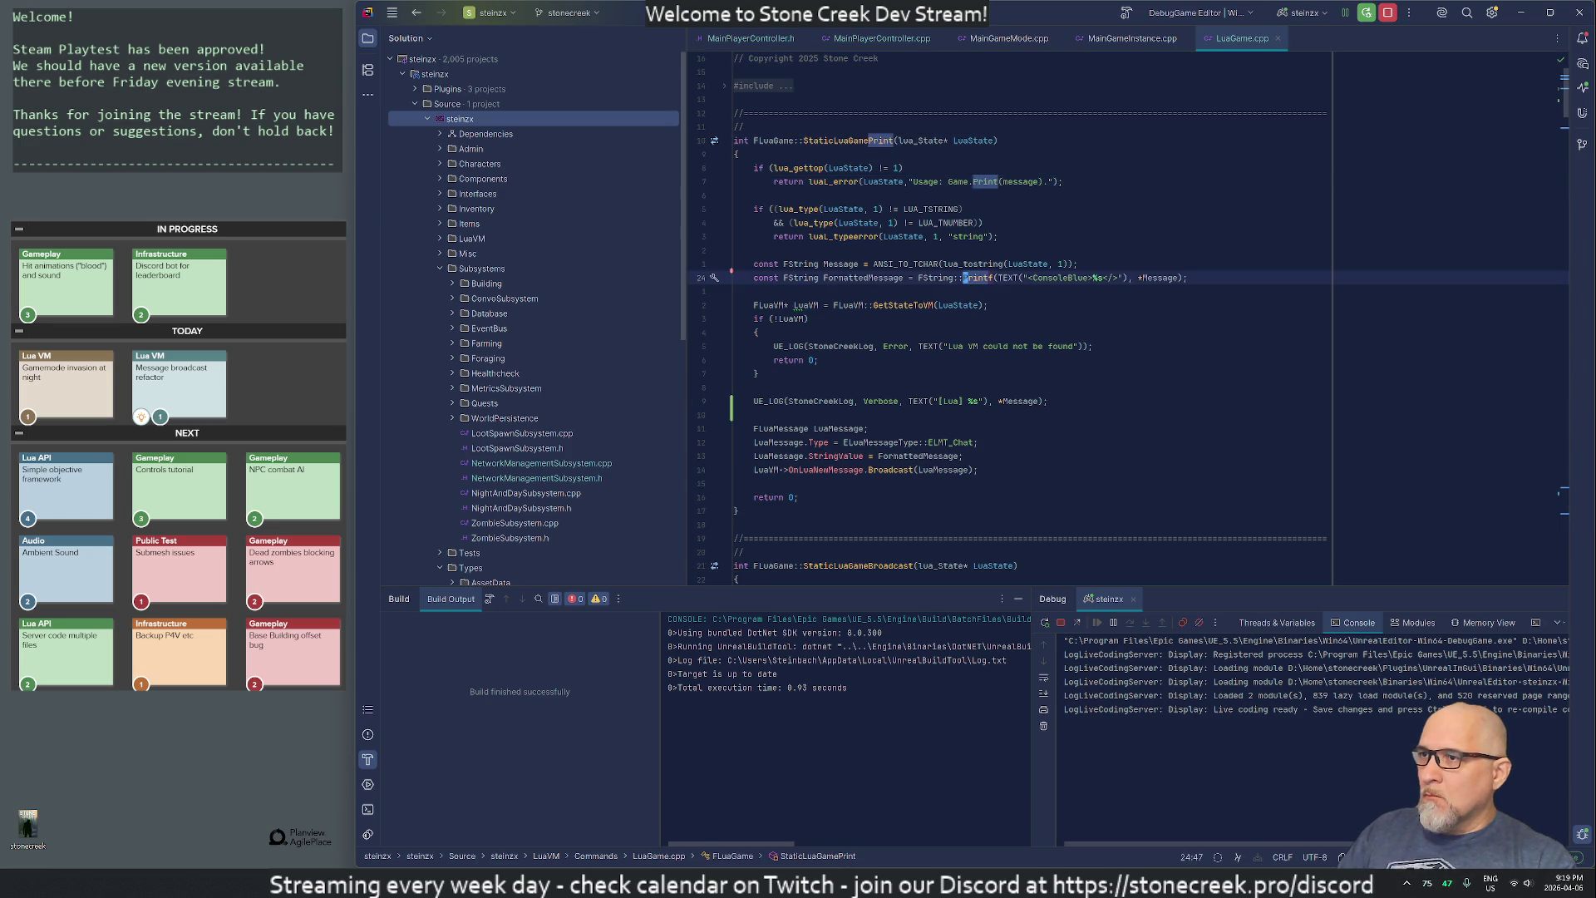
{"action": "key", "text": "n"}
{"action": "key", "text": "k"}
{"action": "key", "text": "k"}
{"action": "key", "text": "k"}
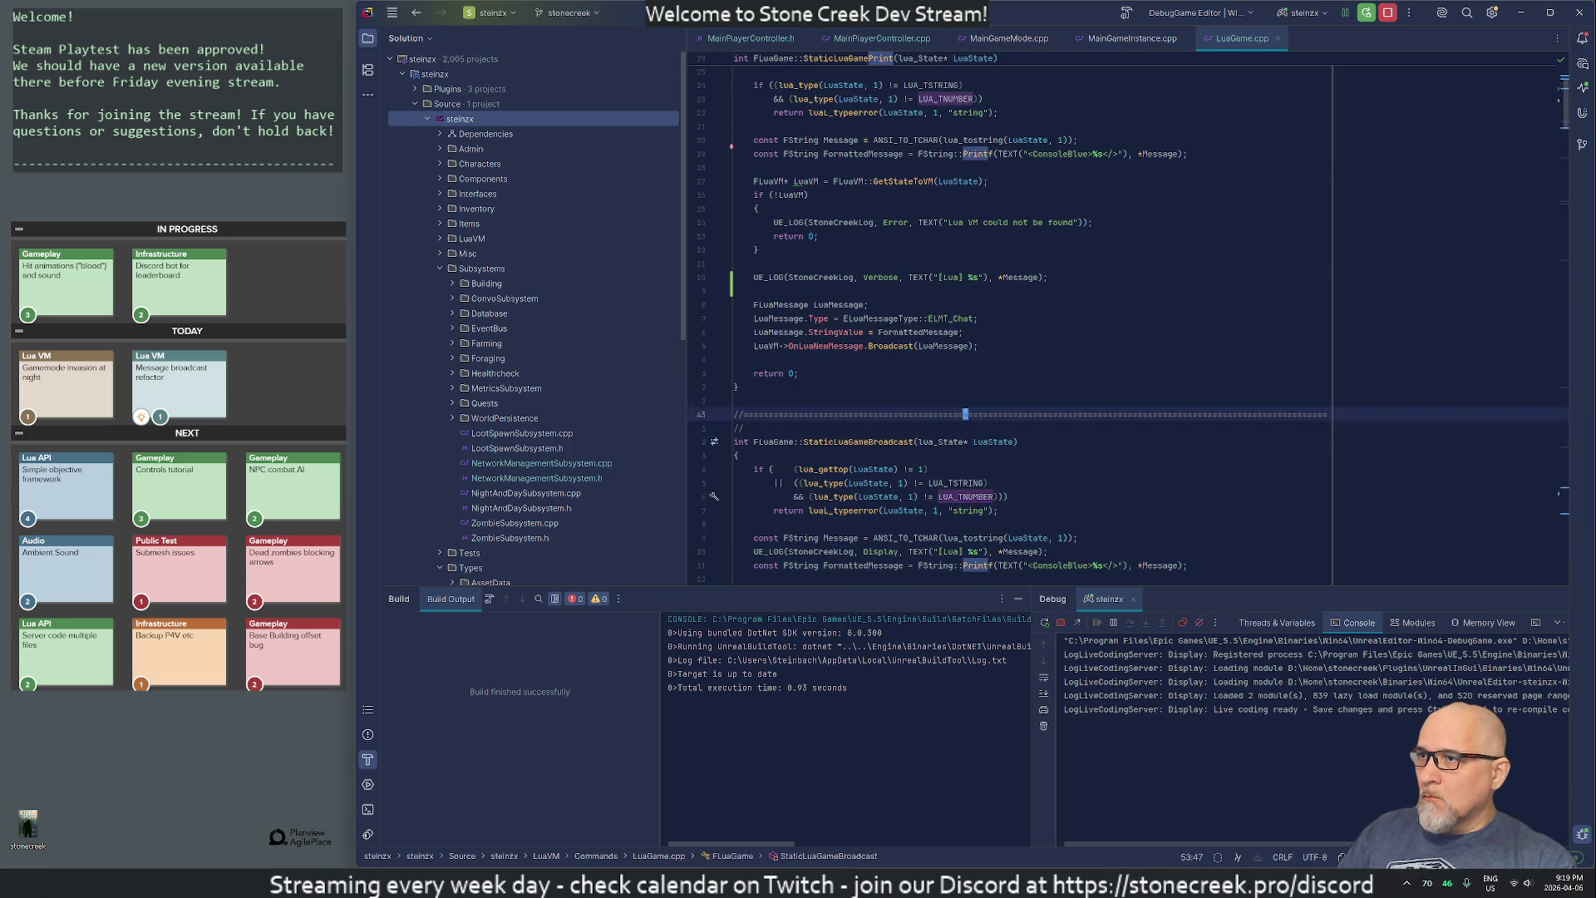
- Change that log line's verbosity from Verbose to Display
{"action": "key", "text": "asciicircum"}
{"action": "key", "text": "w"}
{"action": "key", "text": "w"}
{"action": "key", "text": "w"}
{"action": "type", "text": "cwDisplay"}
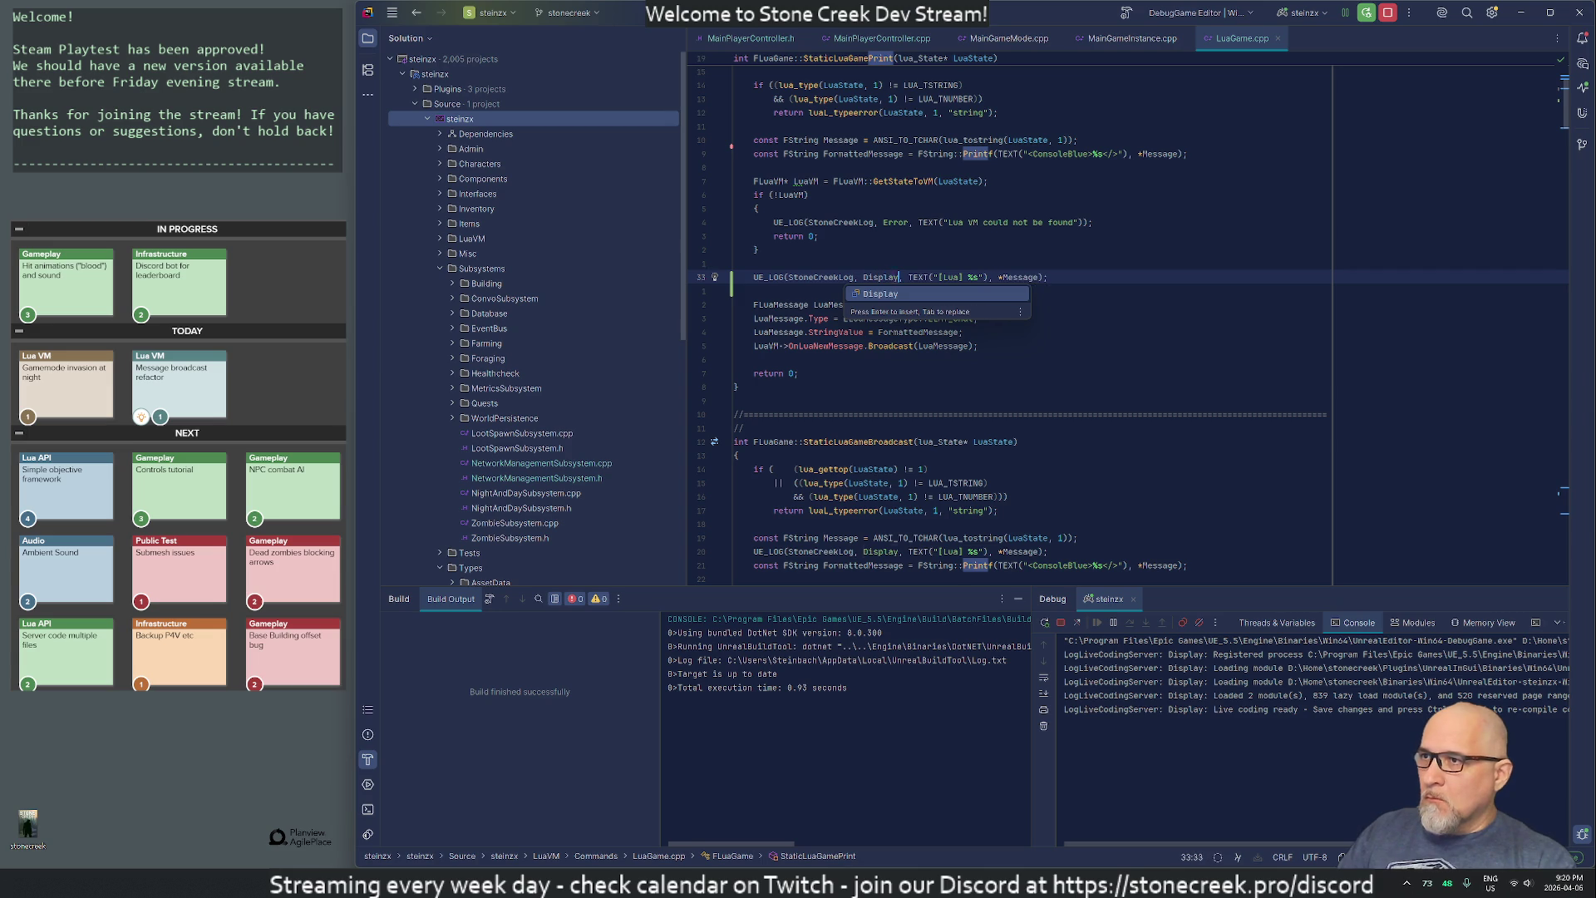
{"action": "key", "text": "Escape"}
- Drop the [Lua] prefix from the format string and switch the category from StoneCreekLog to LuaLog
{"action": "key", "text": "w"}
{"action": "key", "text": "w"}
{"action": "key", "text": "w"}
{"action": "key", "text": "l"}
{"action": "key", "text": "l"}
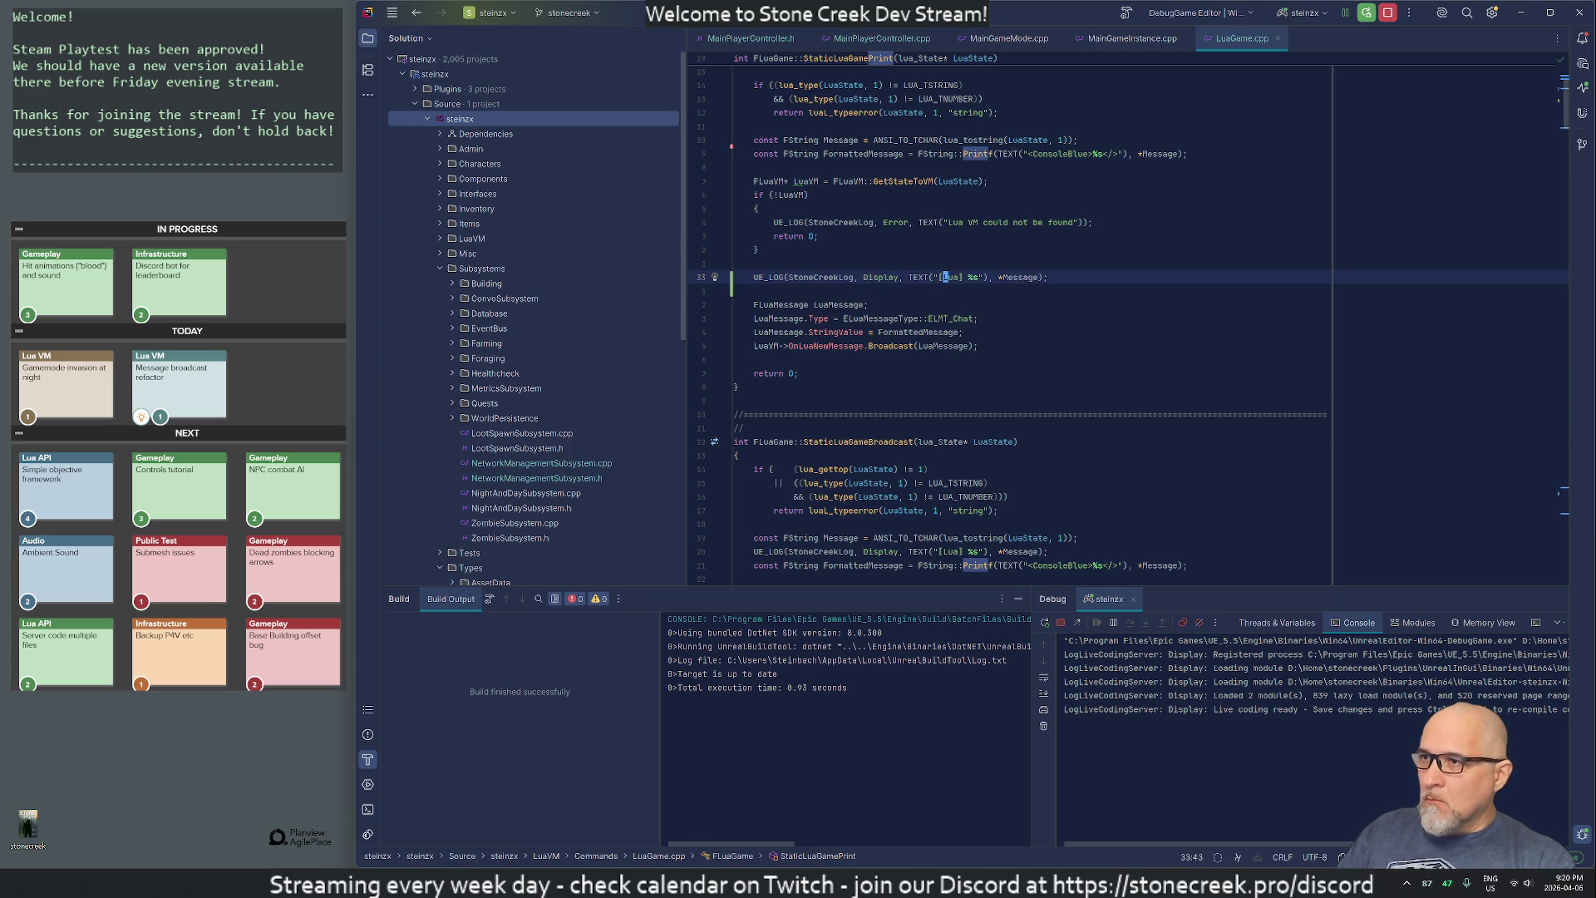
{"action": "key", "text": "d"}
{"action": "key", "text": "w"}
{"action": "key", "text": "d"}
{"action": "key", "text": "w"}
{"action": "key", "text": "d"}
{"action": "key", "text": "w"}
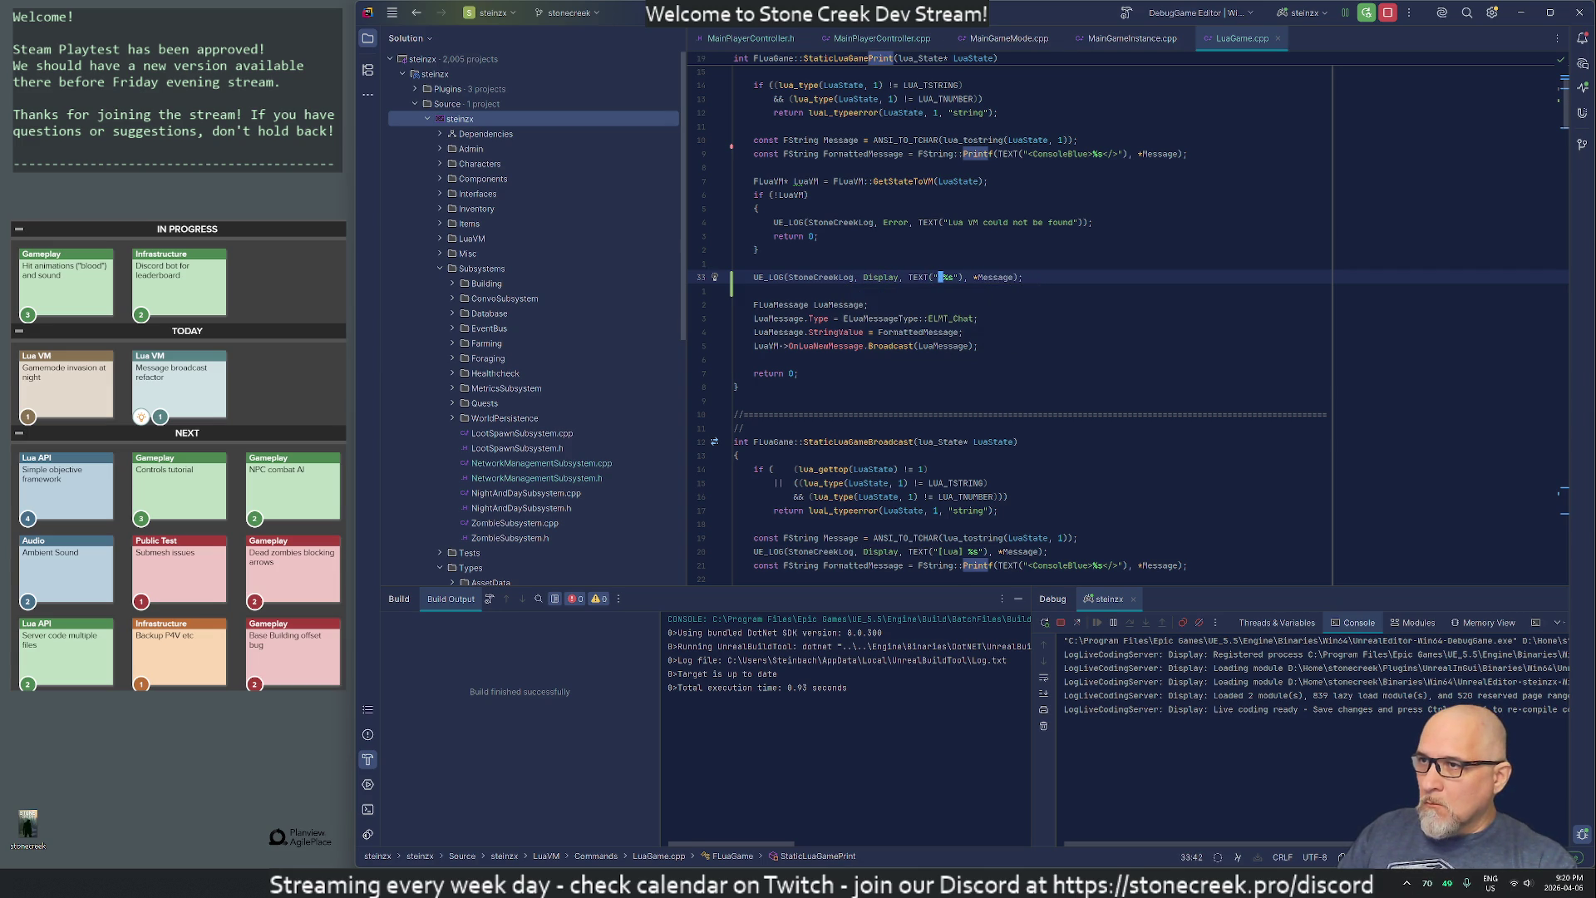
{"action": "key", "text": "0"}
{"action": "key", "text": "w"}
{"action": "key", "text": "w"}
{"action": "key", "text": "w"}
{"action": "key", "text": "d"}
{"action": "key", "text": "w"}
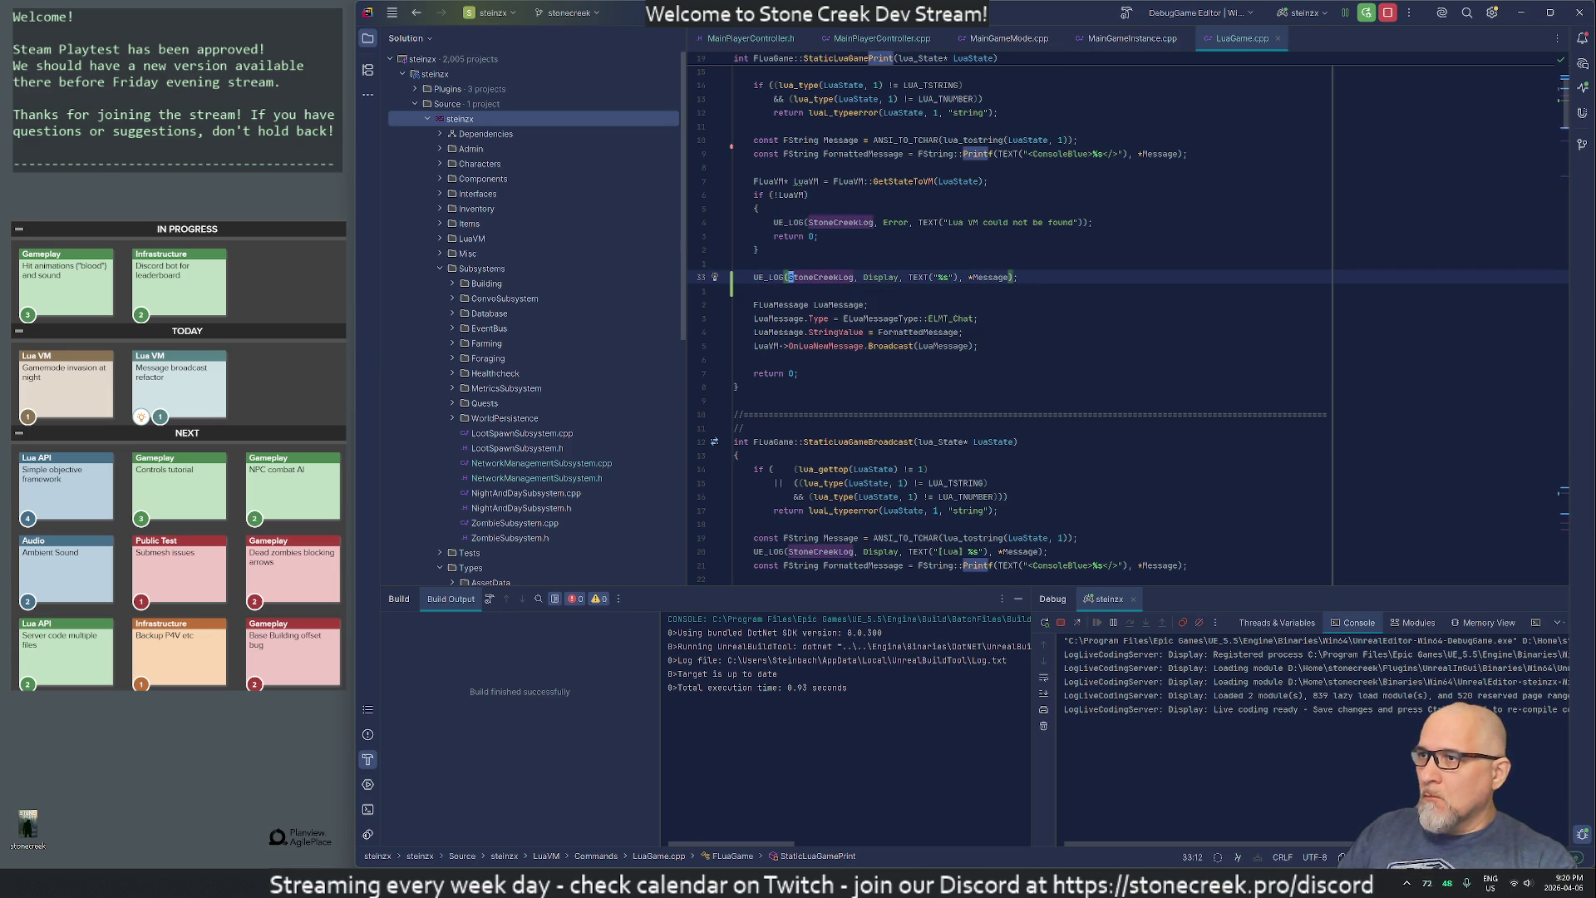
{"action": "type", "text": "iLuaLog"}
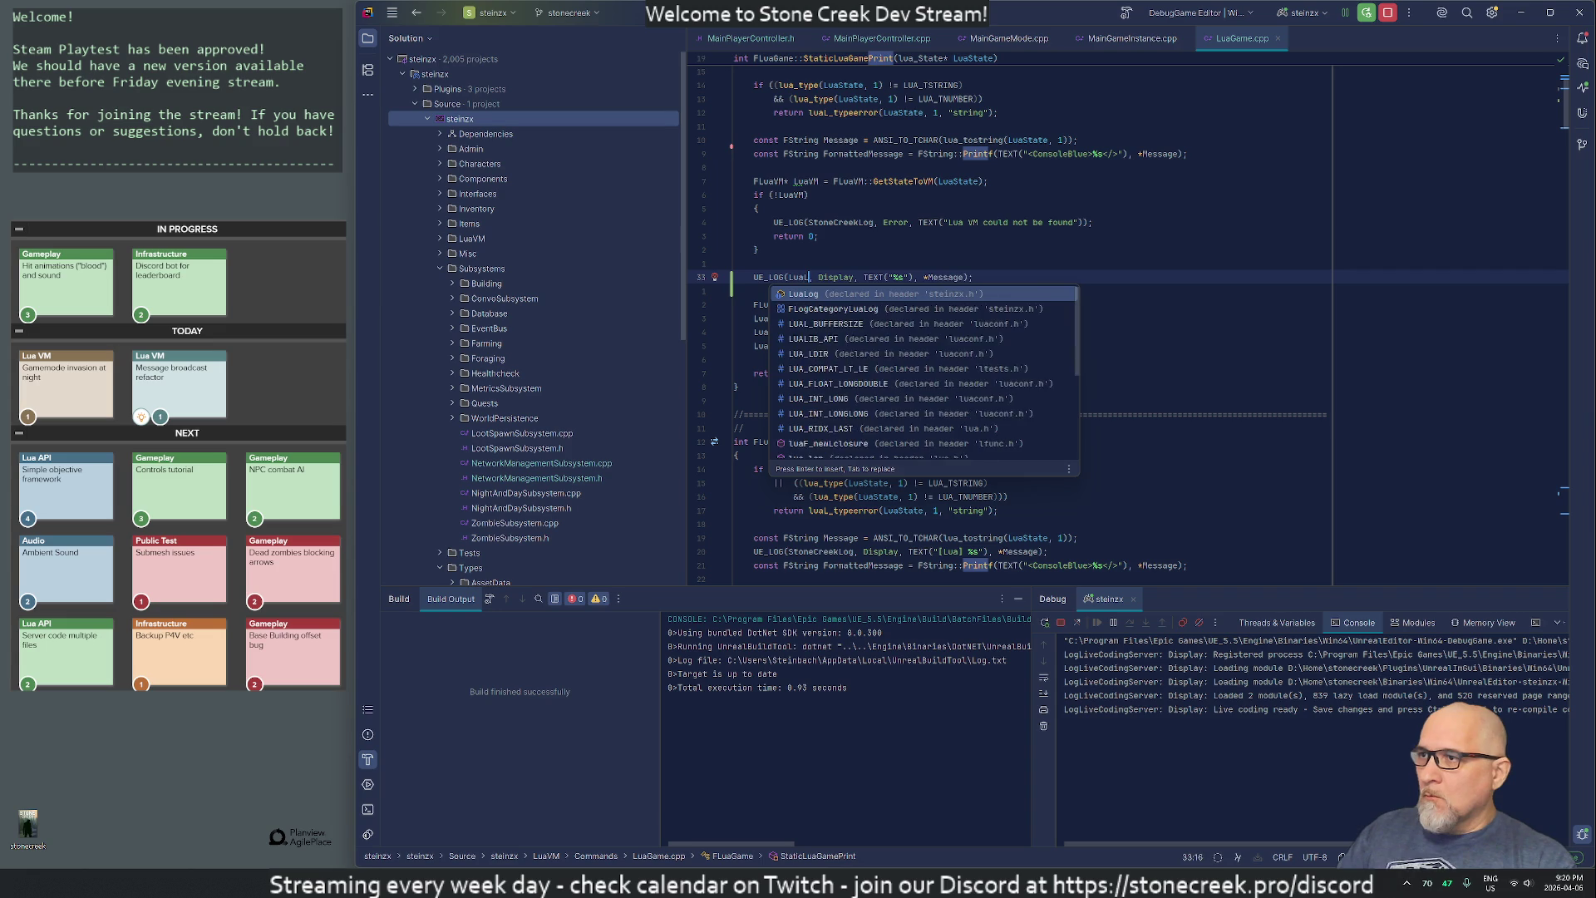
{"action": "key", "text": "Escape"}
{"action": "key", "text": "o"}
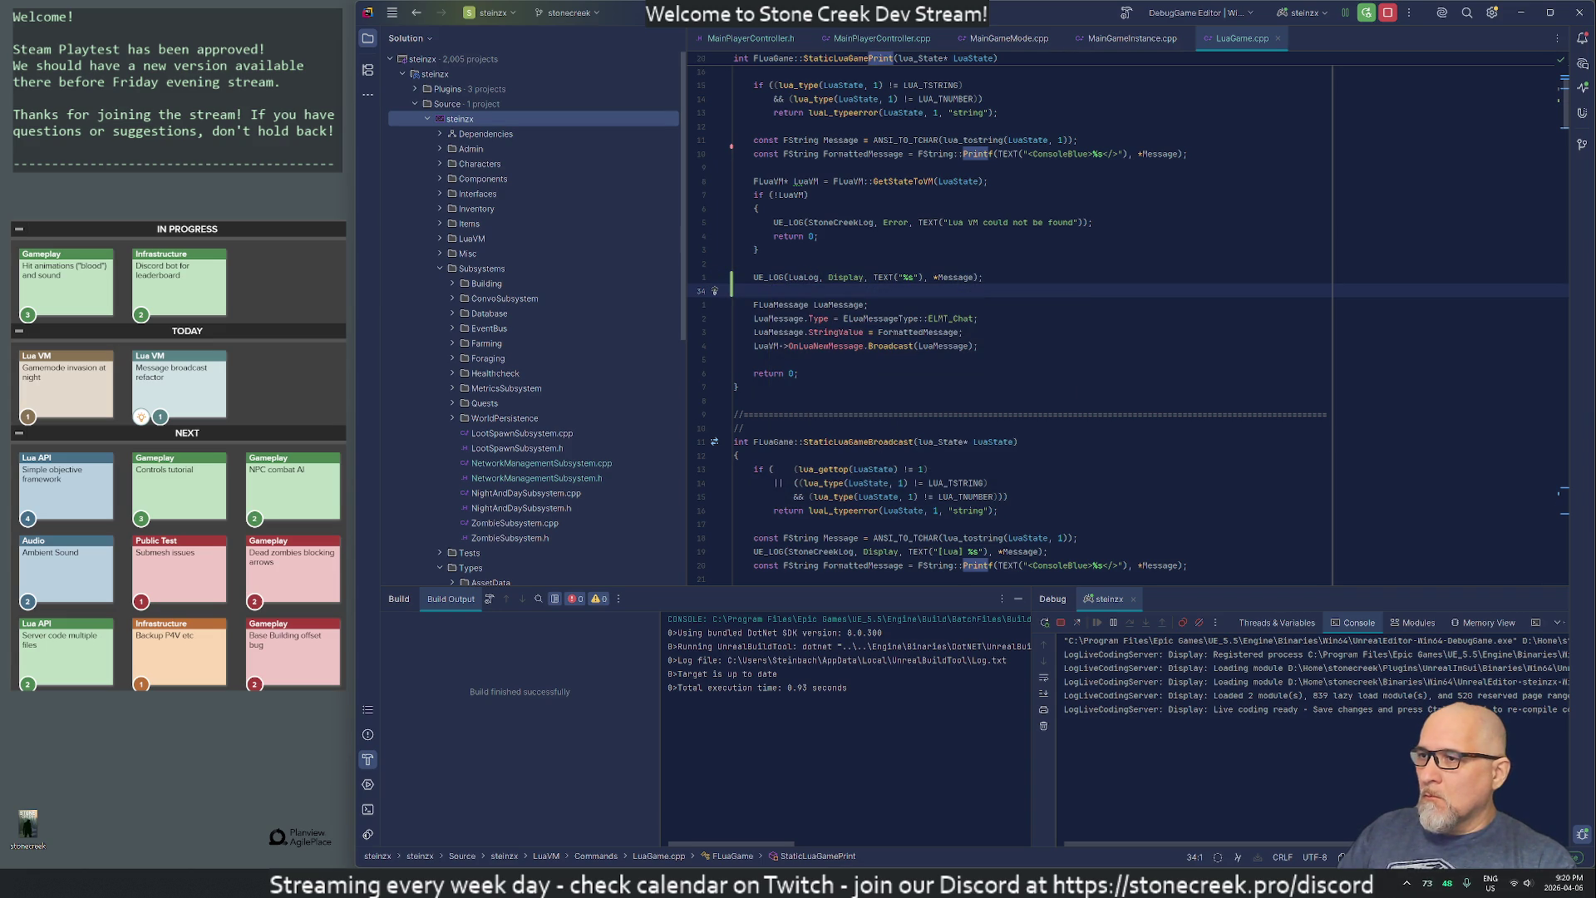
- Paste the LuaLog UE_LOG line into StaticLuaGameBroadcast and delete its old StoneCreekLog line
{"action": "key", "text": "Escape"}
{"action": "key", "text": "k"}
{"action": "key", "text": "j"}
{"action": "scroll", "coordinate": [1031, 316], "scroll_direction": "up", "scroll_amount": 2}
{"action": "scroll", "coordinate": [1031, 316], "scroll_direction": "up", "scroll_amount": 1}
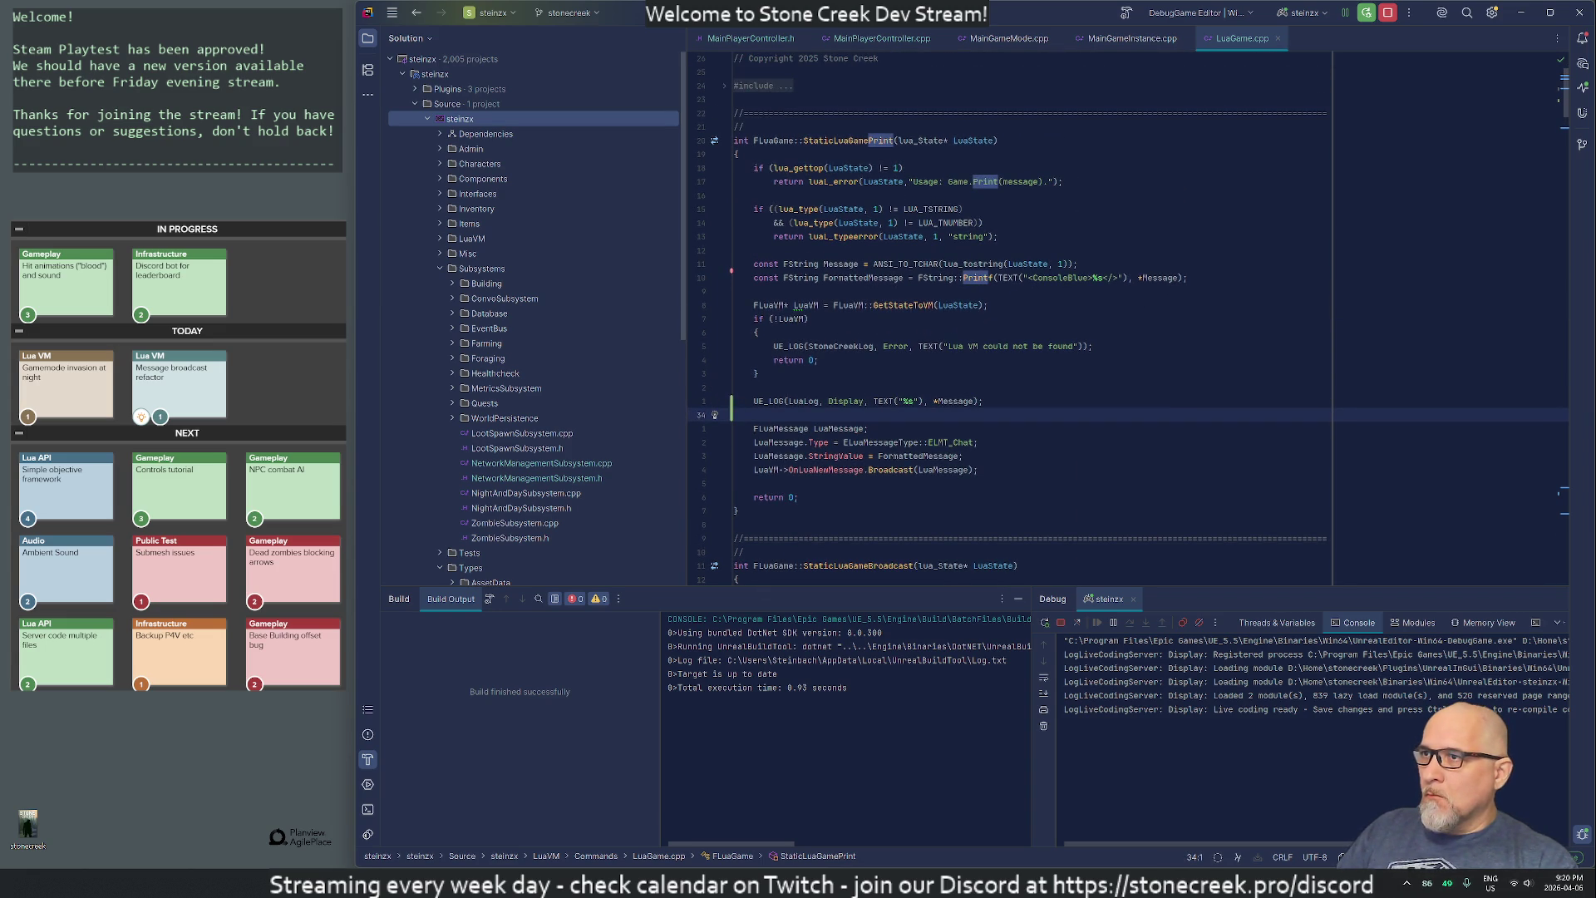
{"action": "scroll", "coordinate": [1031, 316], "scroll_direction": "down", "scroll_amount": 2}
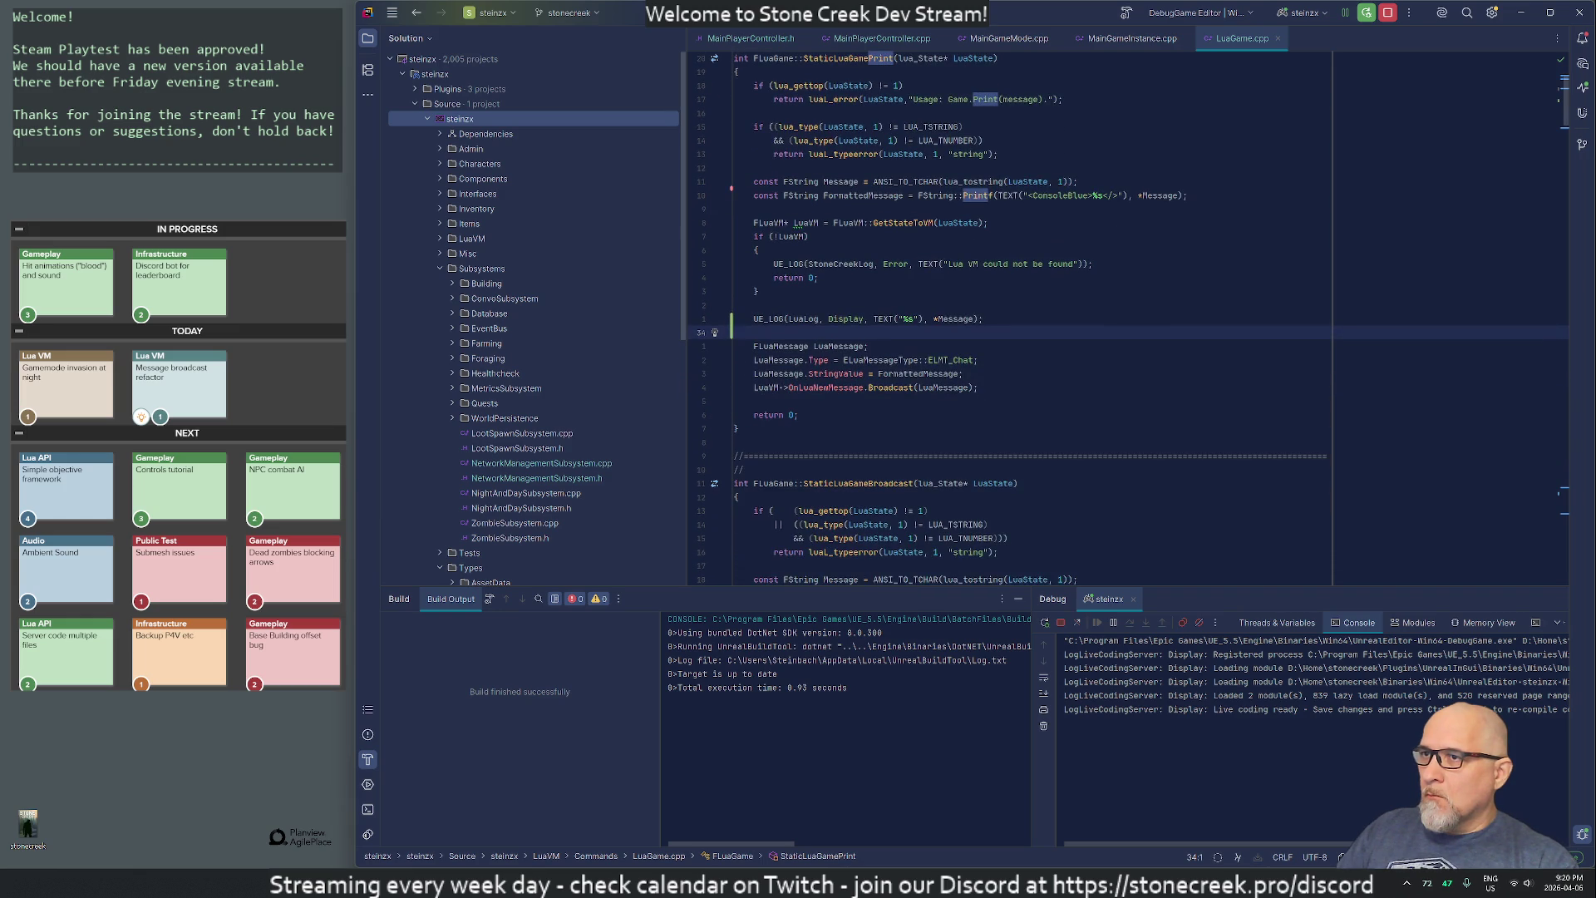
{"action": "scroll", "coordinate": [1030, 315], "scroll_direction": "down", "scroll_amount": 5}
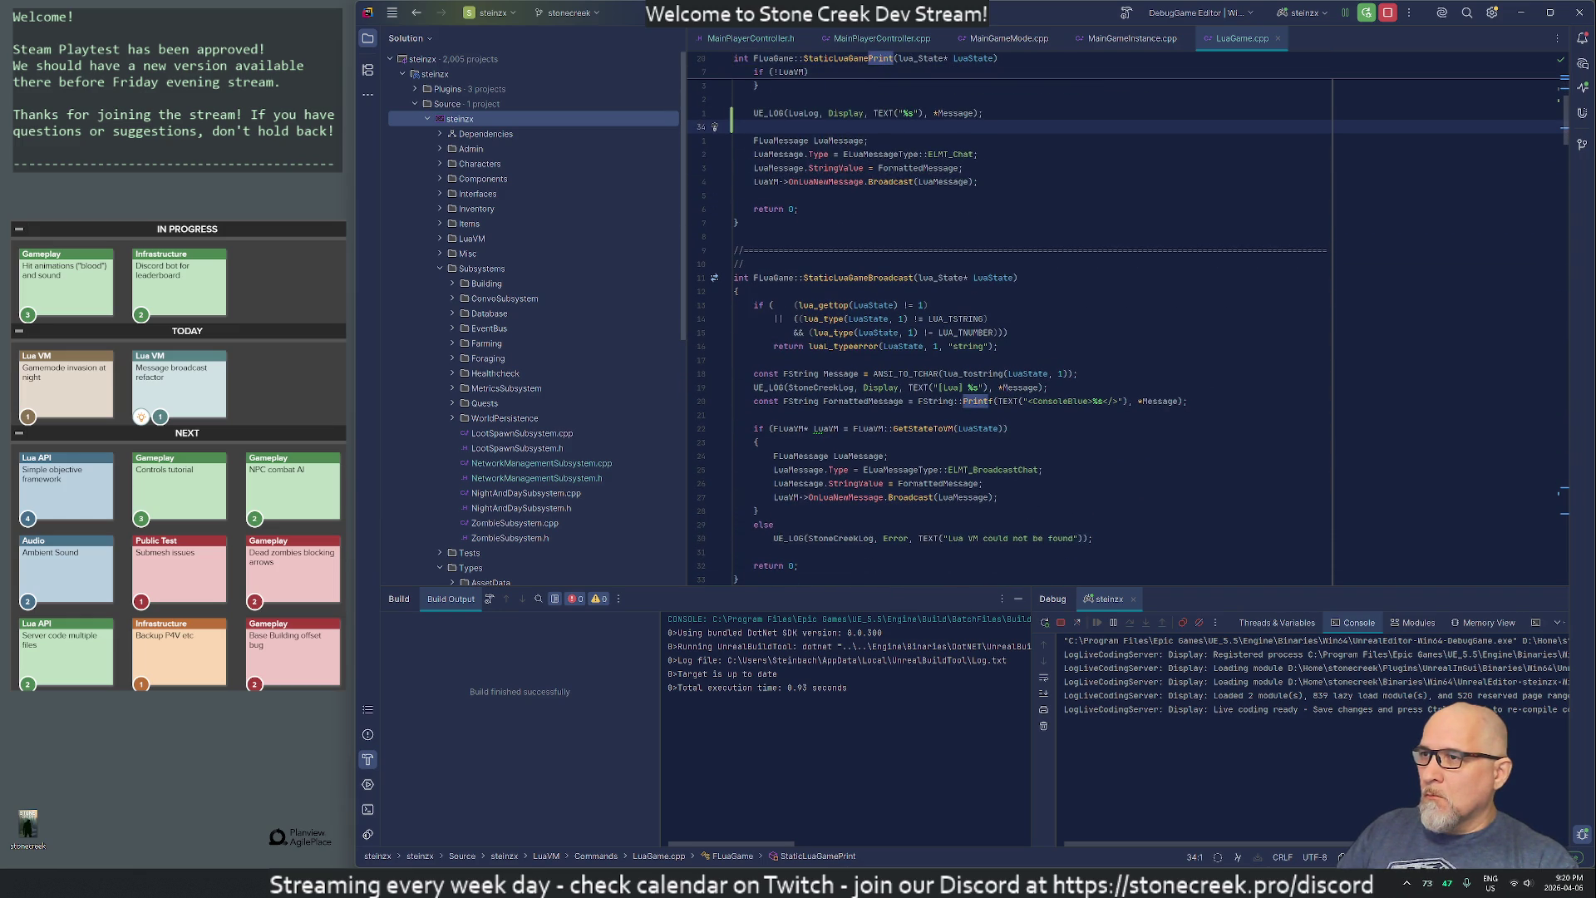
{"action": "scroll", "coordinate": [948, 332], "scroll_direction": "up", "scroll_amount": 7}
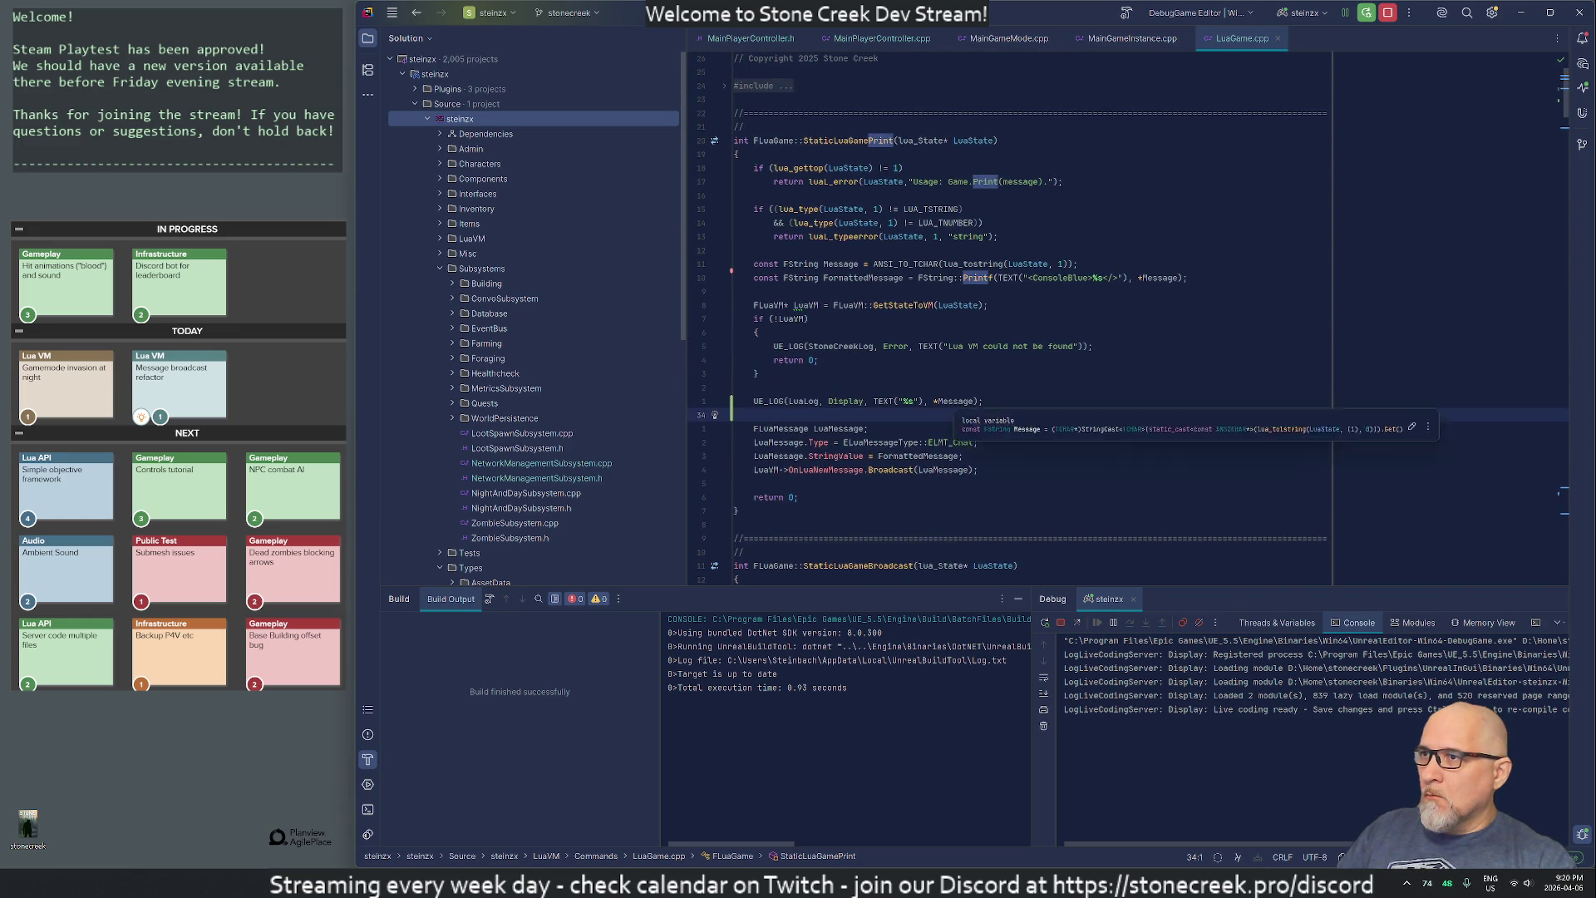
{"action": "scroll", "coordinate": [1031, 315], "scroll_direction": "down", "scroll_amount": 6}
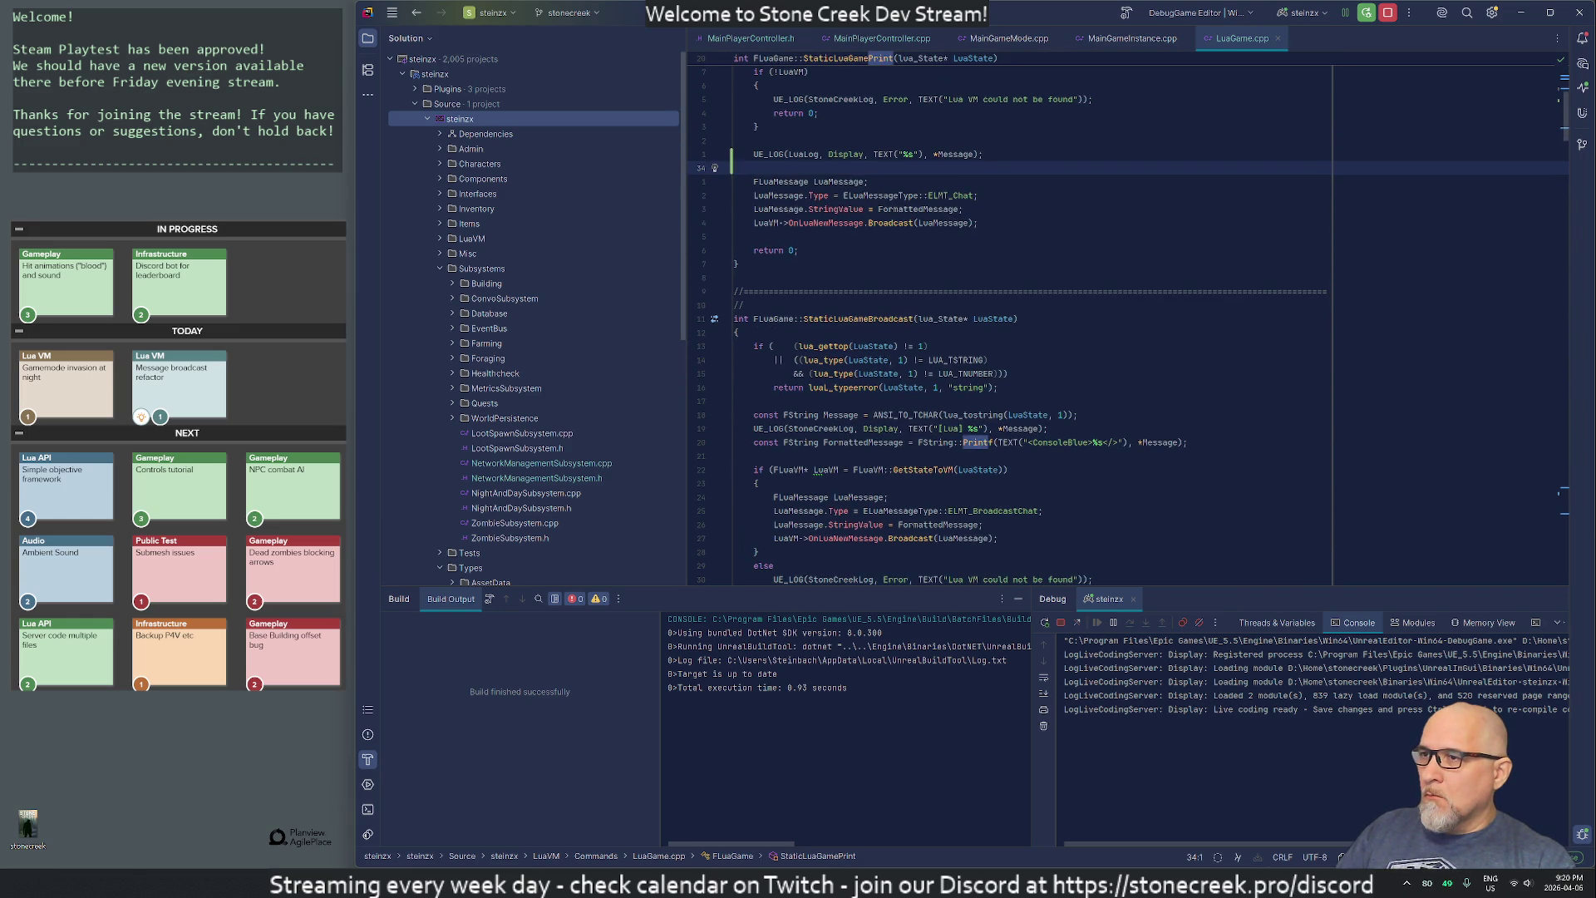
{"action": "scroll", "coordinate": [1031, 316], "scroll_direction": "down", "scroll_amount": 3}
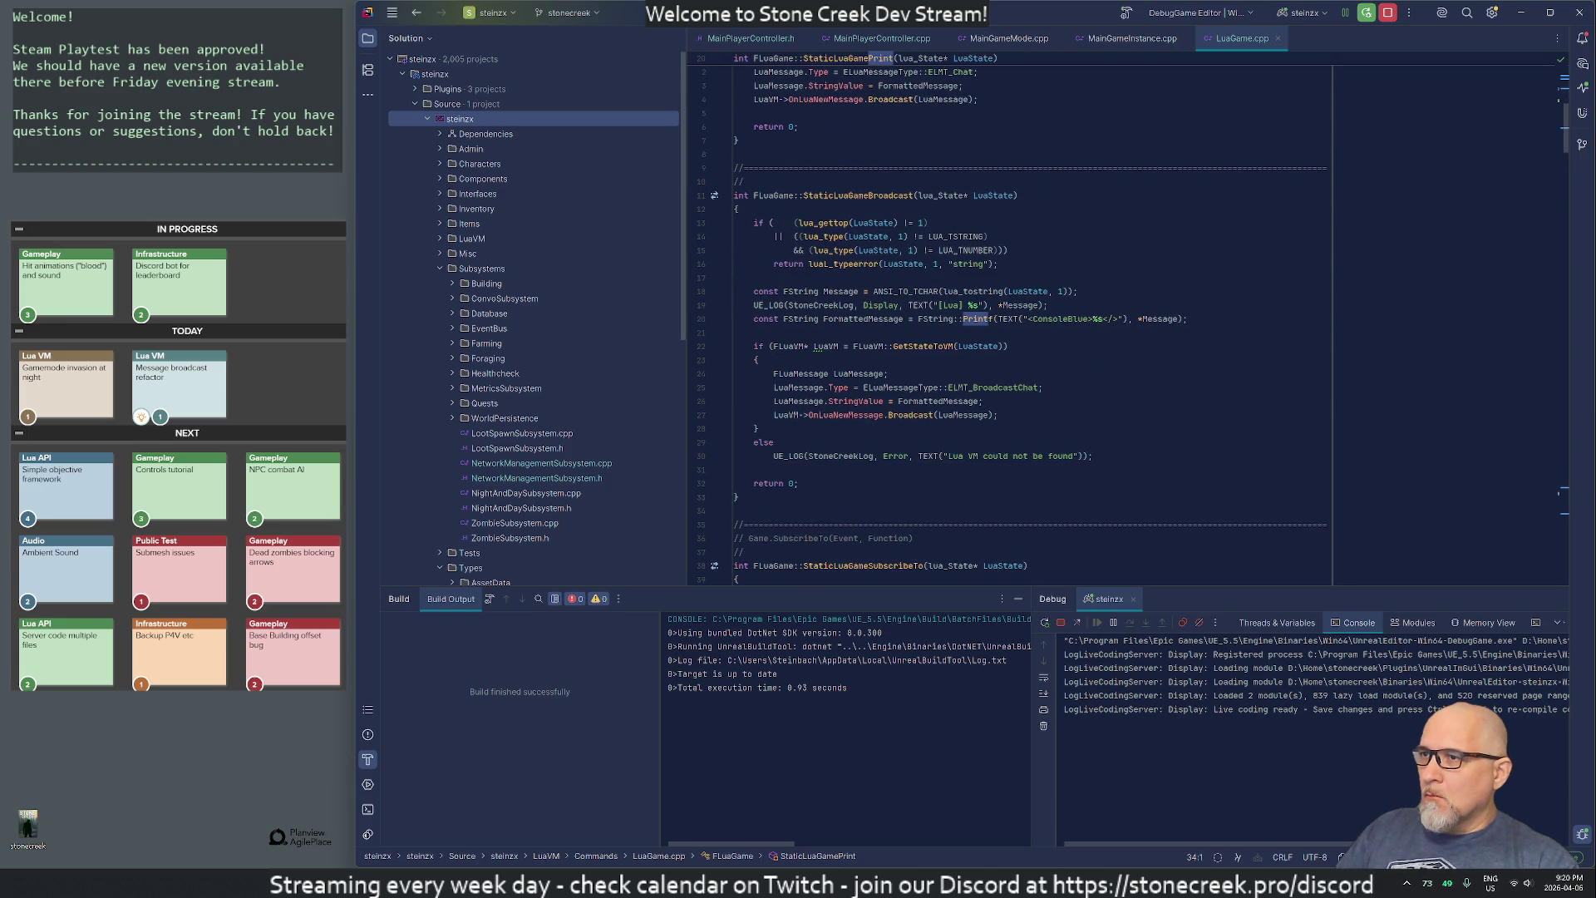
{"action": "left_click", "coordinate": [781, 305]}
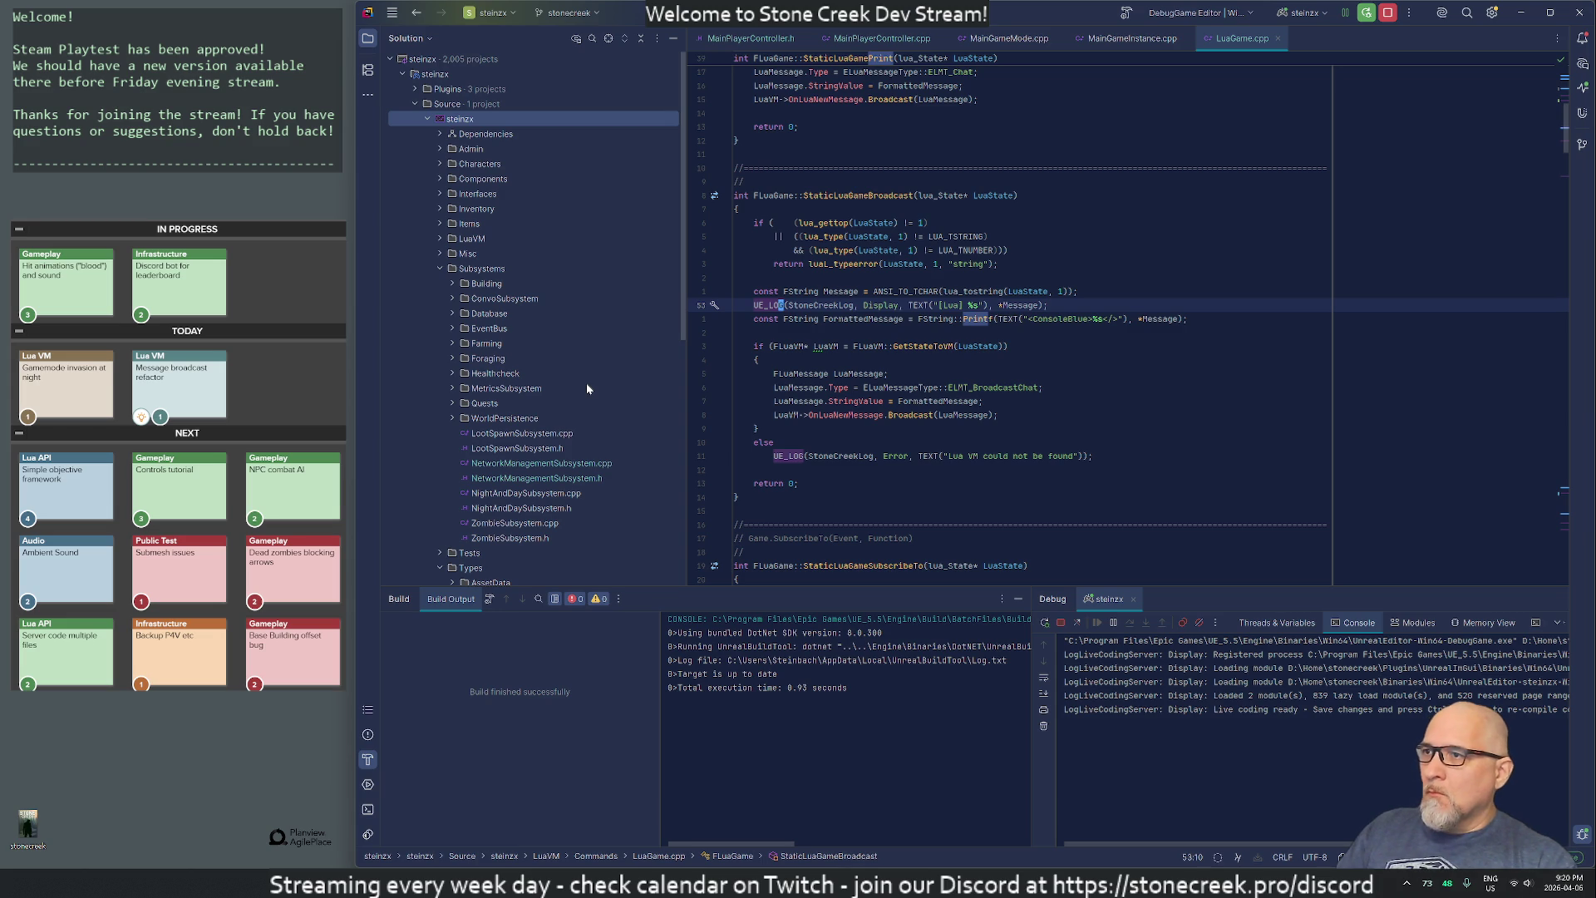
{"action": "type", "text": "UE_LOG(LuaLog, Display, TEXT(\"%s\"), *Message);"}
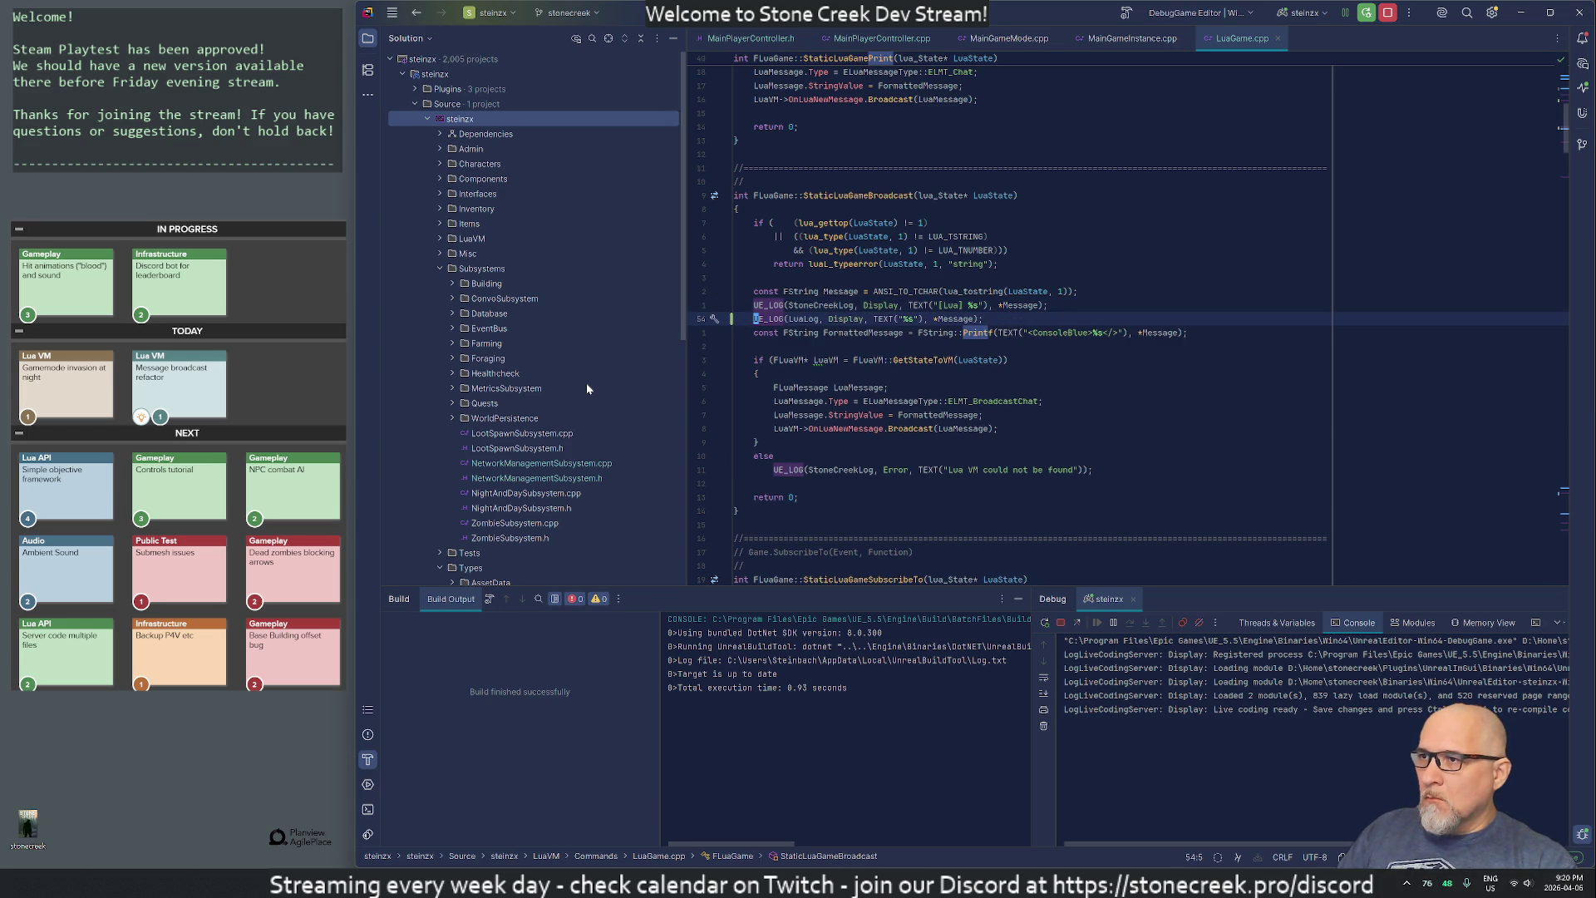
{"action": "key", "text": "Up"}
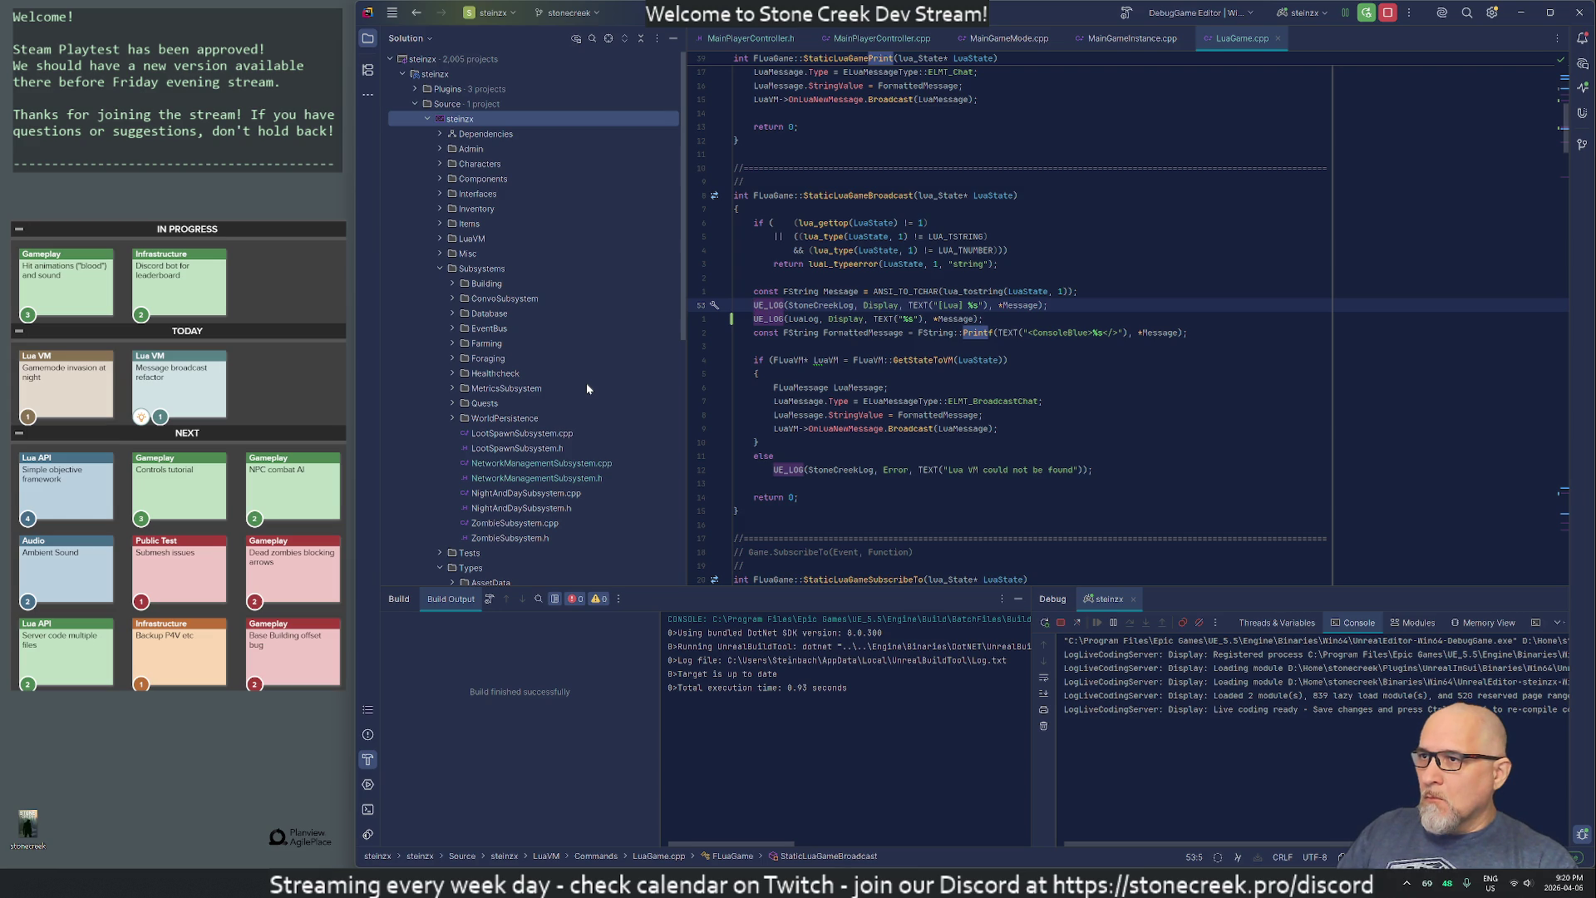
{"action": "key", "text": "ctrl+y"}
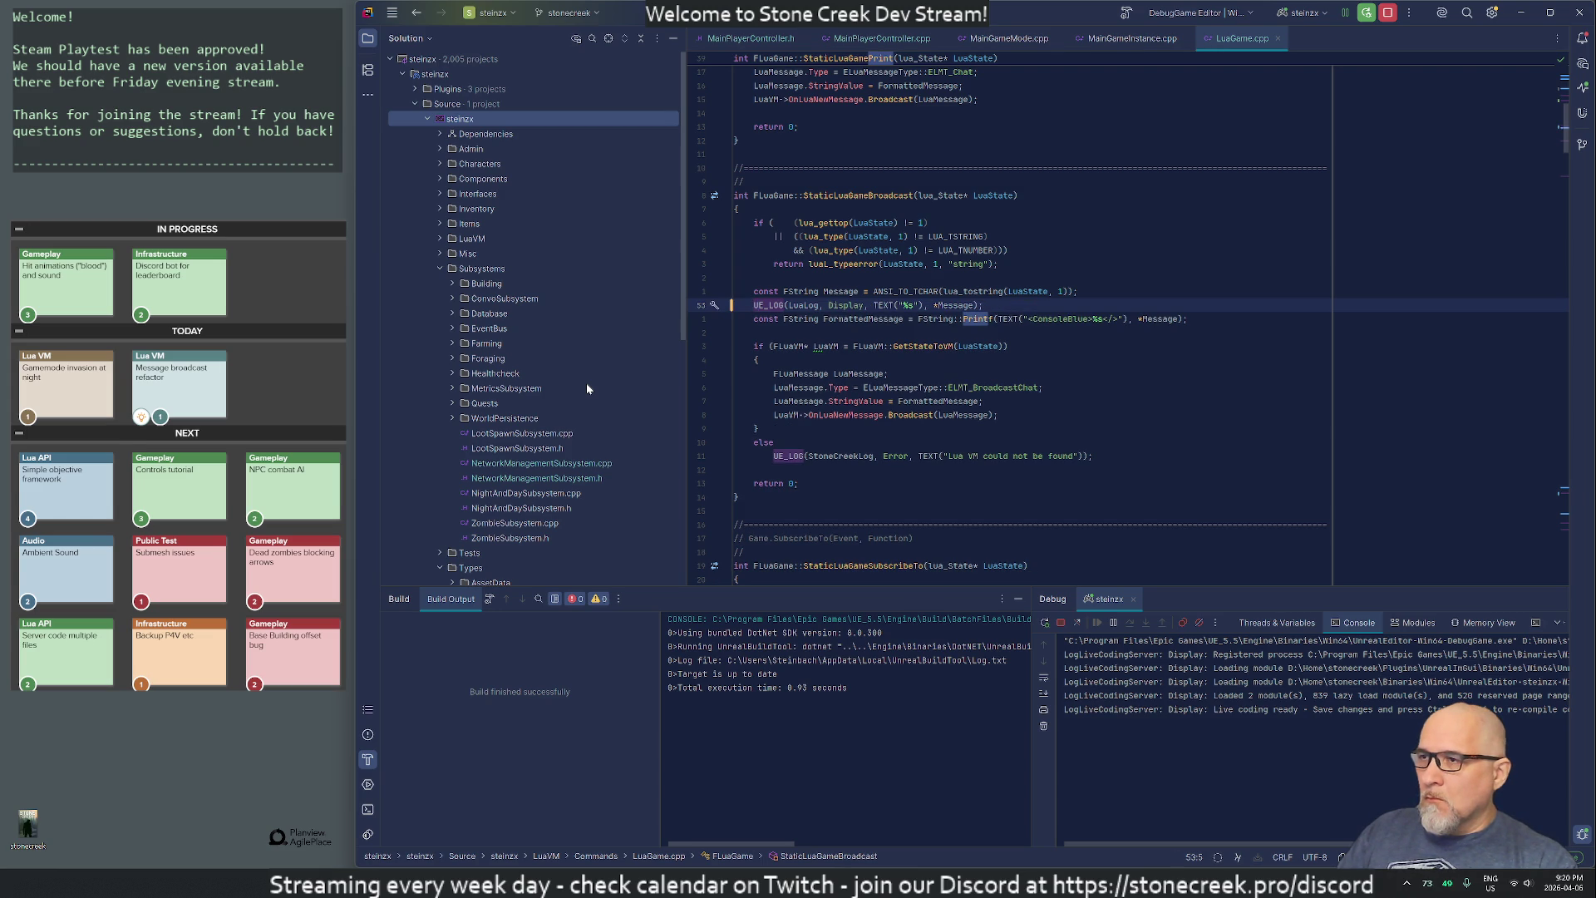
- Search /UE_LOG and step through each remaining UE_LOG call in LuaGame.cpp
{"action": "type", "text": "/UE_LOG"}
{"action": "key", "text": "Return"}
{"action": "key", "text": "n"}
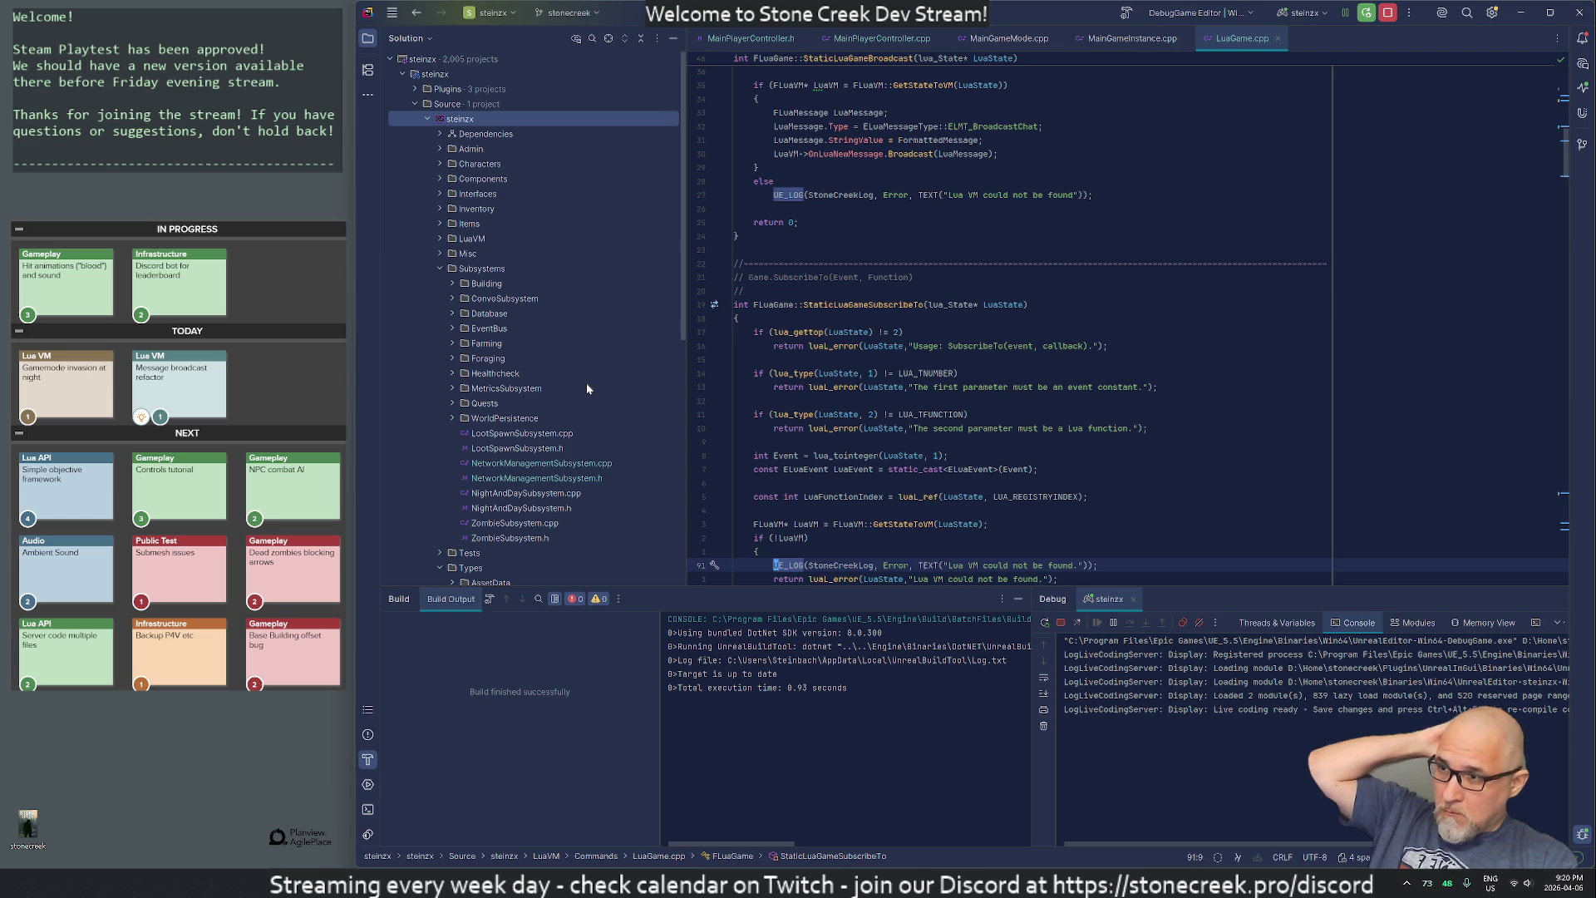
{"action": "key", "text": "n"}
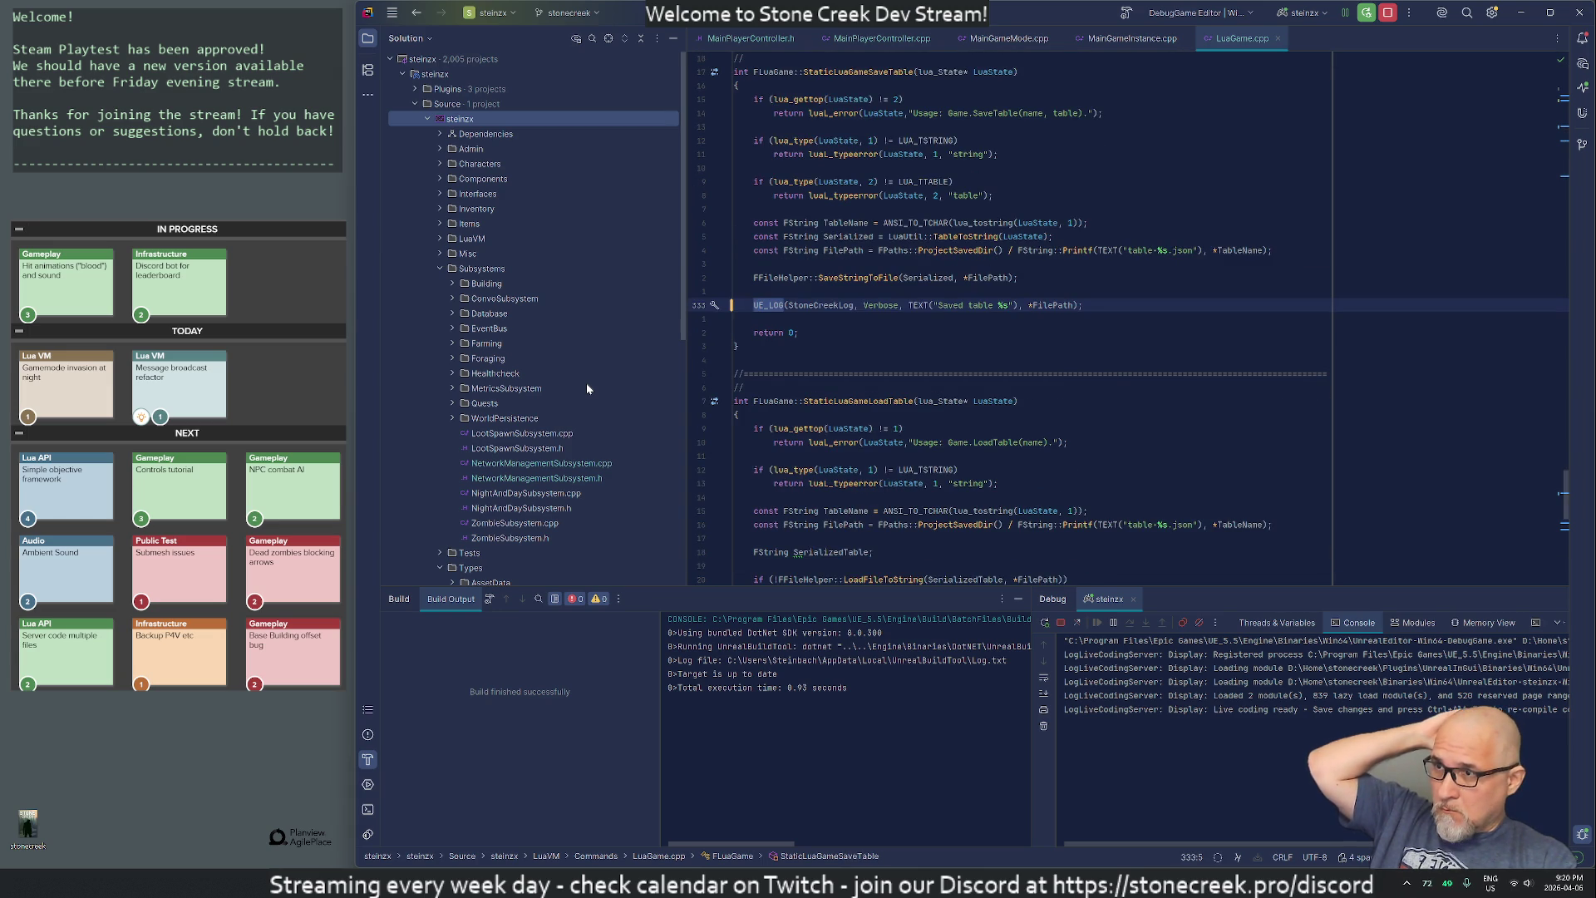
{"action": "key", "text": "n"}
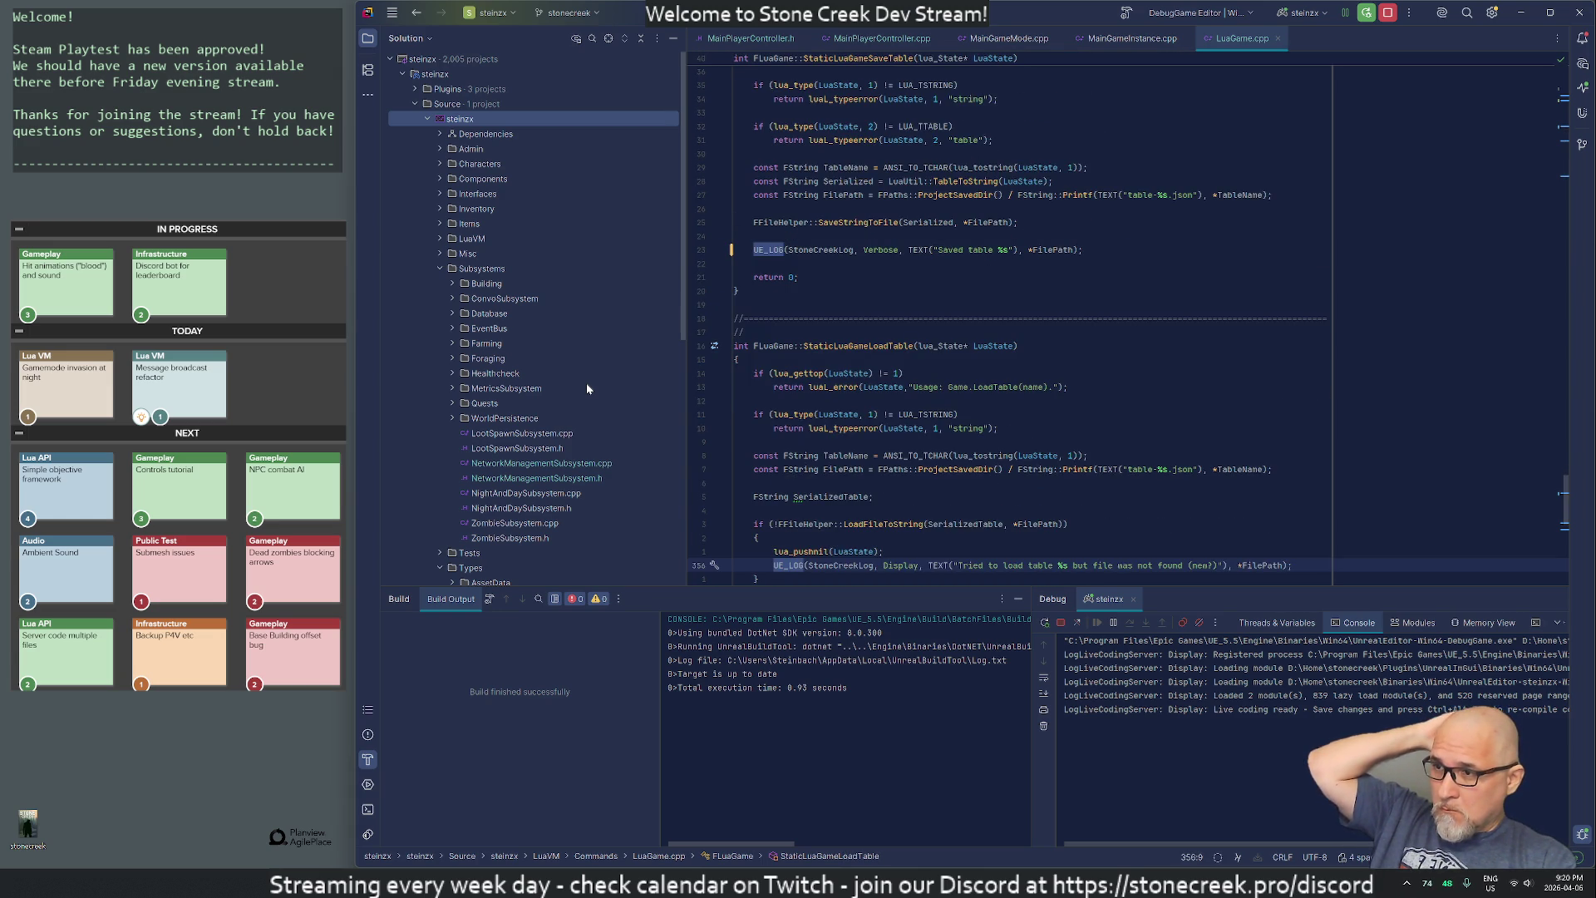
{"action": "key", "text": "n"}
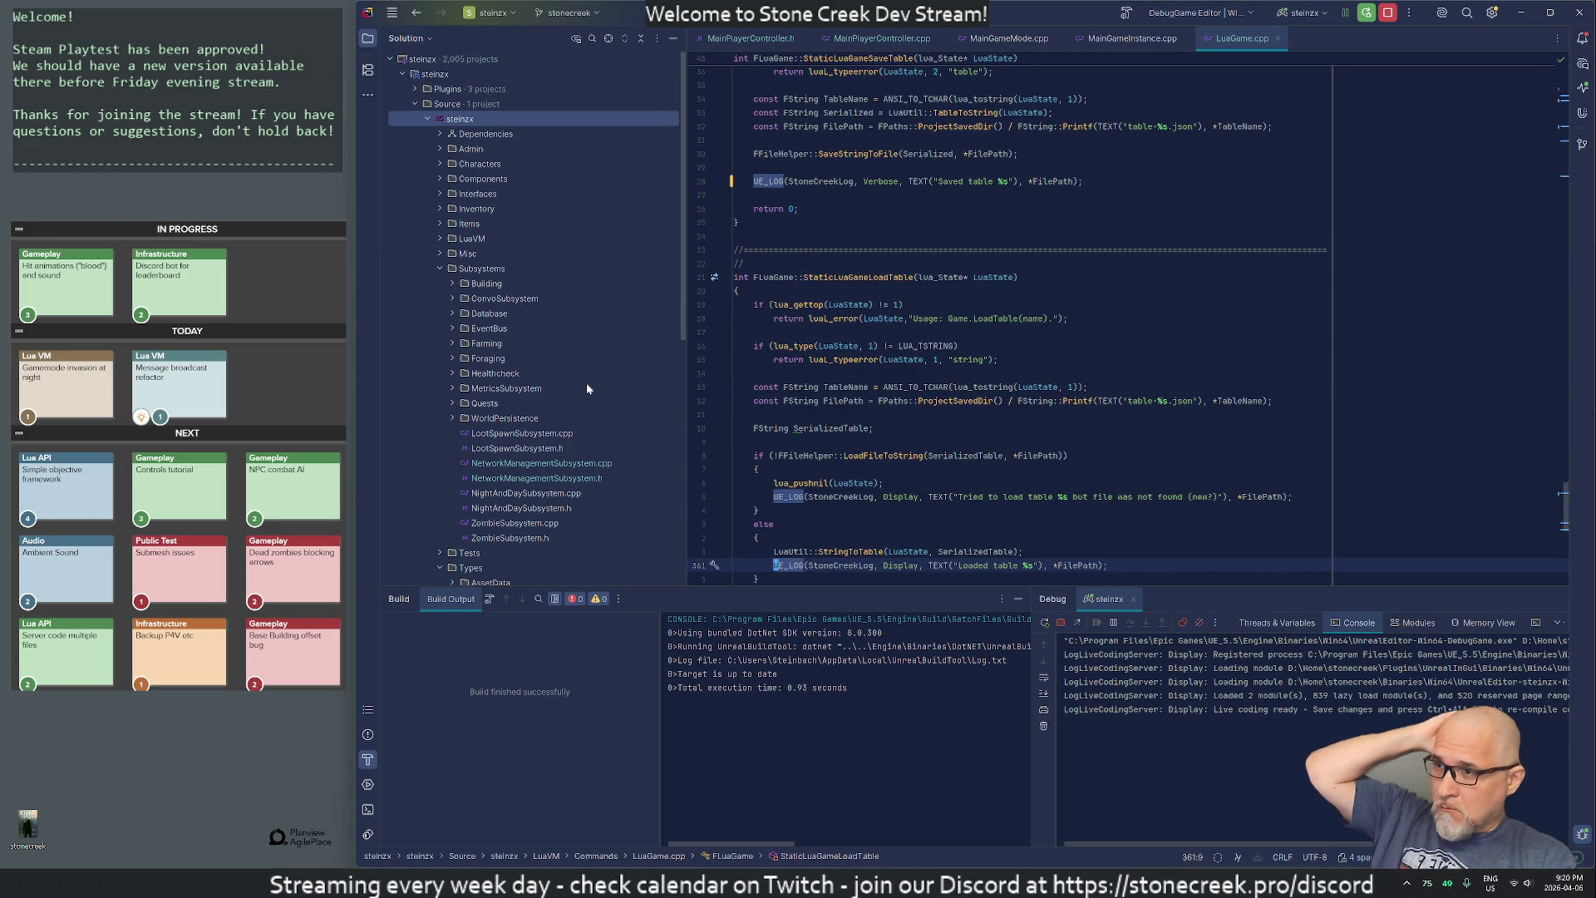
{"action": "key", "text": "n"}
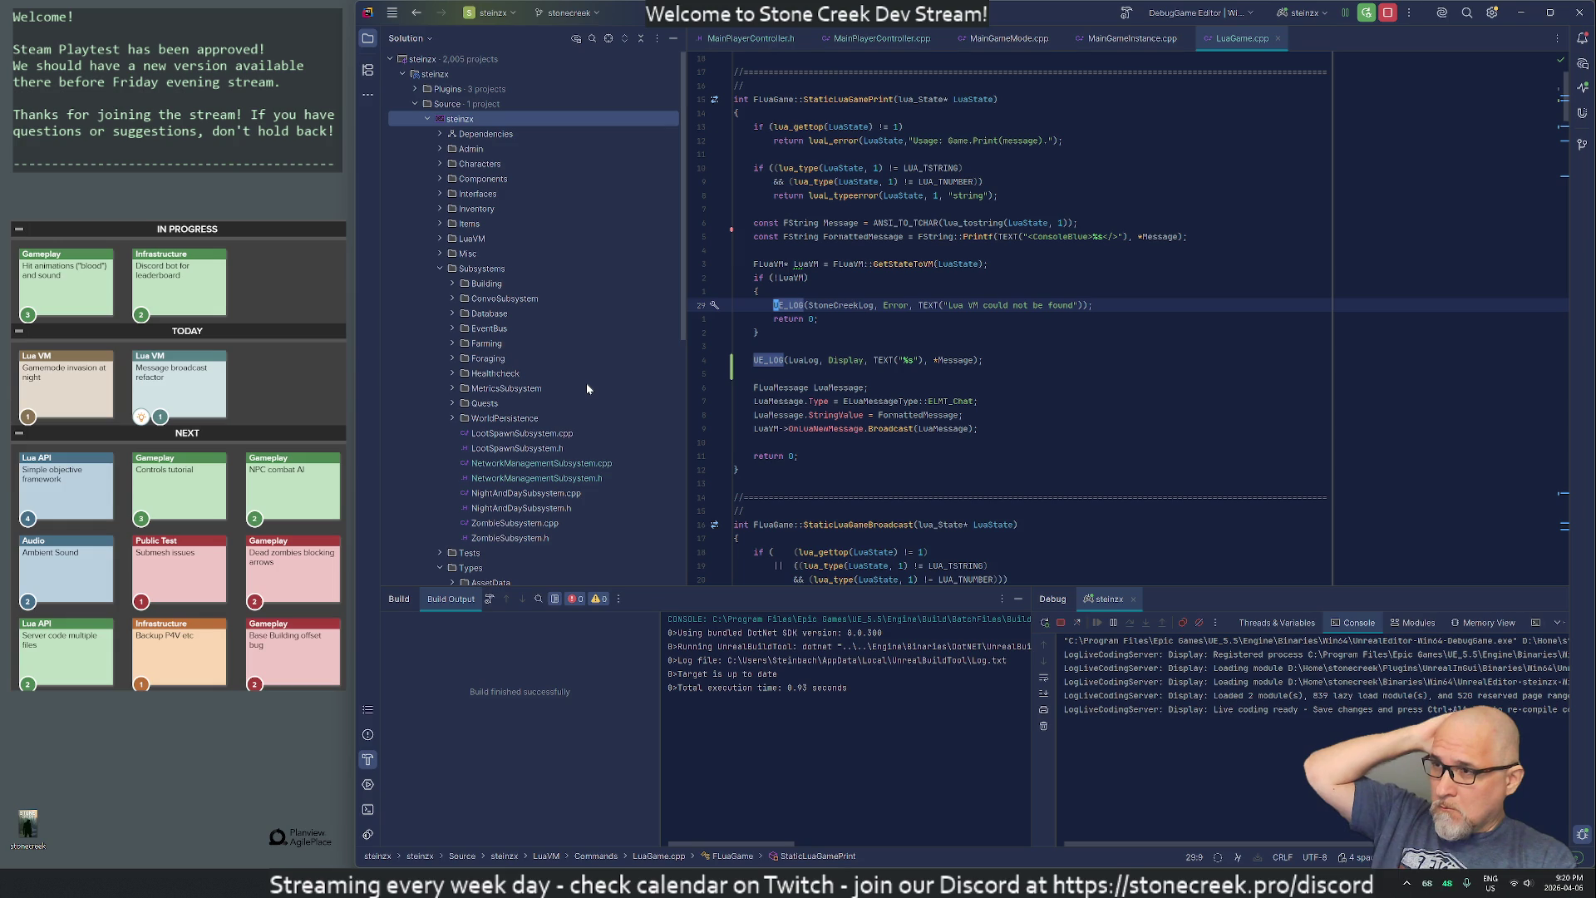
{"action": "key", "text": "n"}
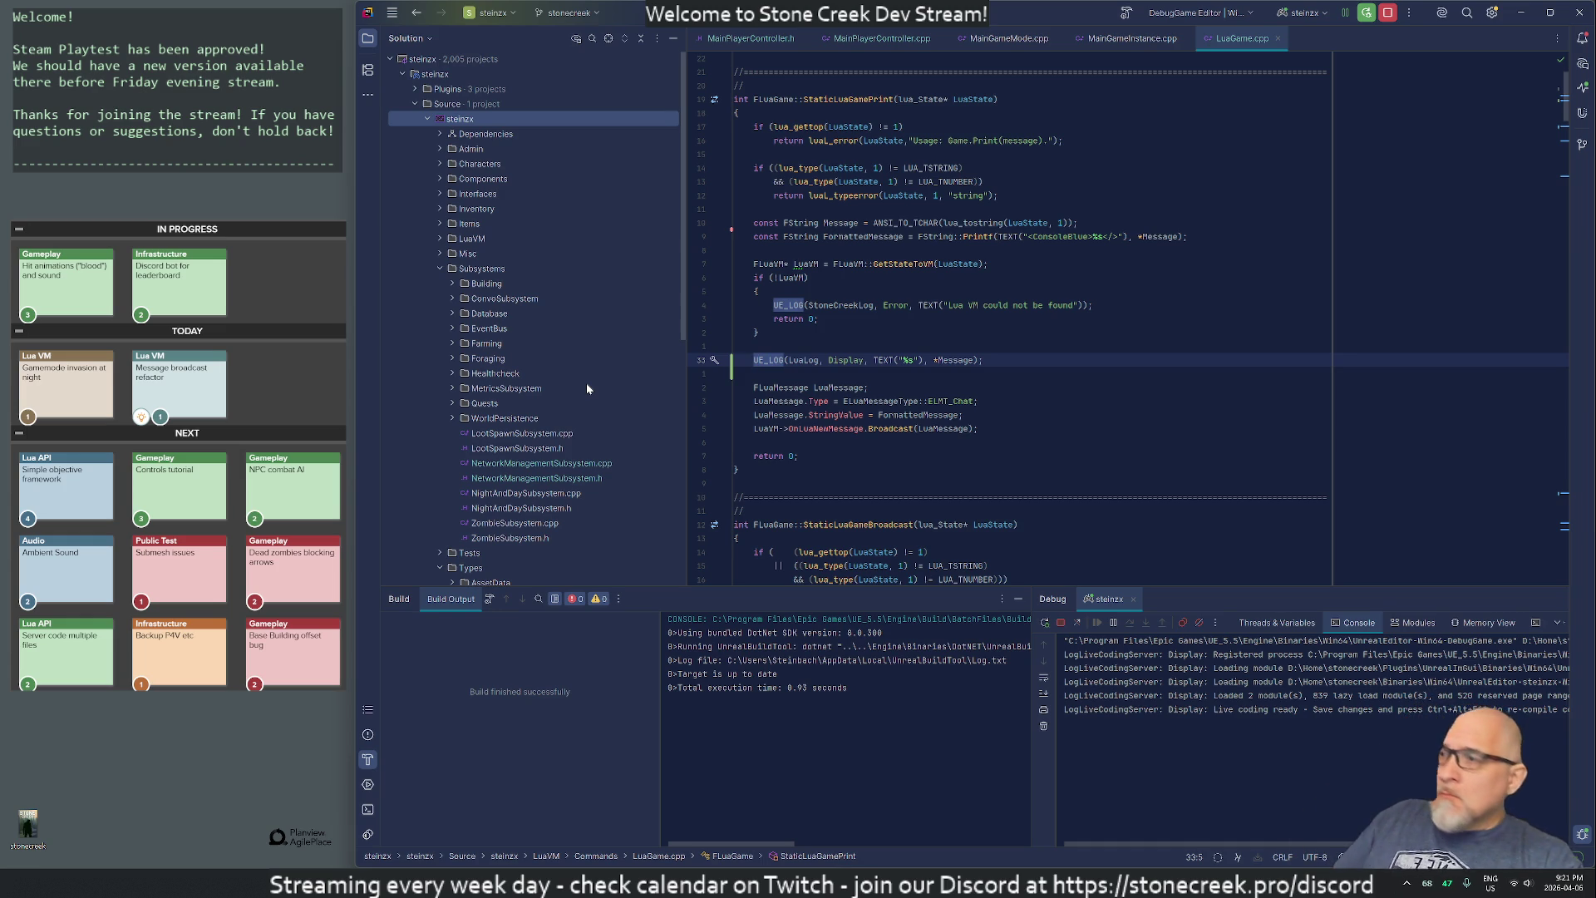
- Close the LuaGame.cpp, MainGameInstance.cpp, MainGameMode.cpp, MainPlayerController.cpp and MainPlayerController.h tabs
{"action": "middle_click", "coordinate": [1233, 32]}
{"action": "middle_click", "coordinate": [1132, 37]}
{"action": "middle_click", "coordinate": [997, 38]}
{"action": "middle_click", "coordinate": [865, 33]}
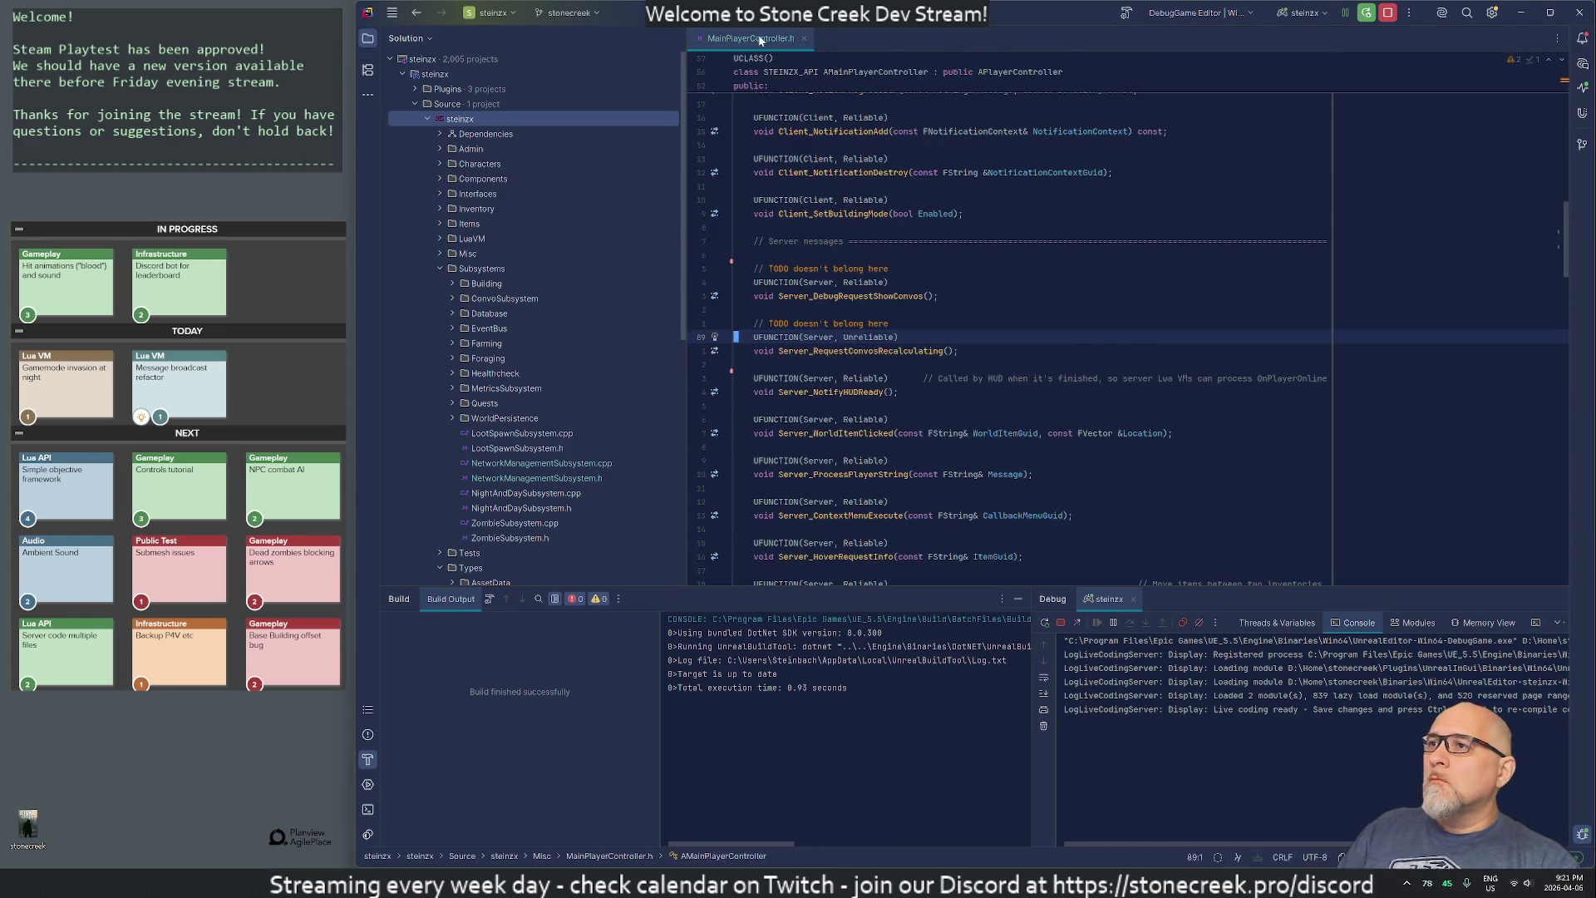
{"action": "middle_click", "coordinate": [748, 37]}
- Briefly bring up Development-User.lua in VS Code, then return to Rider
{"action": "mouse_move", "coordinate": [935, 883]}
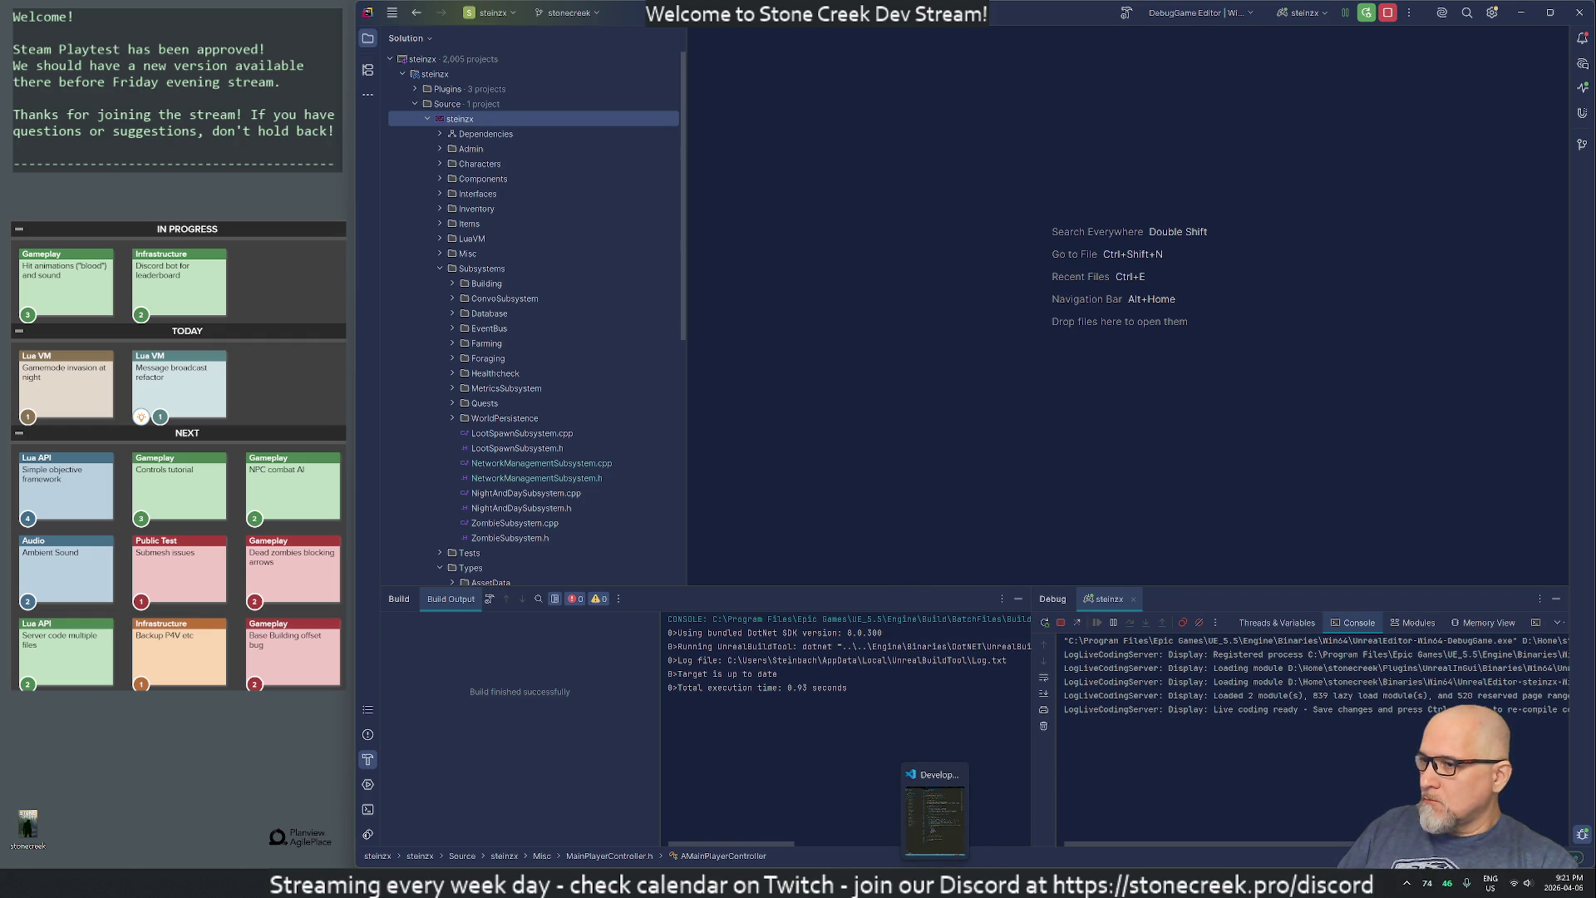
{"action": "left_click", "coordinate": [935, 810]}
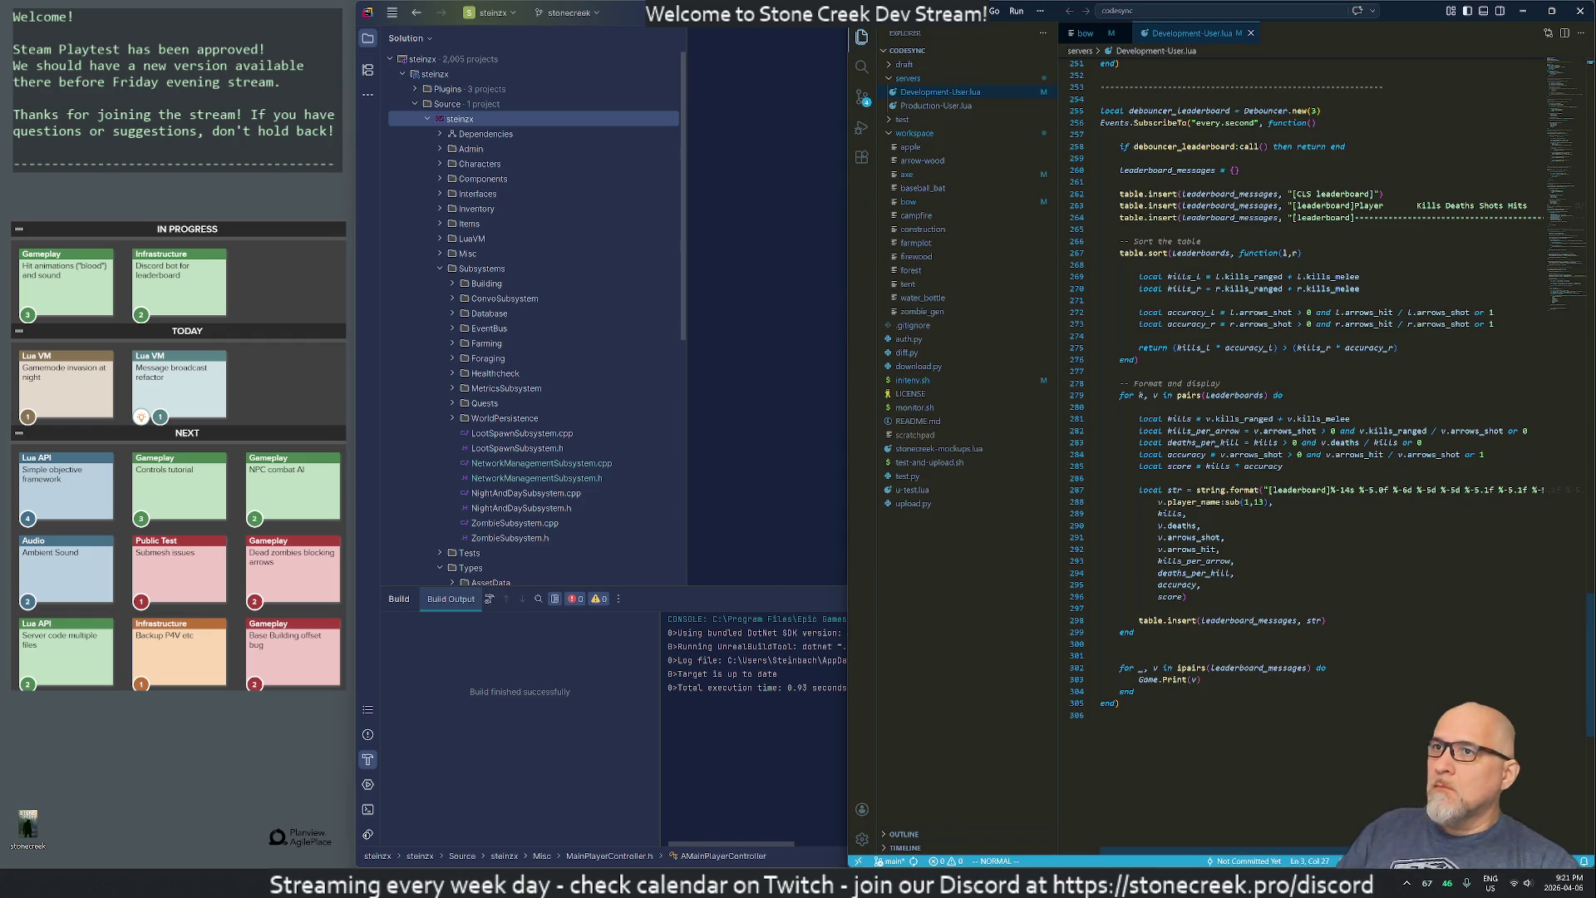
{"action": "left_click", "coordinate": [453, 840]}
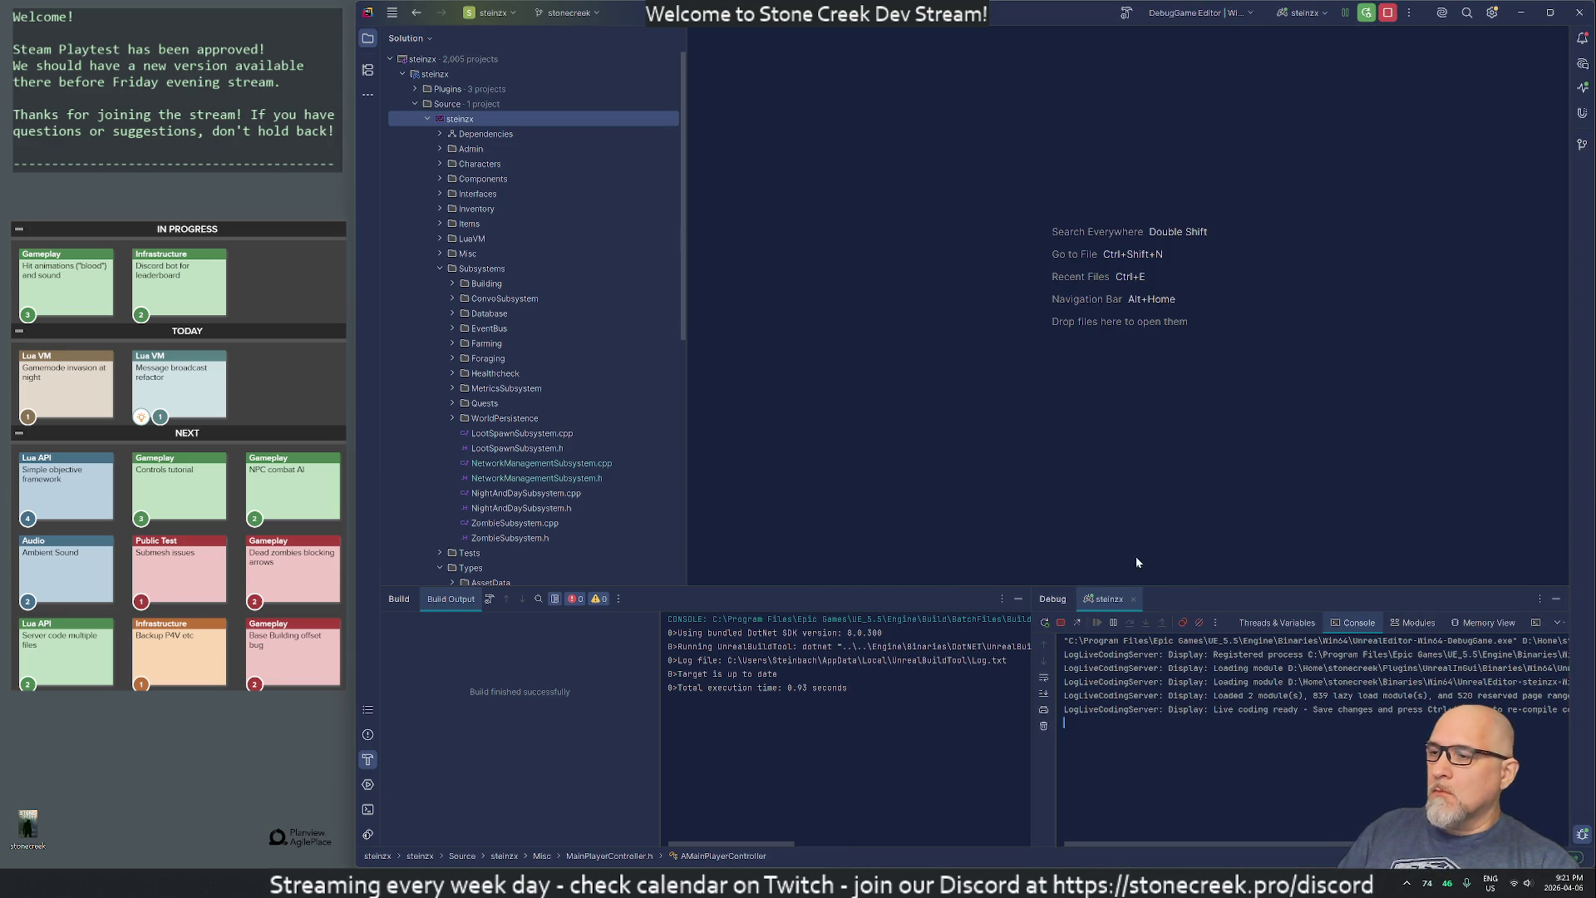
- Stop the play session, recompile with Live Coding (Ctrl+Alt+F11), and start playing again
{"action": "key", "text": "alt+Tab"}
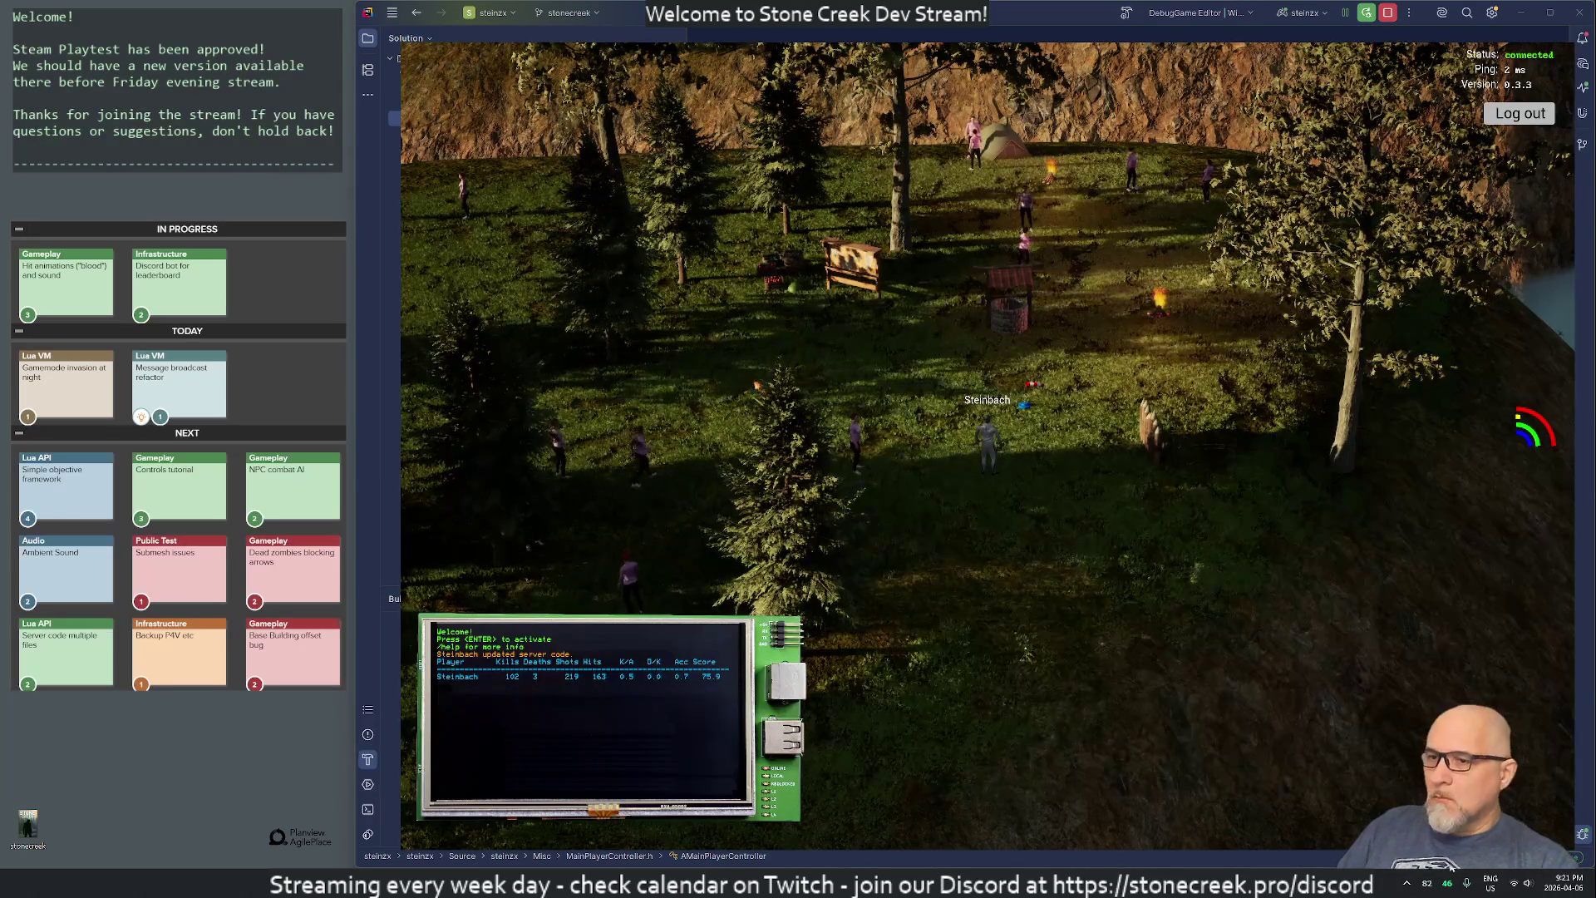
{"action": "key", "text": "alt+Tab"}
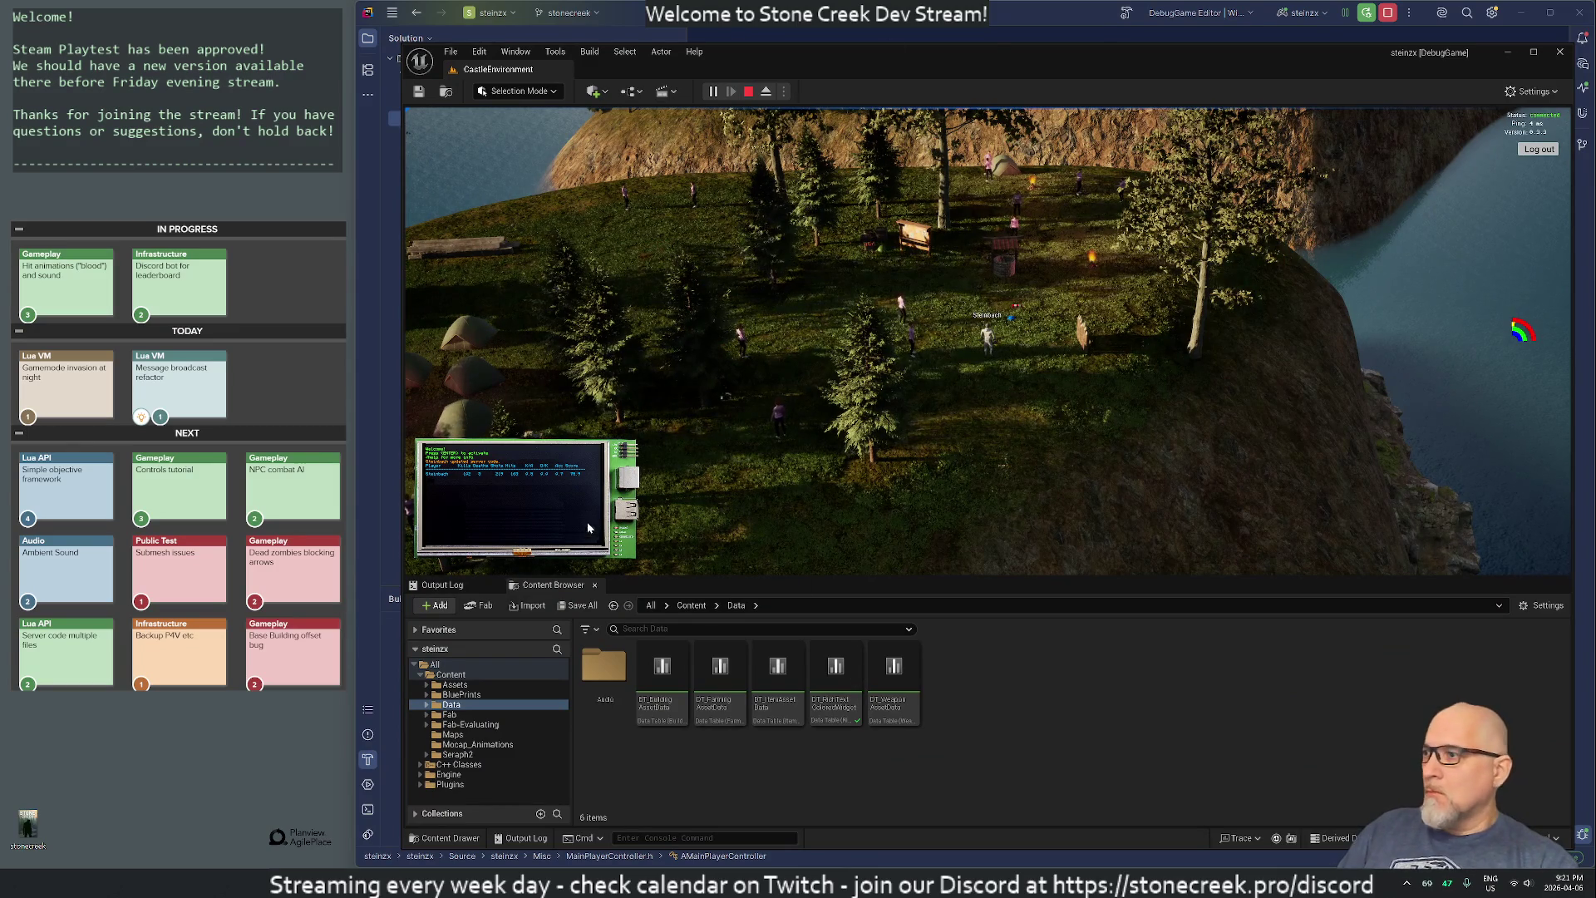
{"action": "left_click", "coordinate": [444, 584]}
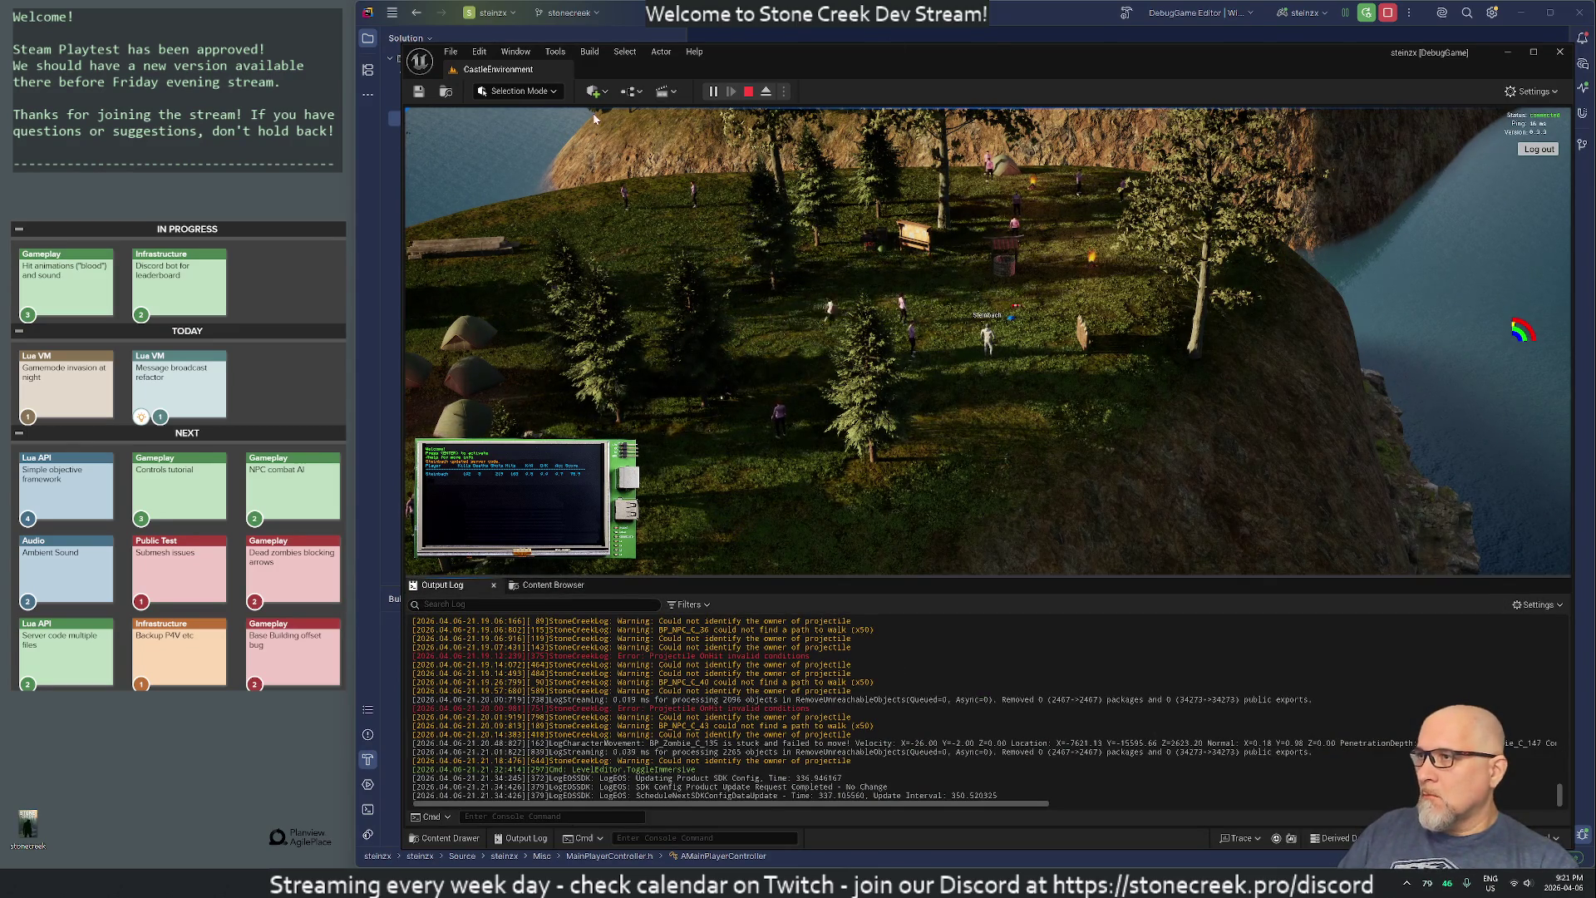
{"action": "left_click", "coordinate": [747, 93]}
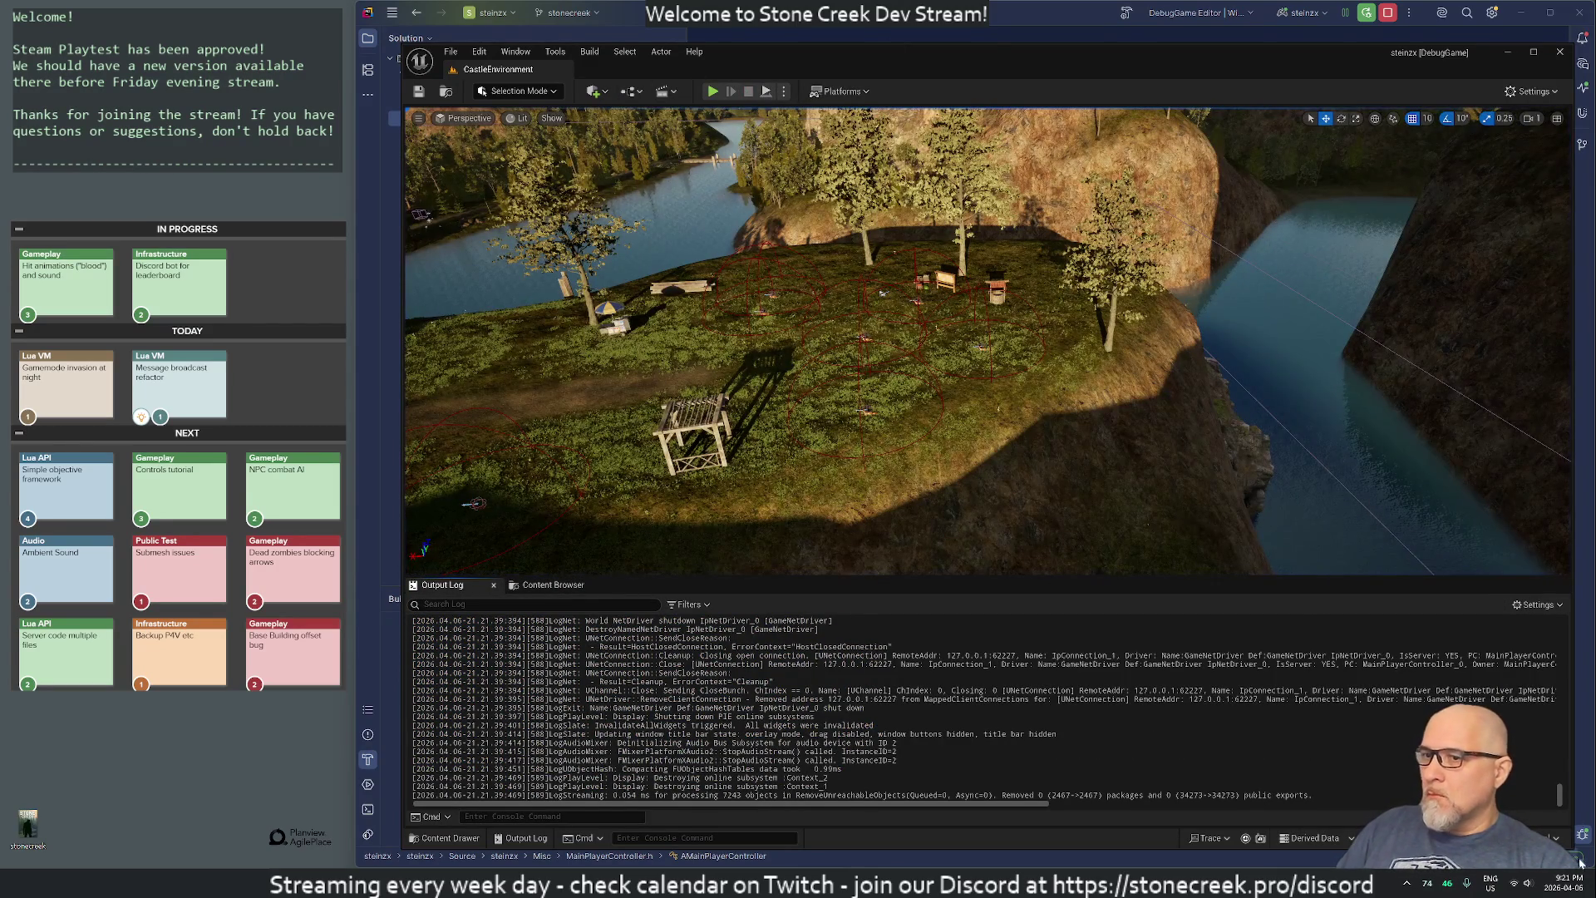
{"action": "key", "text": "ctrl+alt+F11"}
{"action": "left_click_drag", "start_coordinate": [873, 251], "coordinate": [1107, 339]}
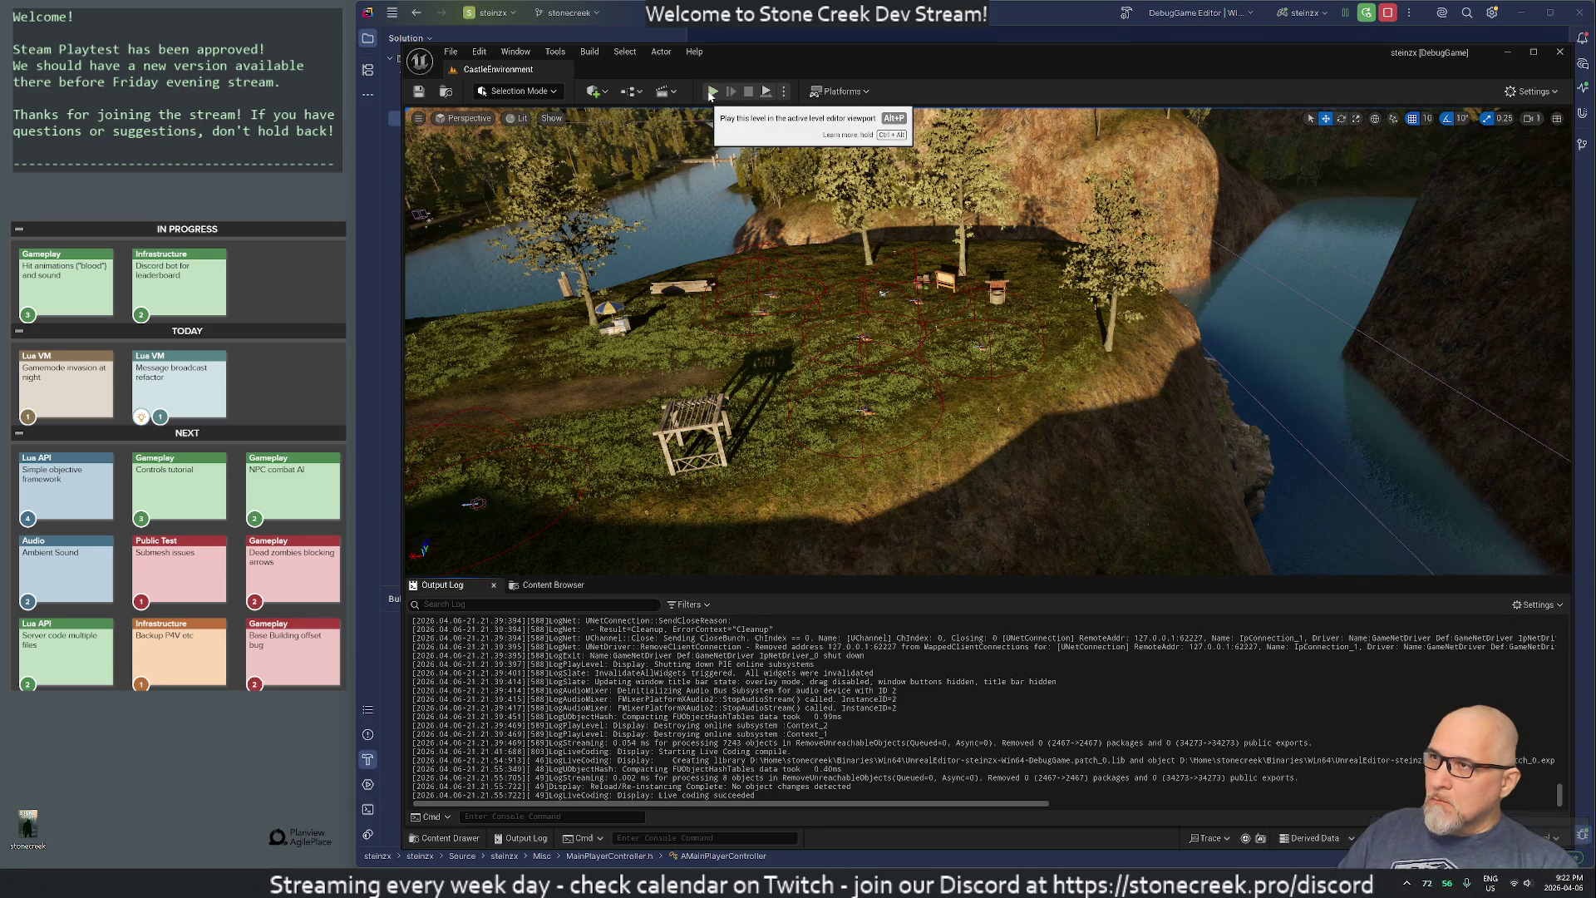
{"action": "left_click", "coordinate": [711, 93]}
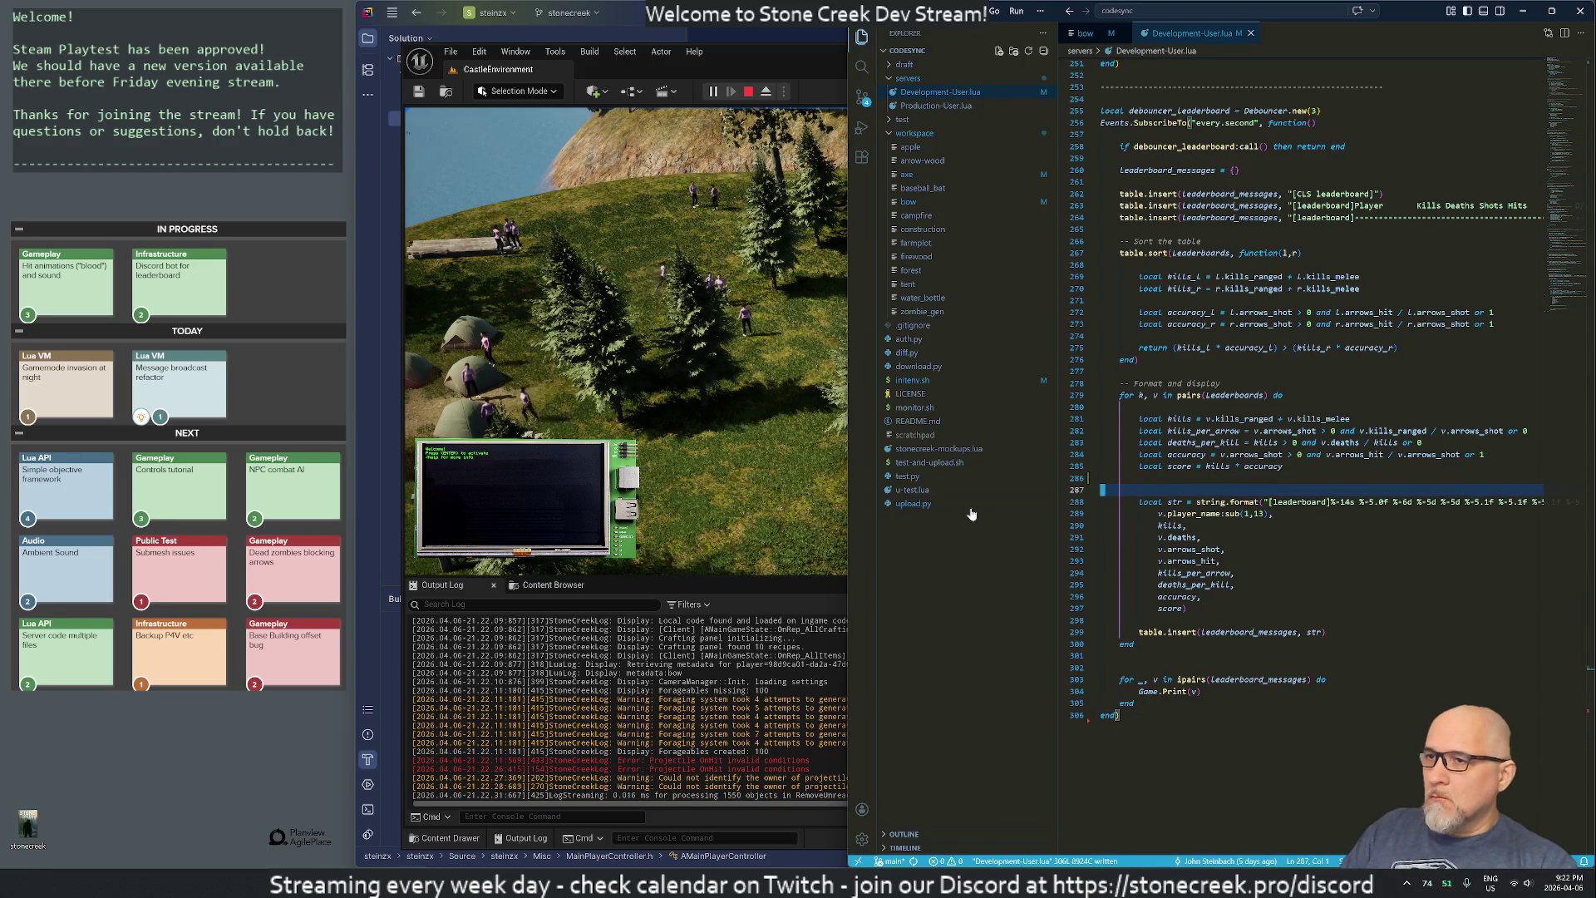
- Remove the blank line in the Lua leaderboard code, then return to the running Unreal game
{"action": "key", "text": "i"}
{"action": "key", "text": "BackSpace"}
{"action": "key", "text": "Escape"}
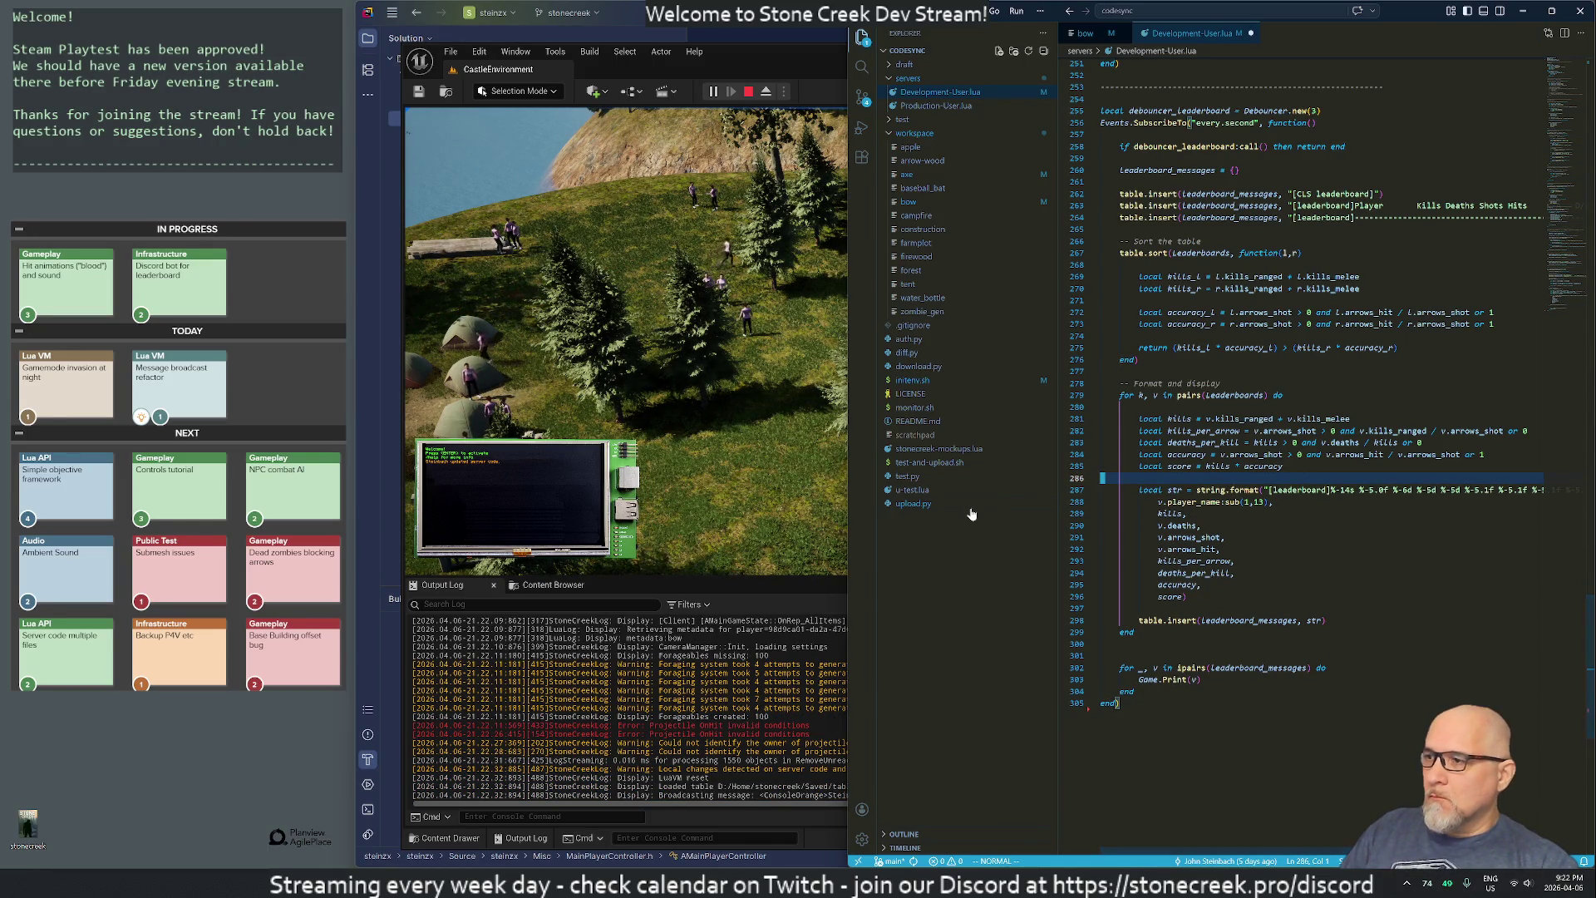
{"action": "left_click", "coordinate": [734, 421]}
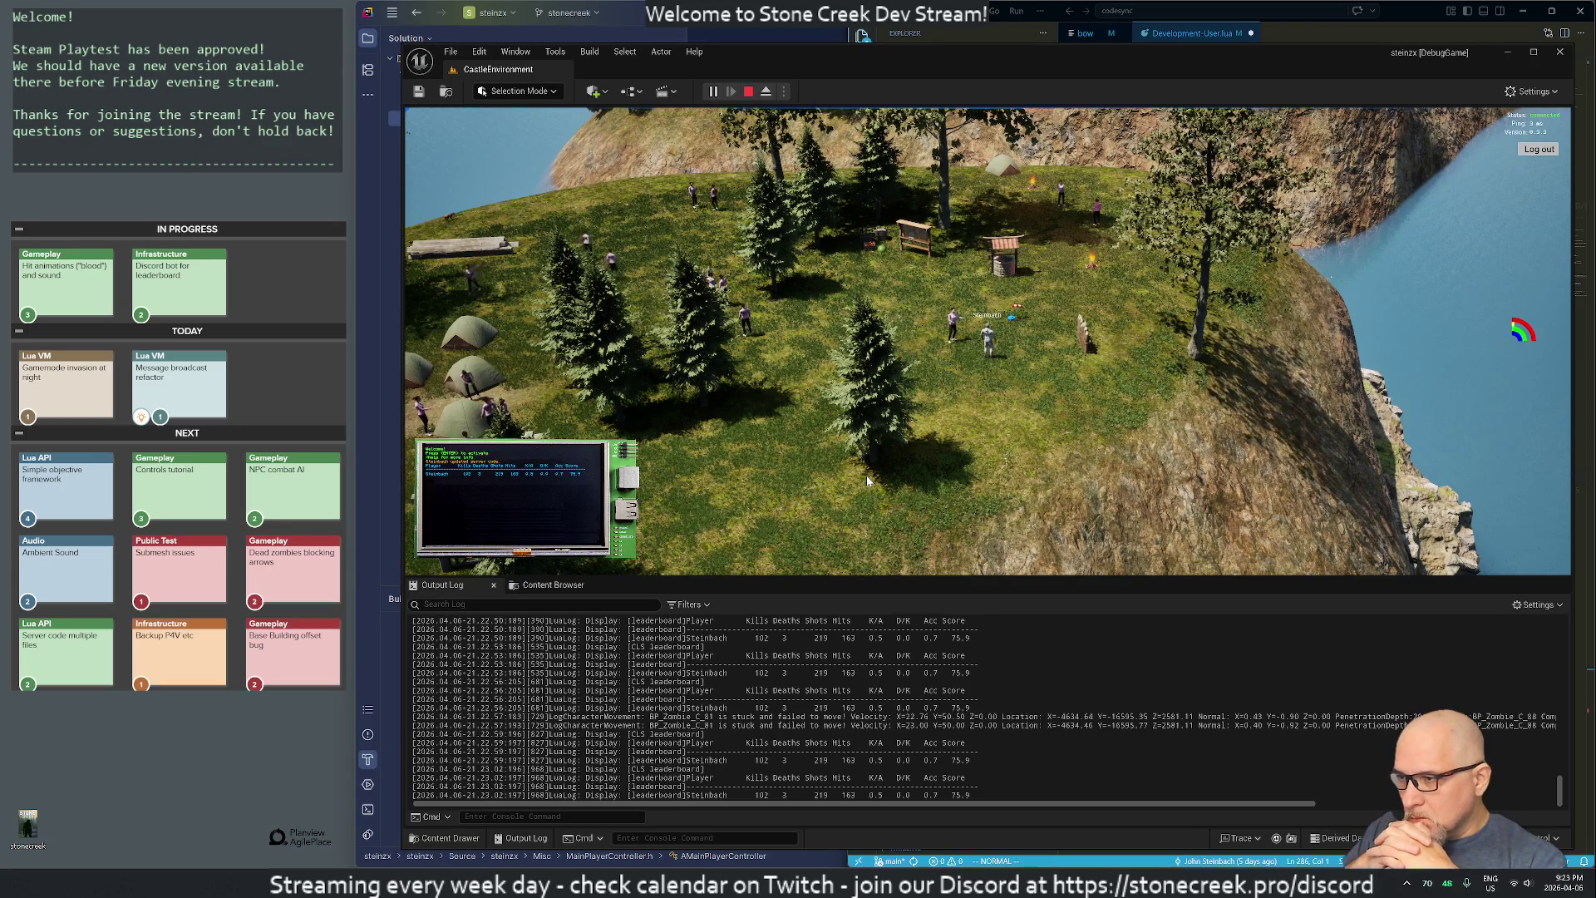
- Launch the Cygwin terminal from system search and centre its window on screen
{"action": "key", "text": "super"}
{"action": "type", "text": "t"}
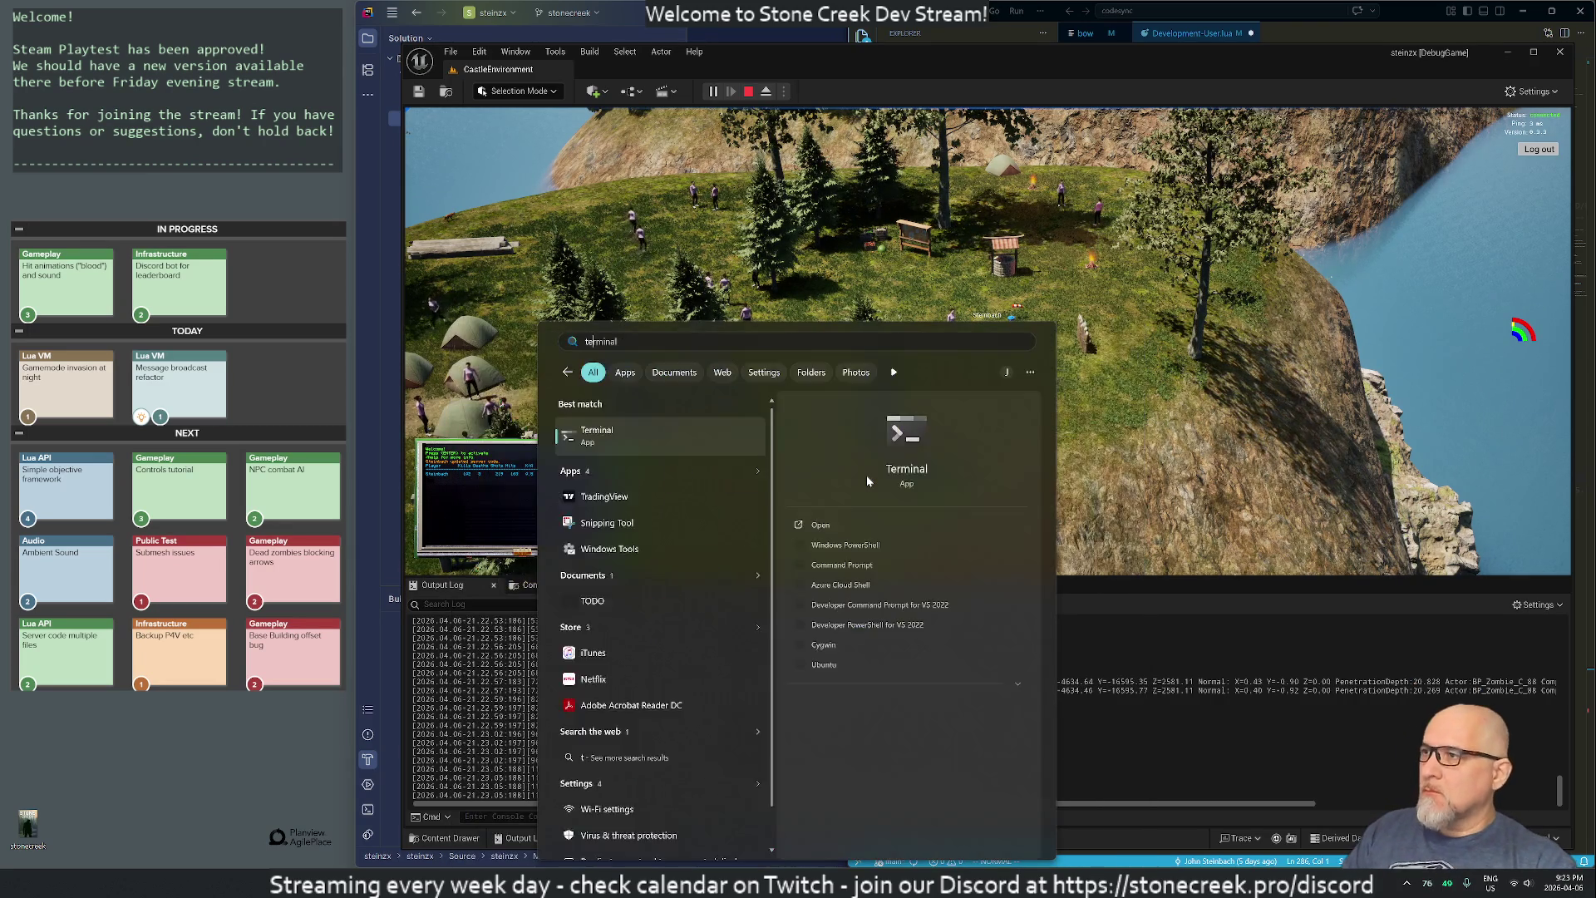
{"action": "key", "text": "Return"}
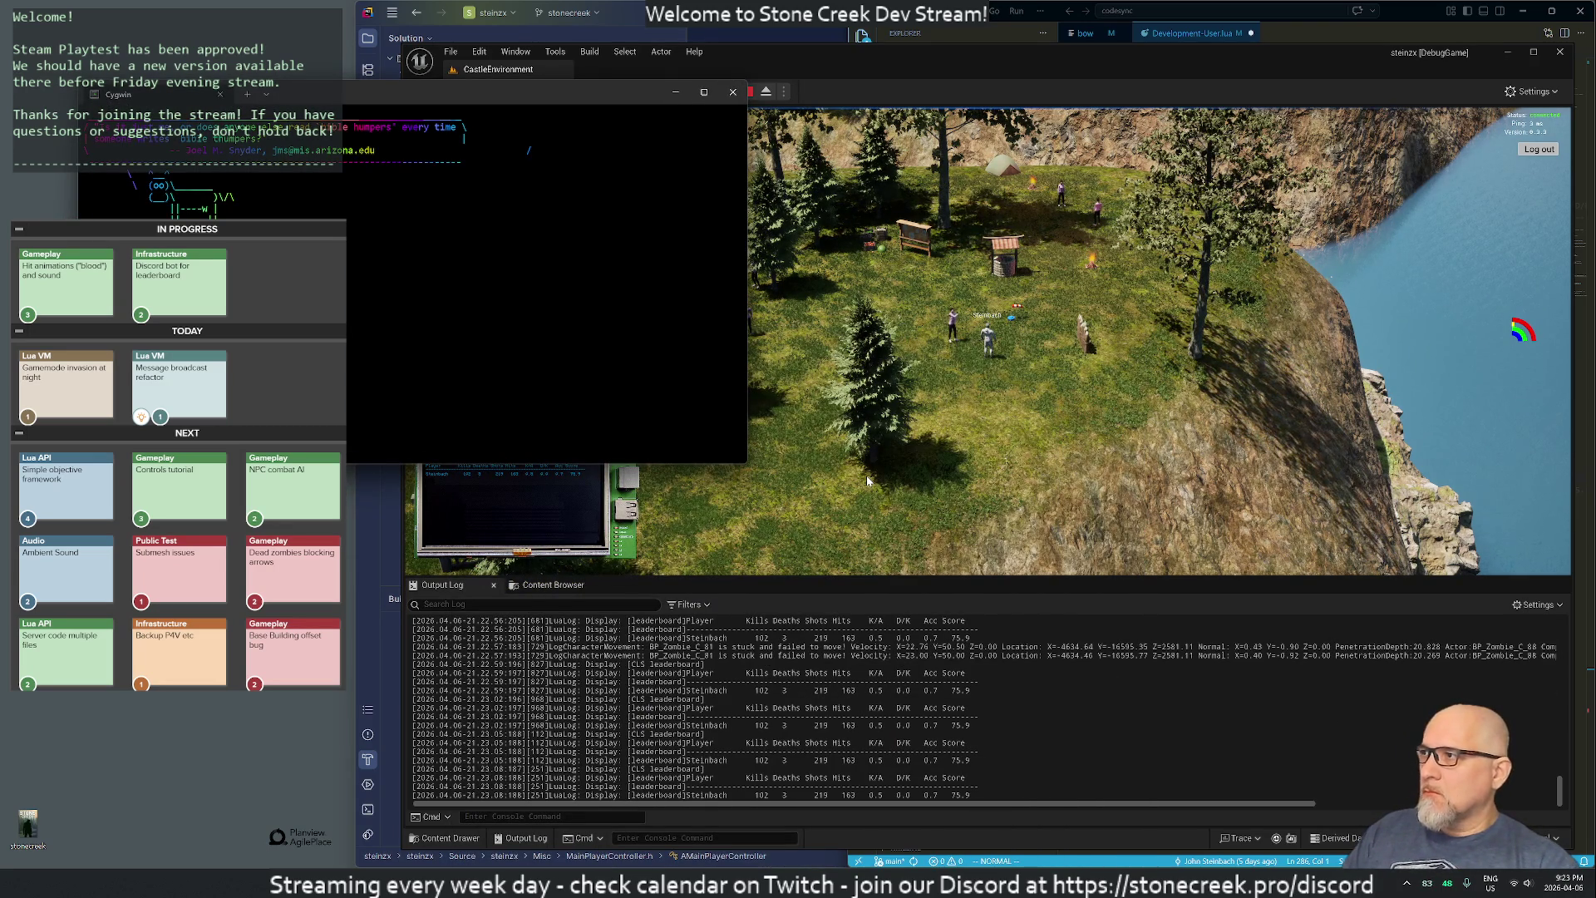
{"action": "mouse_move", "coordinate": [540, 94]}
{"action": "left_mouse_down"}
{"action": "mouse_move", "coordinate": [1157, 221]}
{"action": "mouse_move", "coordinate": [1049, 229]}
{"action": "left_mouse_up"}
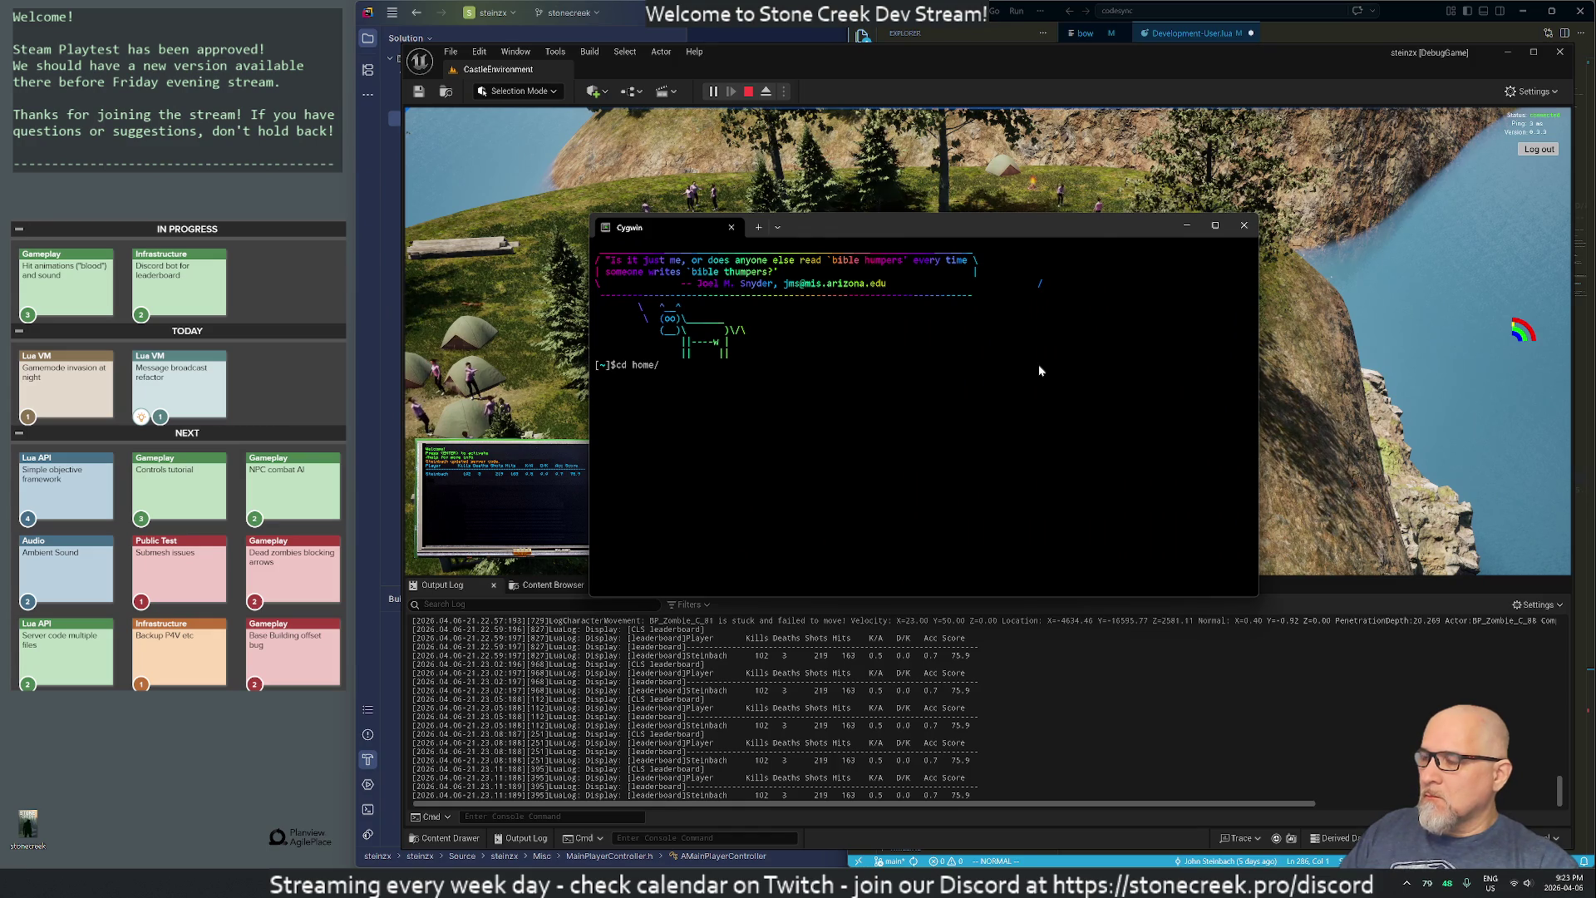
- In stonecreek/Saved/, list the contents and search for lualog files with find . | grep -i lualog
{"action": "type", "text": "stonecreek/Saved/"}
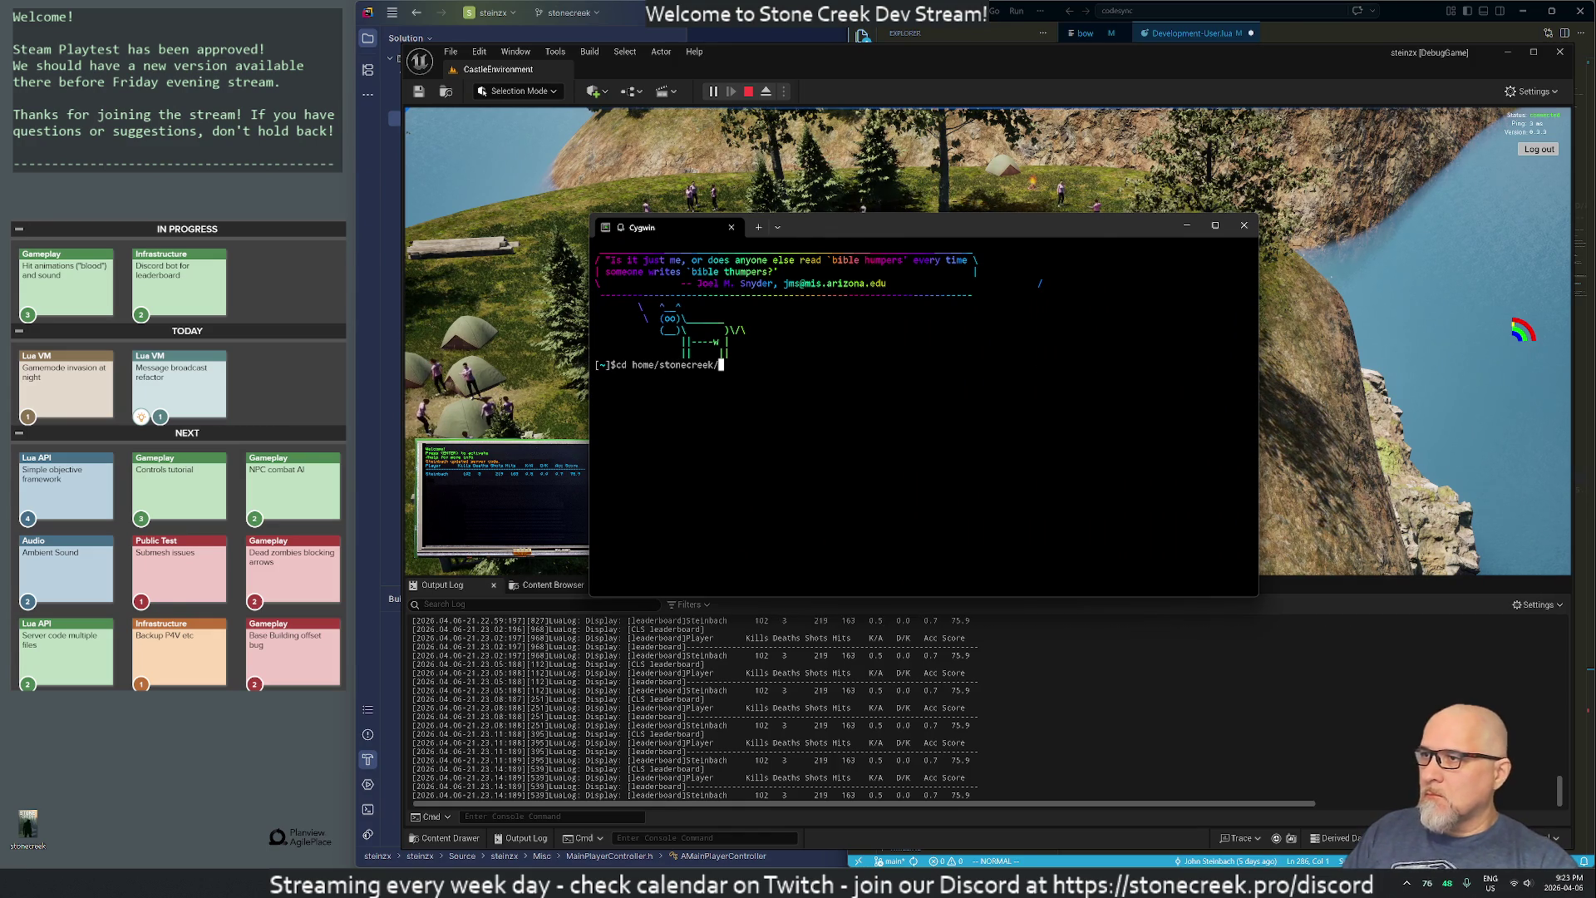
{"action": "key", "text": "Return"}
{"action": "type", "text": "ls"}
{"action": "key", "text": "Return"}
{"action": "type", "text": "find "}
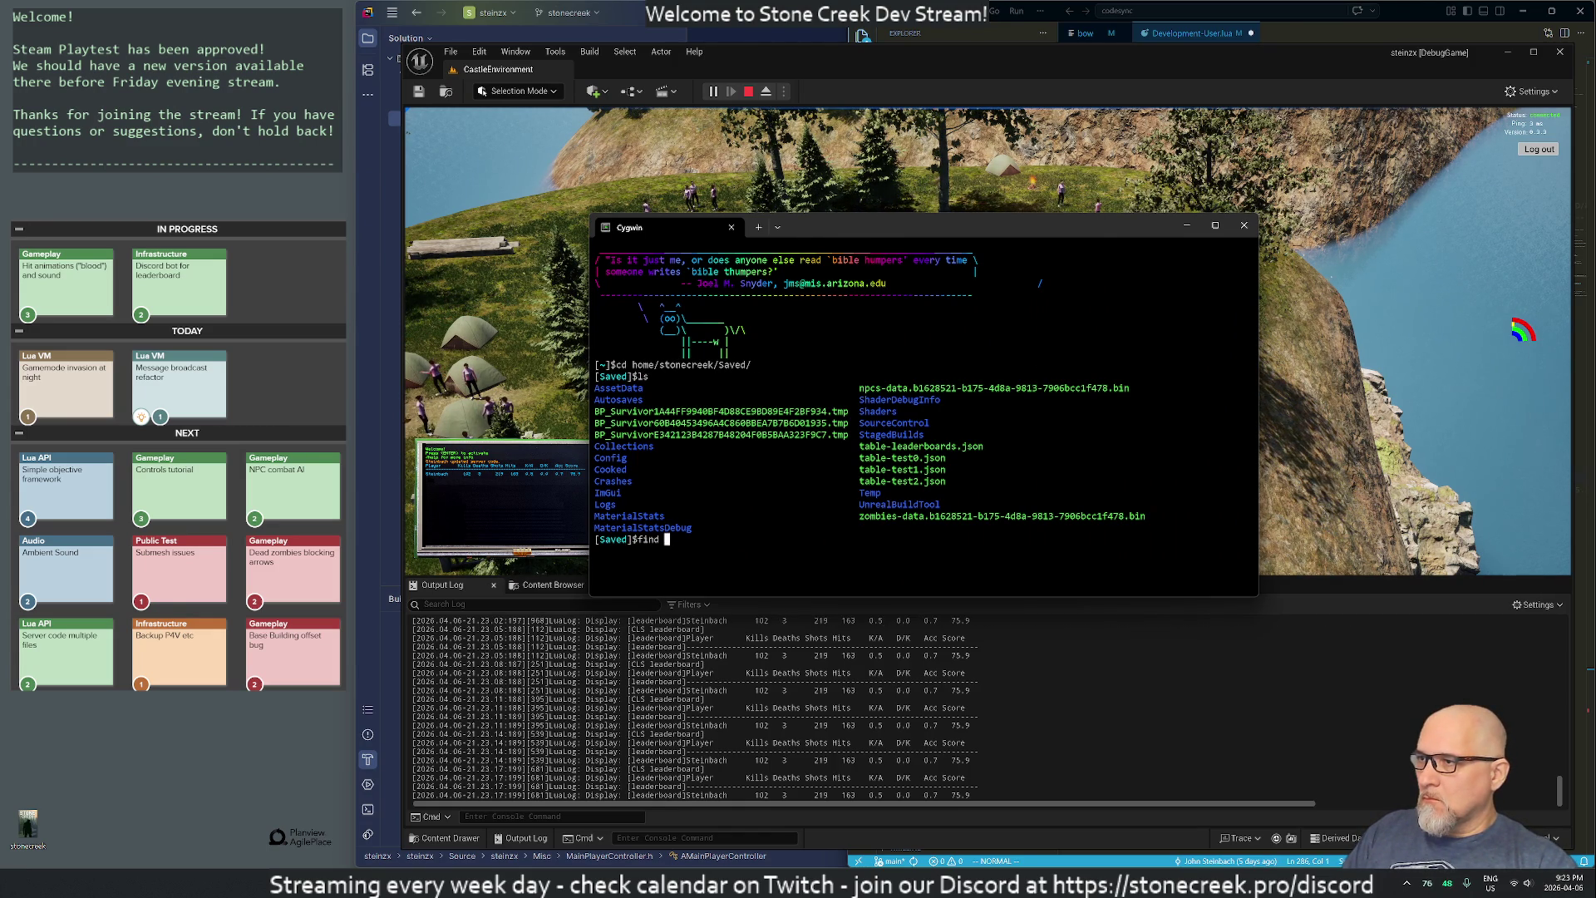
{"action": "type", "text": ". | grep"}
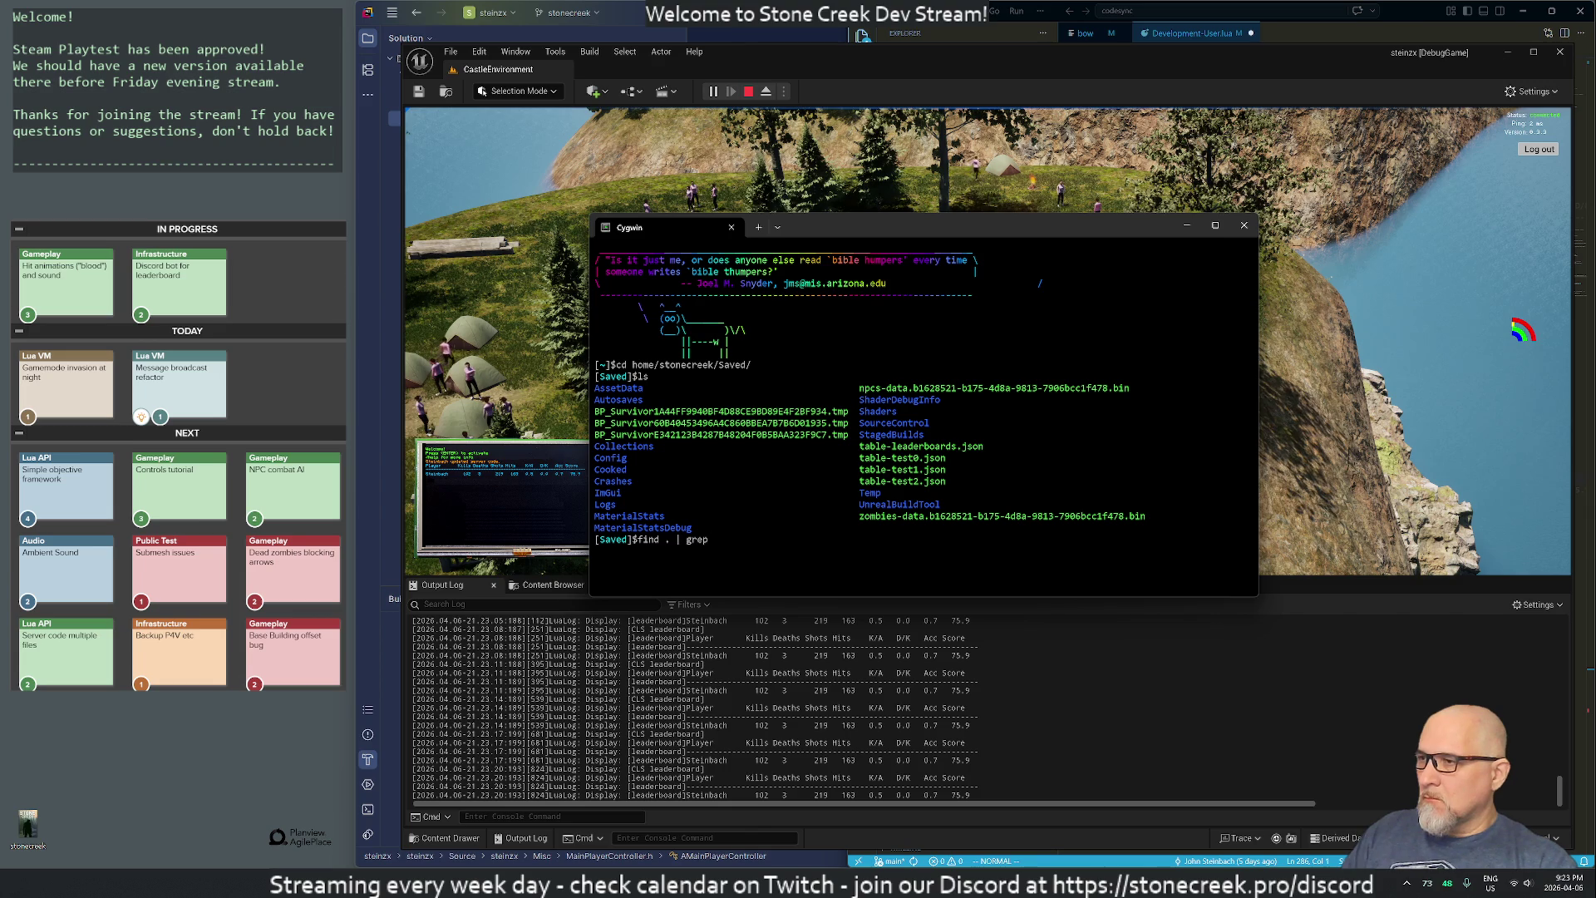
{"action": "type", "text": " -i lualog"}
{"action": "key", "text": "Return"}
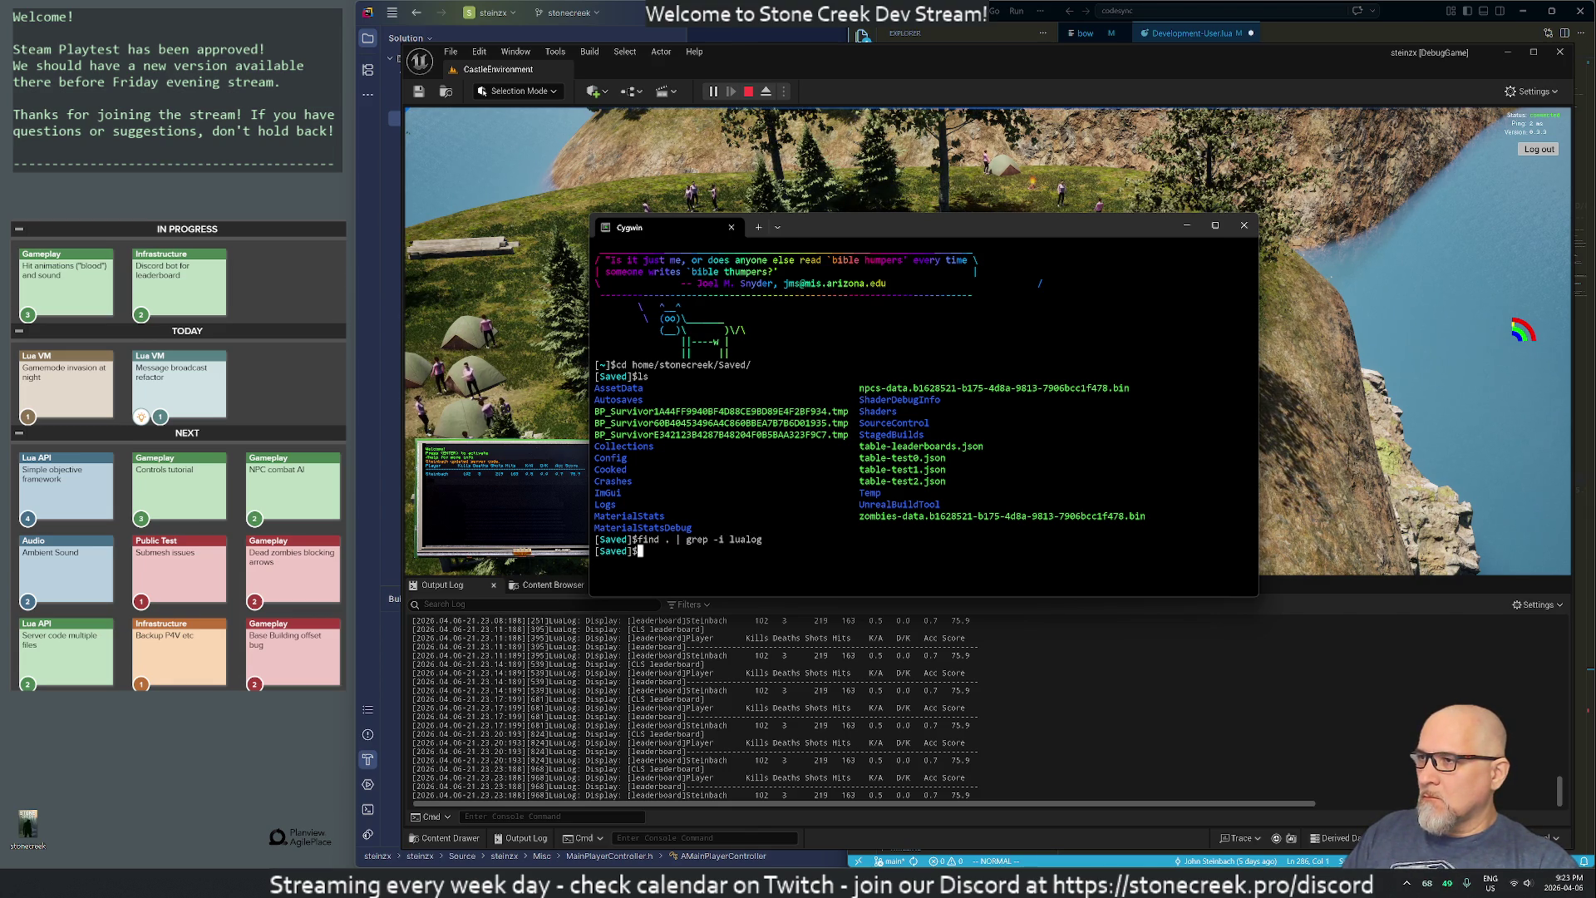
- Go up to the stonecreek folder and list every path containing log with find . | grep log
{"action": "type", "text": "cd .."}
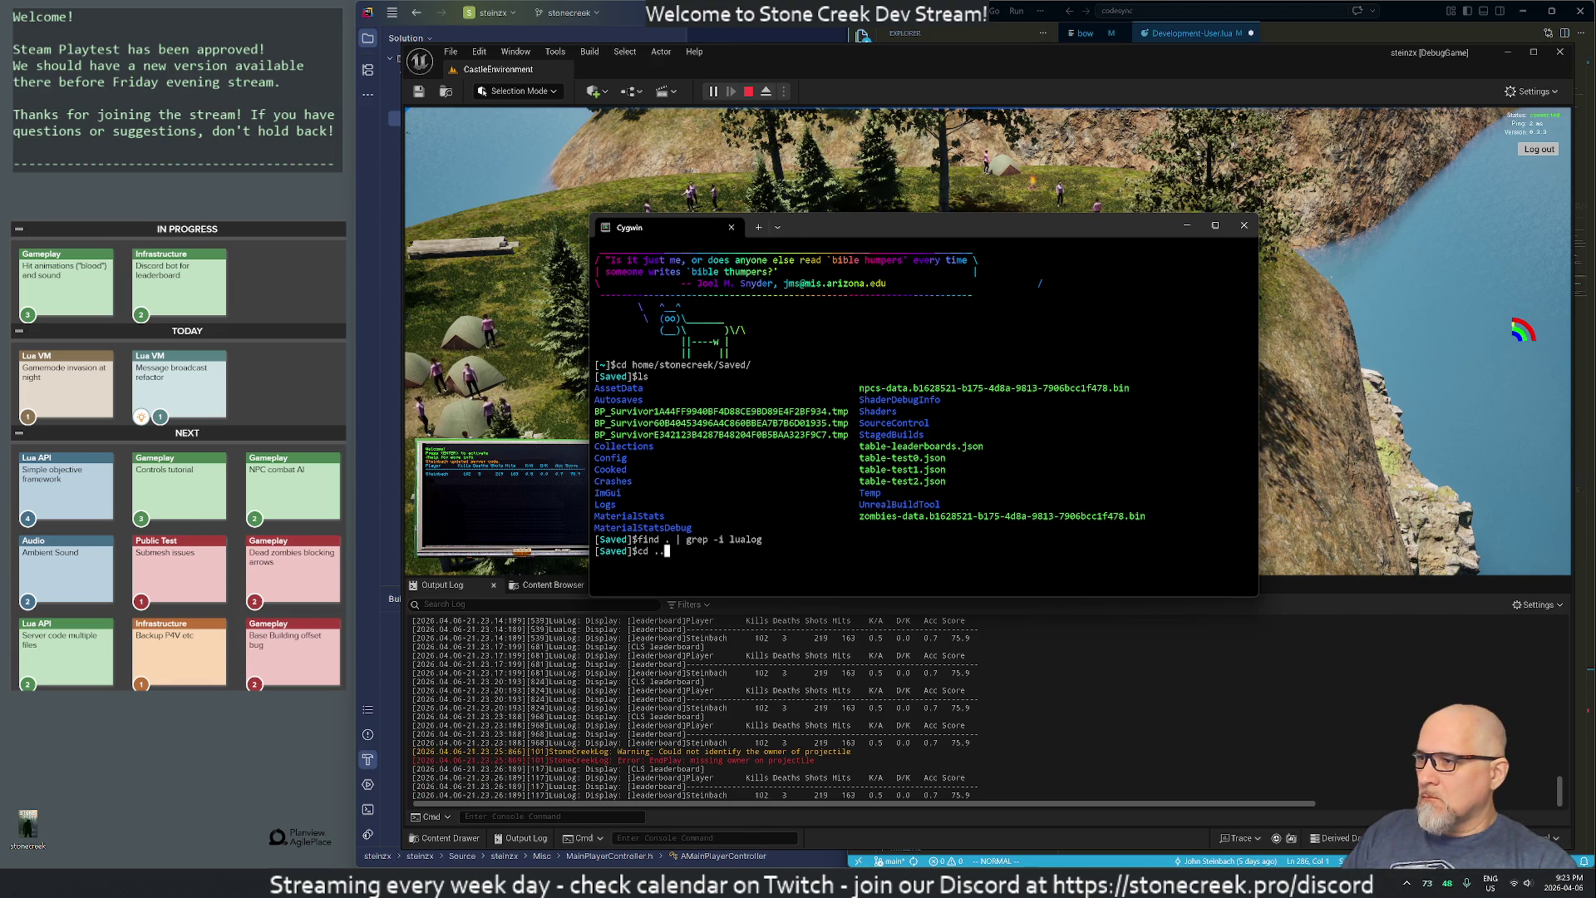
{"action": "key", "text": "Return"}
{"action": "type", "text": "fimd ."}
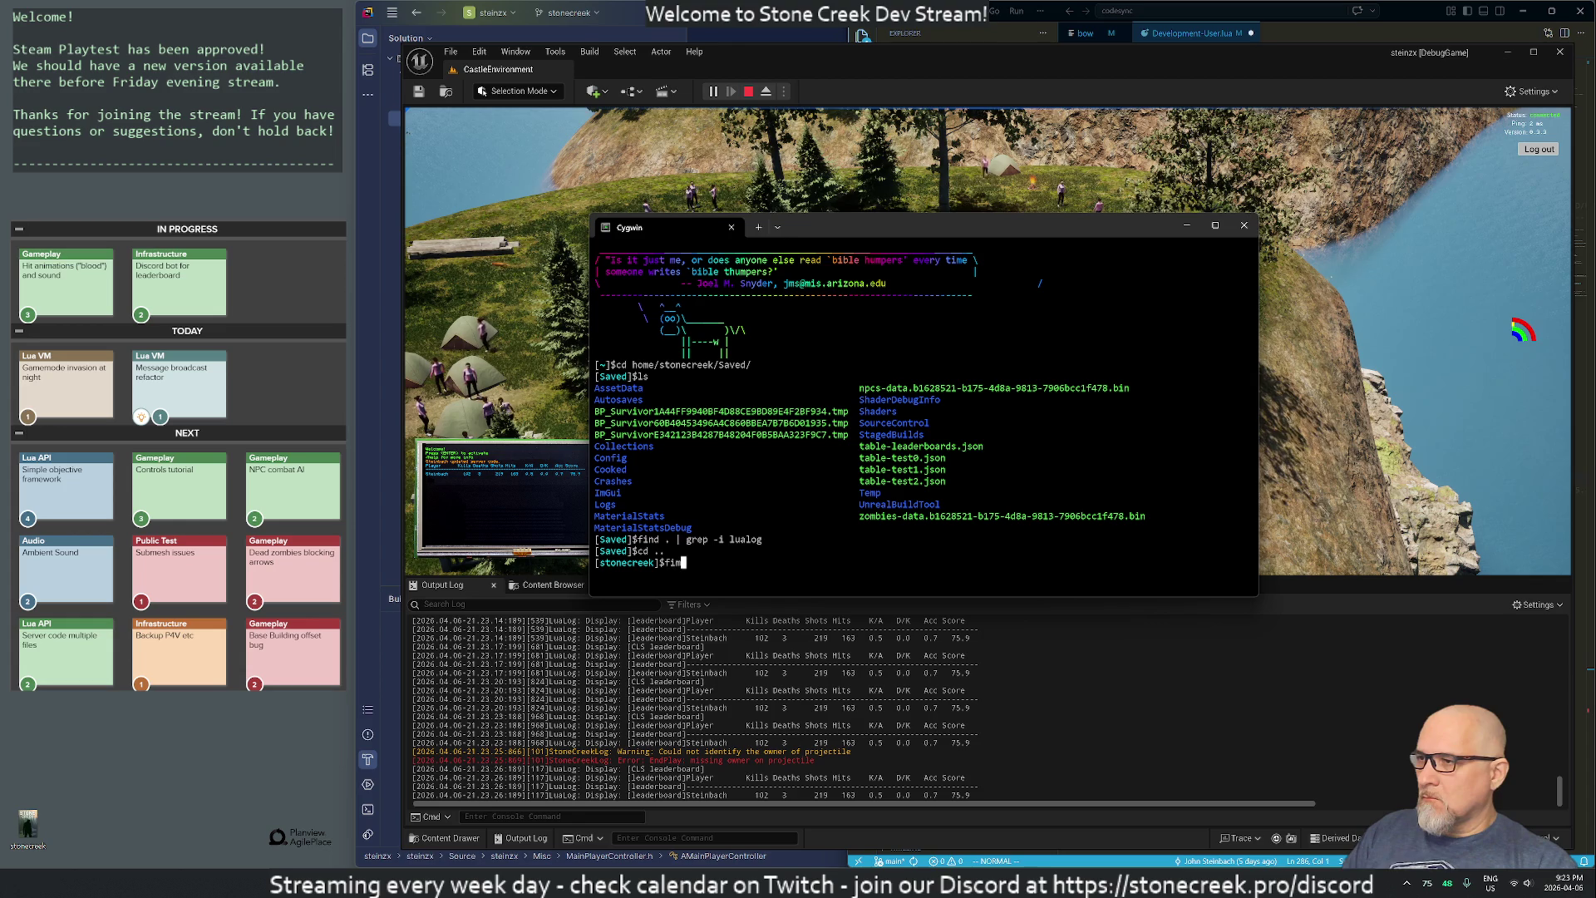
{"action": "key", "text": "BackSpace"}
{"action": "key", "text": "BackSpace"}
{"action": "key", "text": "BackSpace"}
{"action": "type", "text": "nd . "}
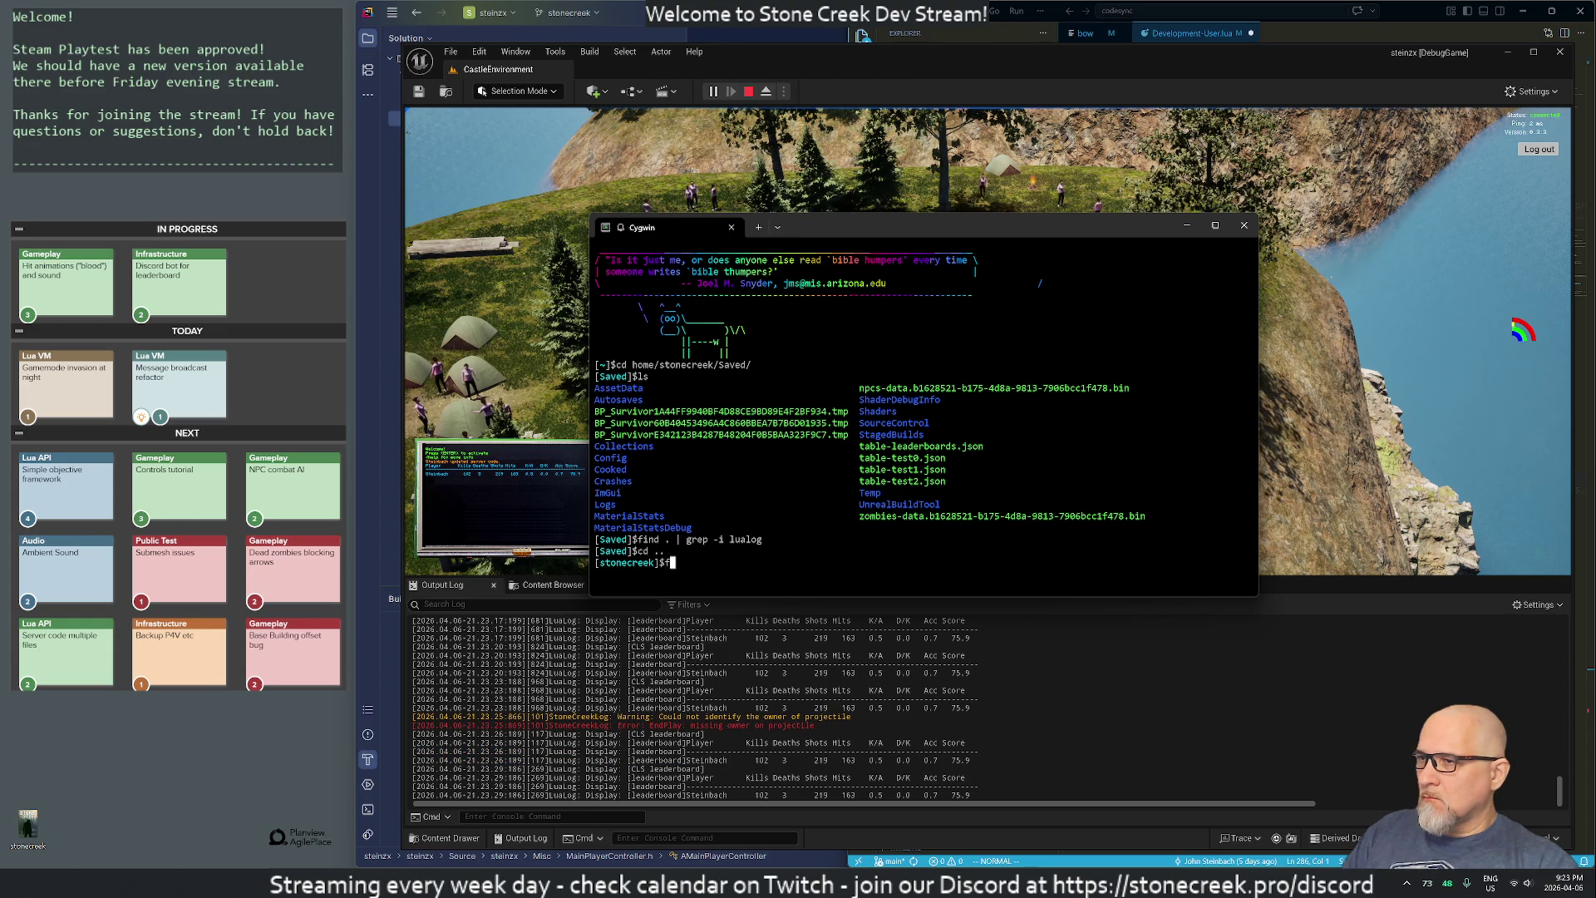
{"action": "type", "text": "| grep log"}
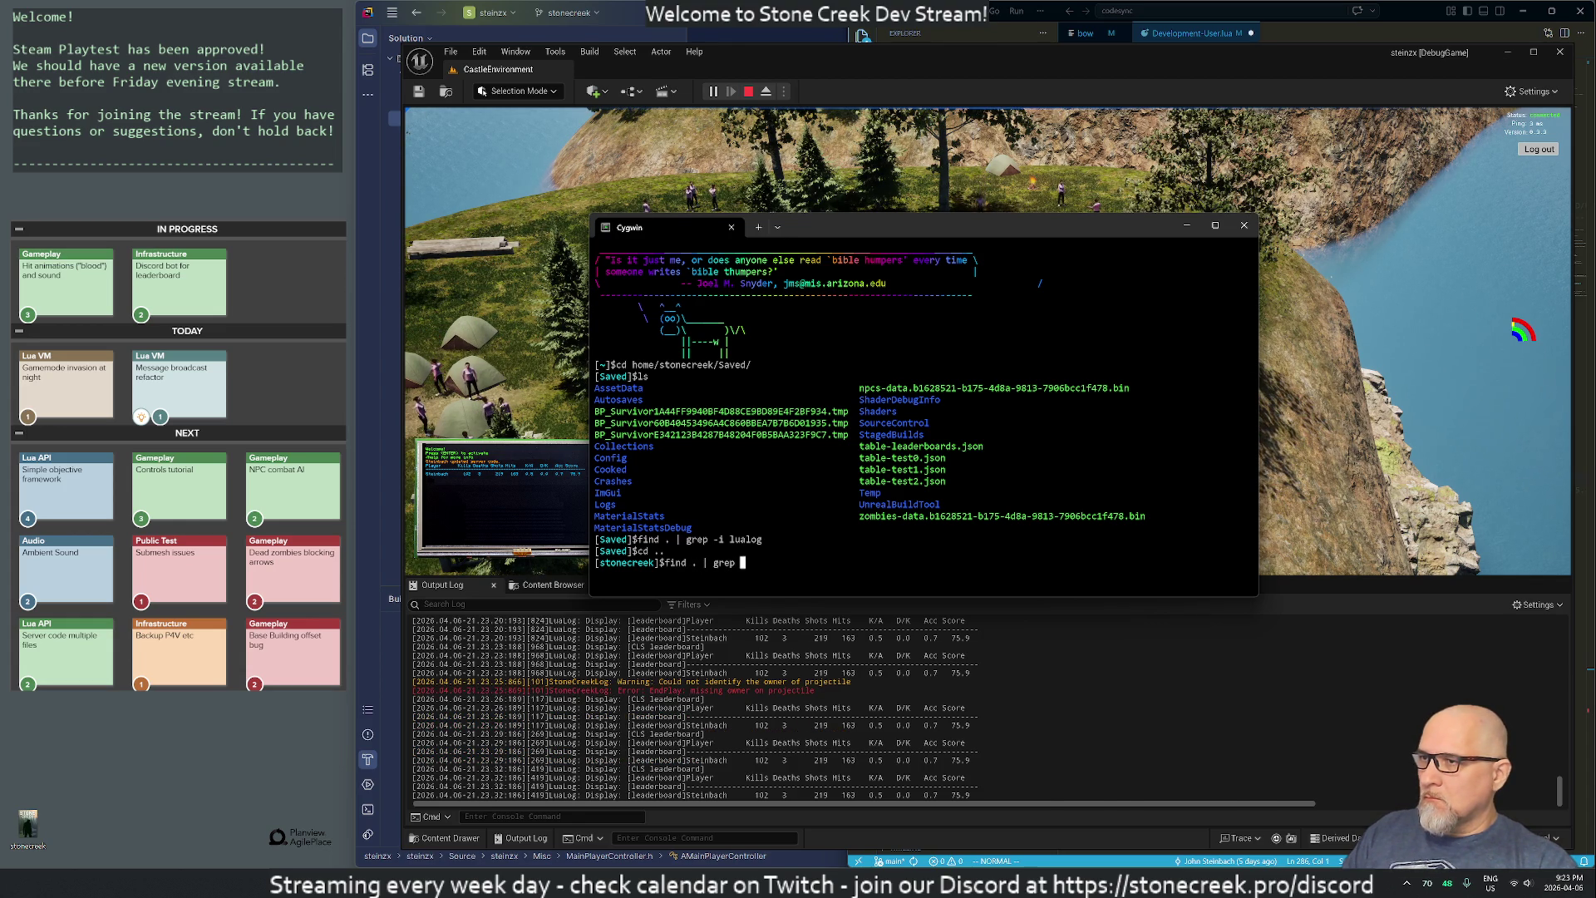
{"action": "key", "text": "Return"}
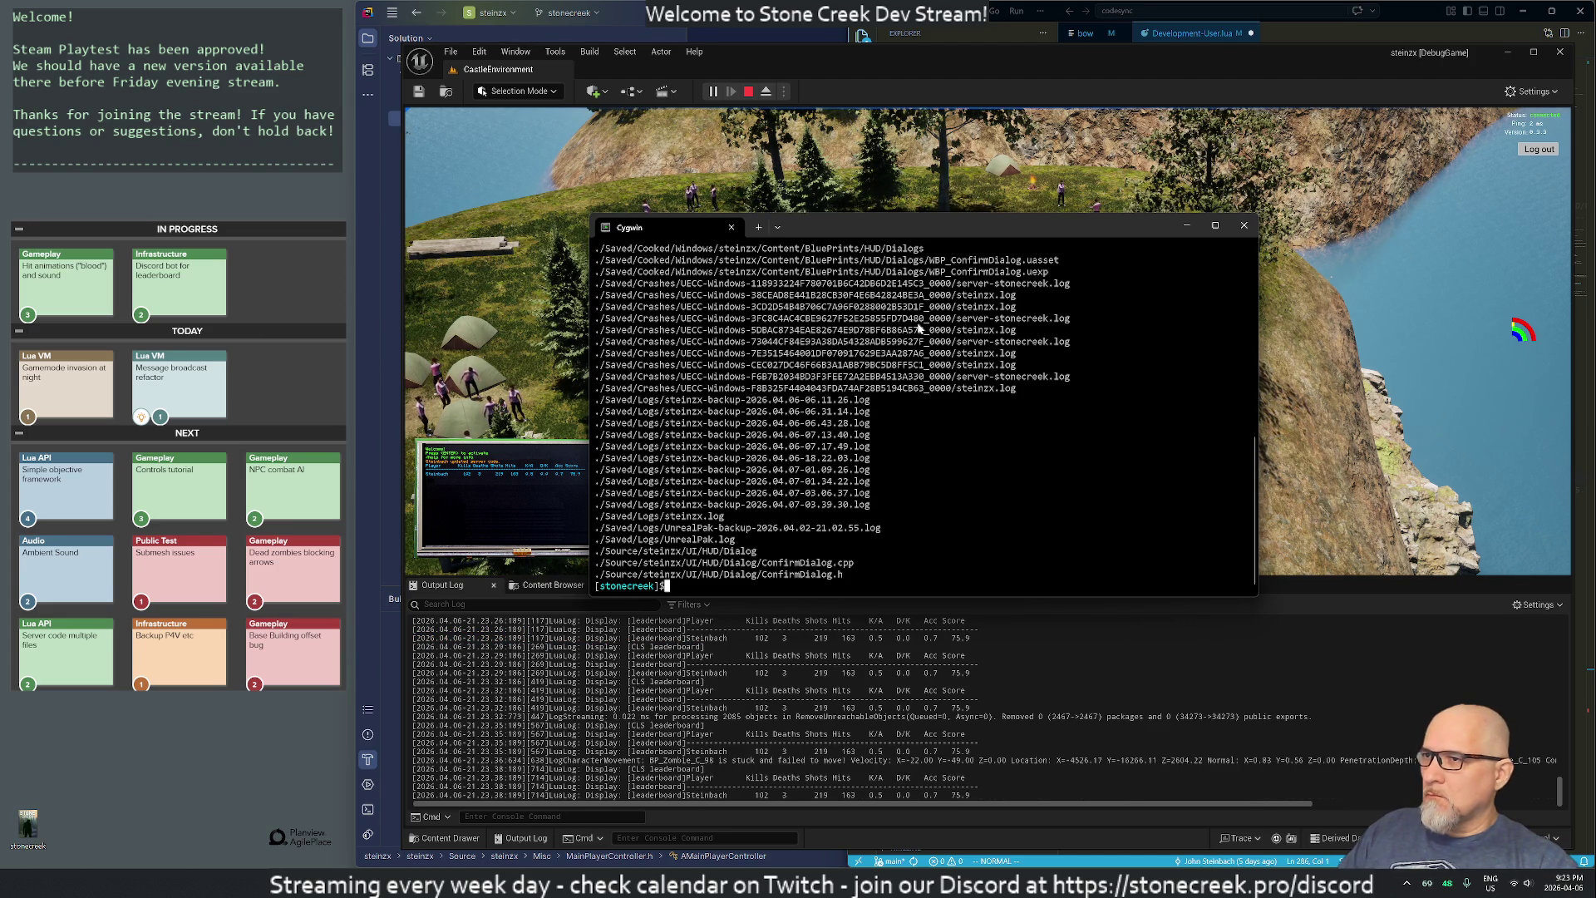
{"action": "scroll", "coordinate": [906, 412], "scroll_direction": "up", "scroll_amount": 3}
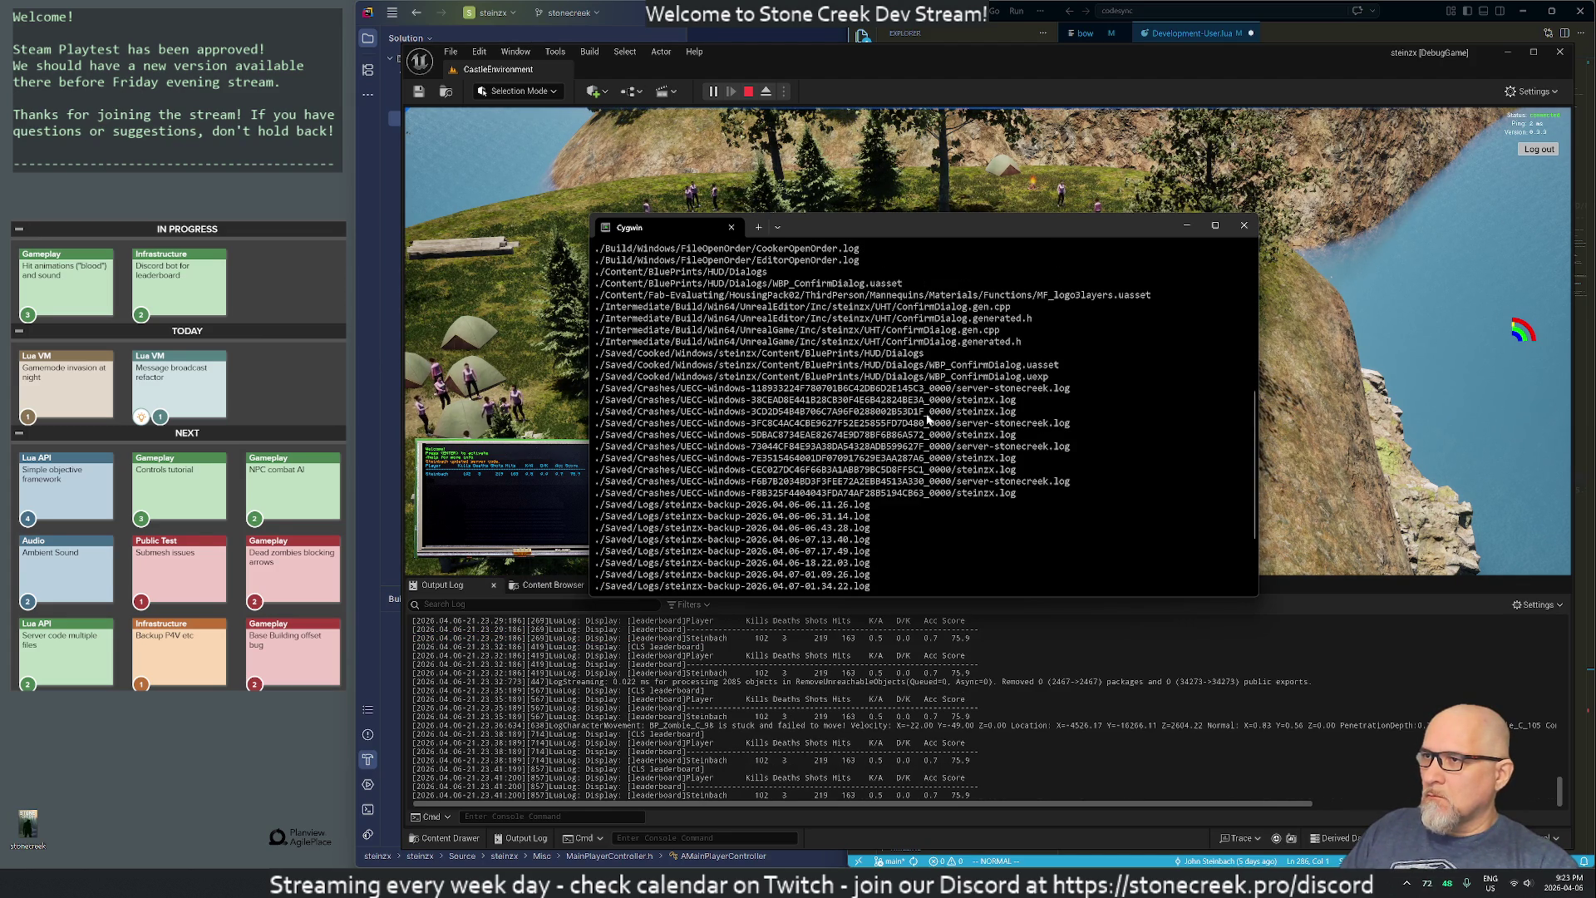
{"action": "scroll", "coordinate": [929, 420], "scroll_direction": "up", "scroll_amount": 4}
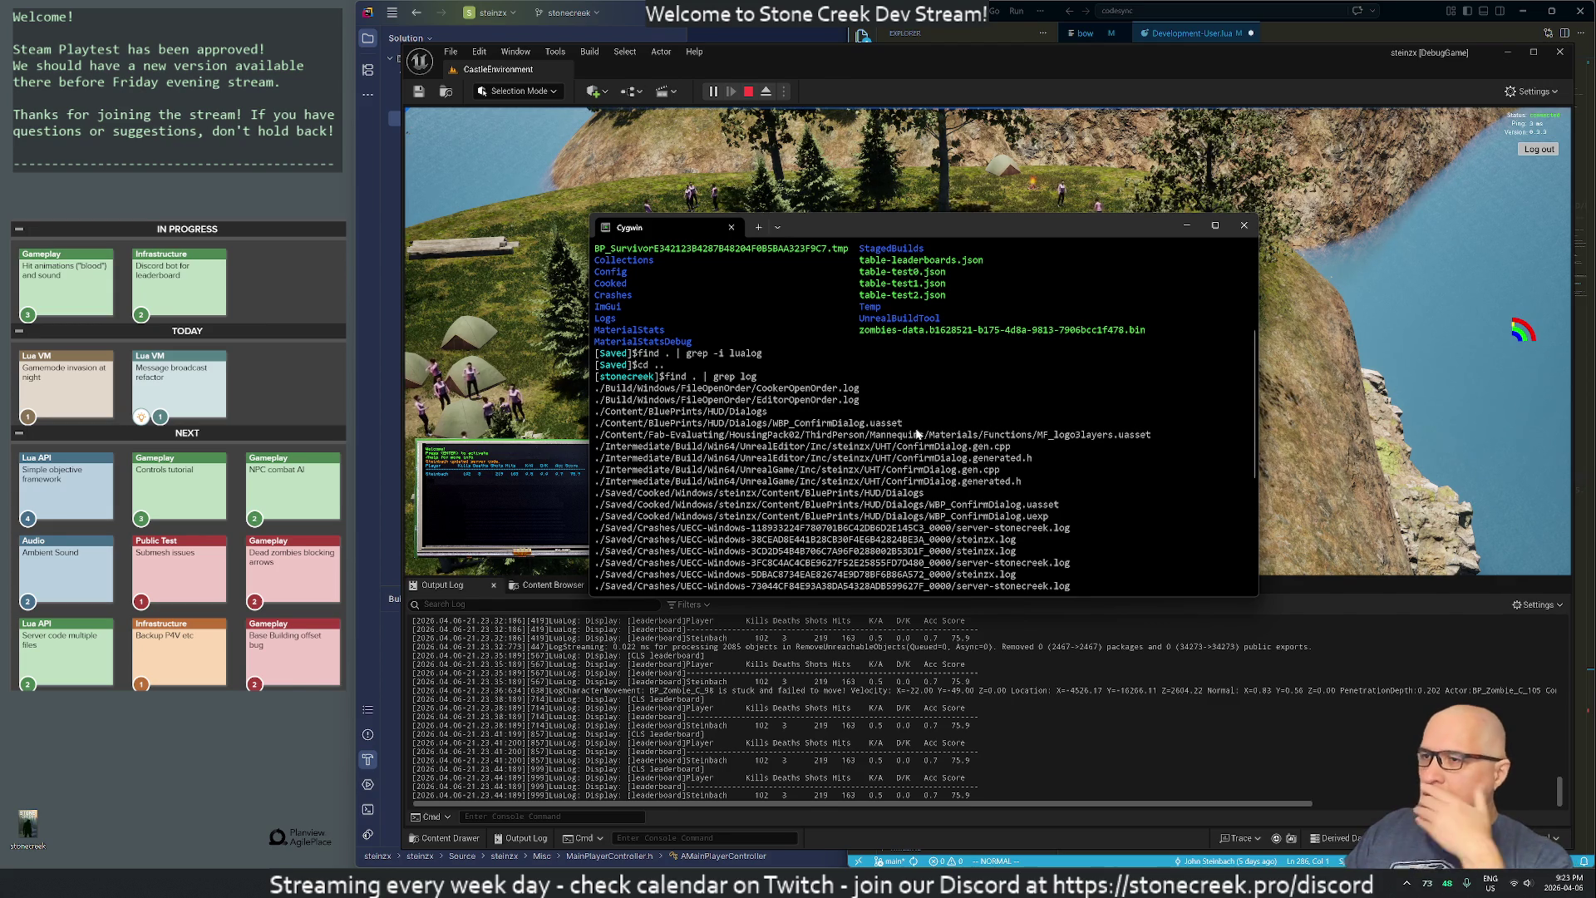
{"action": "scroll", "coordinate": [880, 503], "scroll_direction": "down", "scroll_amount": 5}
{"action": "scroll", "coordinate": [878, 505], "scroll_direction": "down", "scroll_amount": 2}
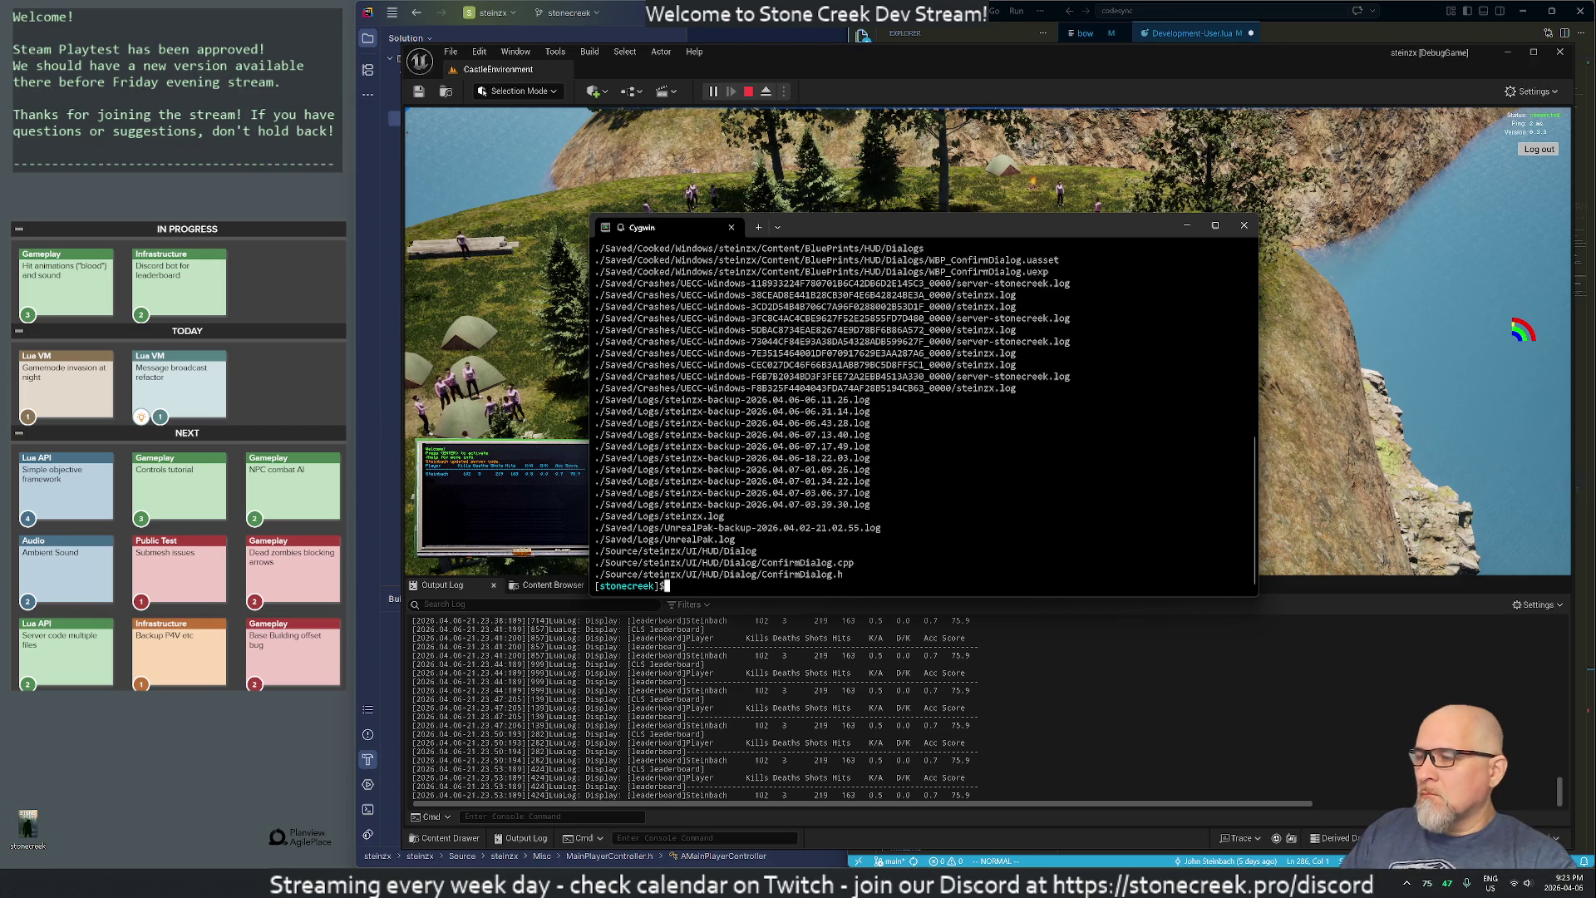
{"action": "key", "text": "Up"}
- Filter to paths ending in log, then tail -f ./Saved/Logs/steinzx.log and stop it with Ctrl+C
{"action": "type", "text": "$"}
{"action": "key", "text": "Return"}
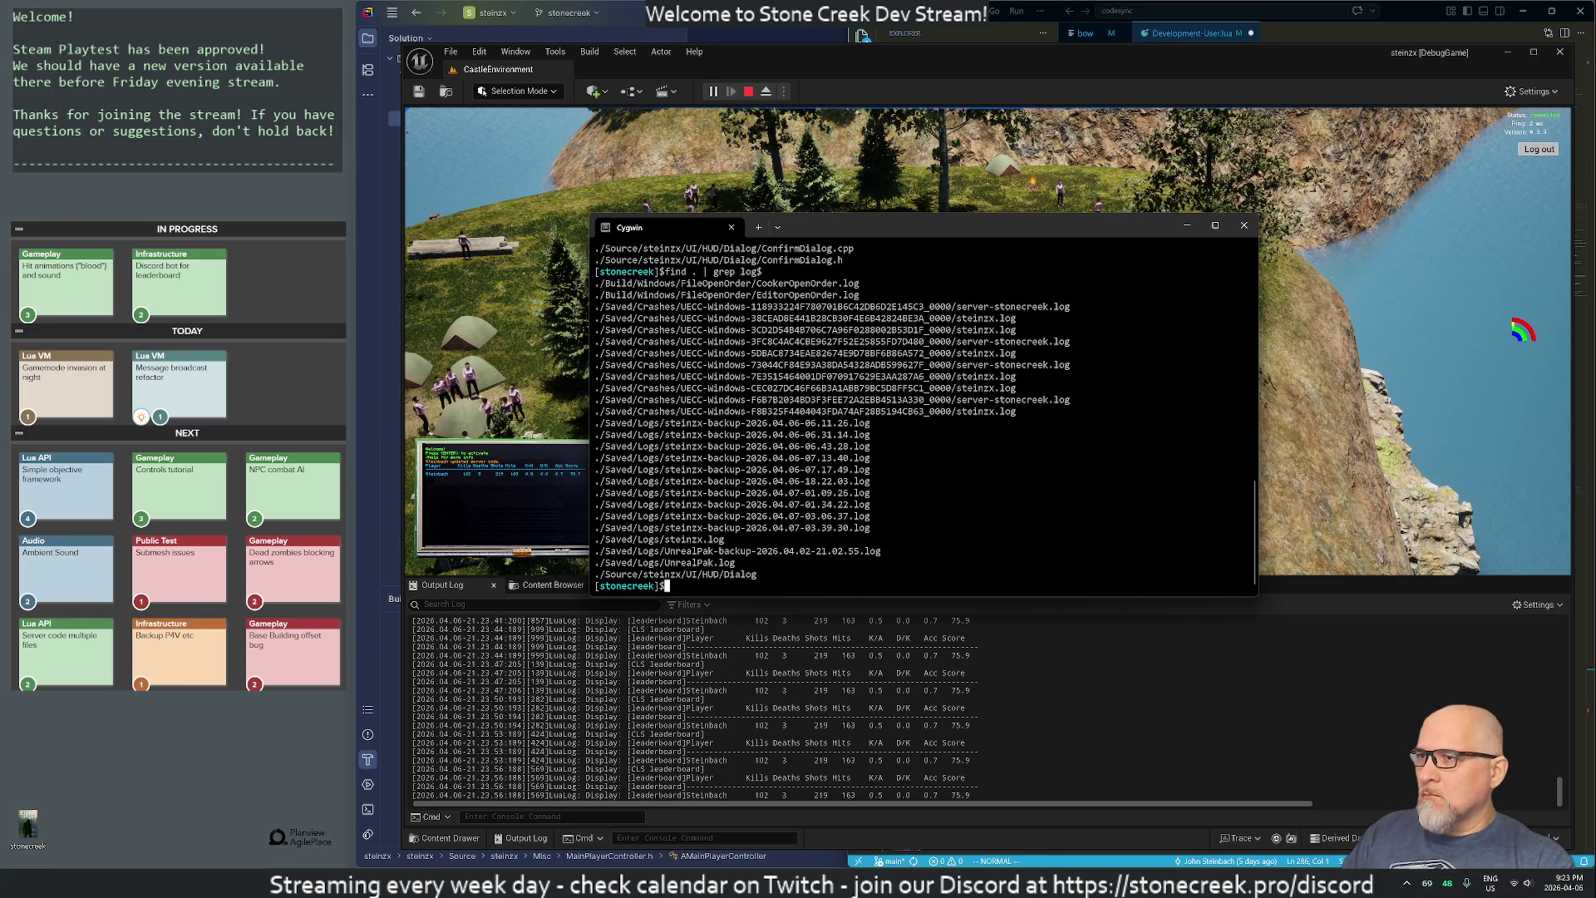
{"action": "type", "text": "tail -f"}
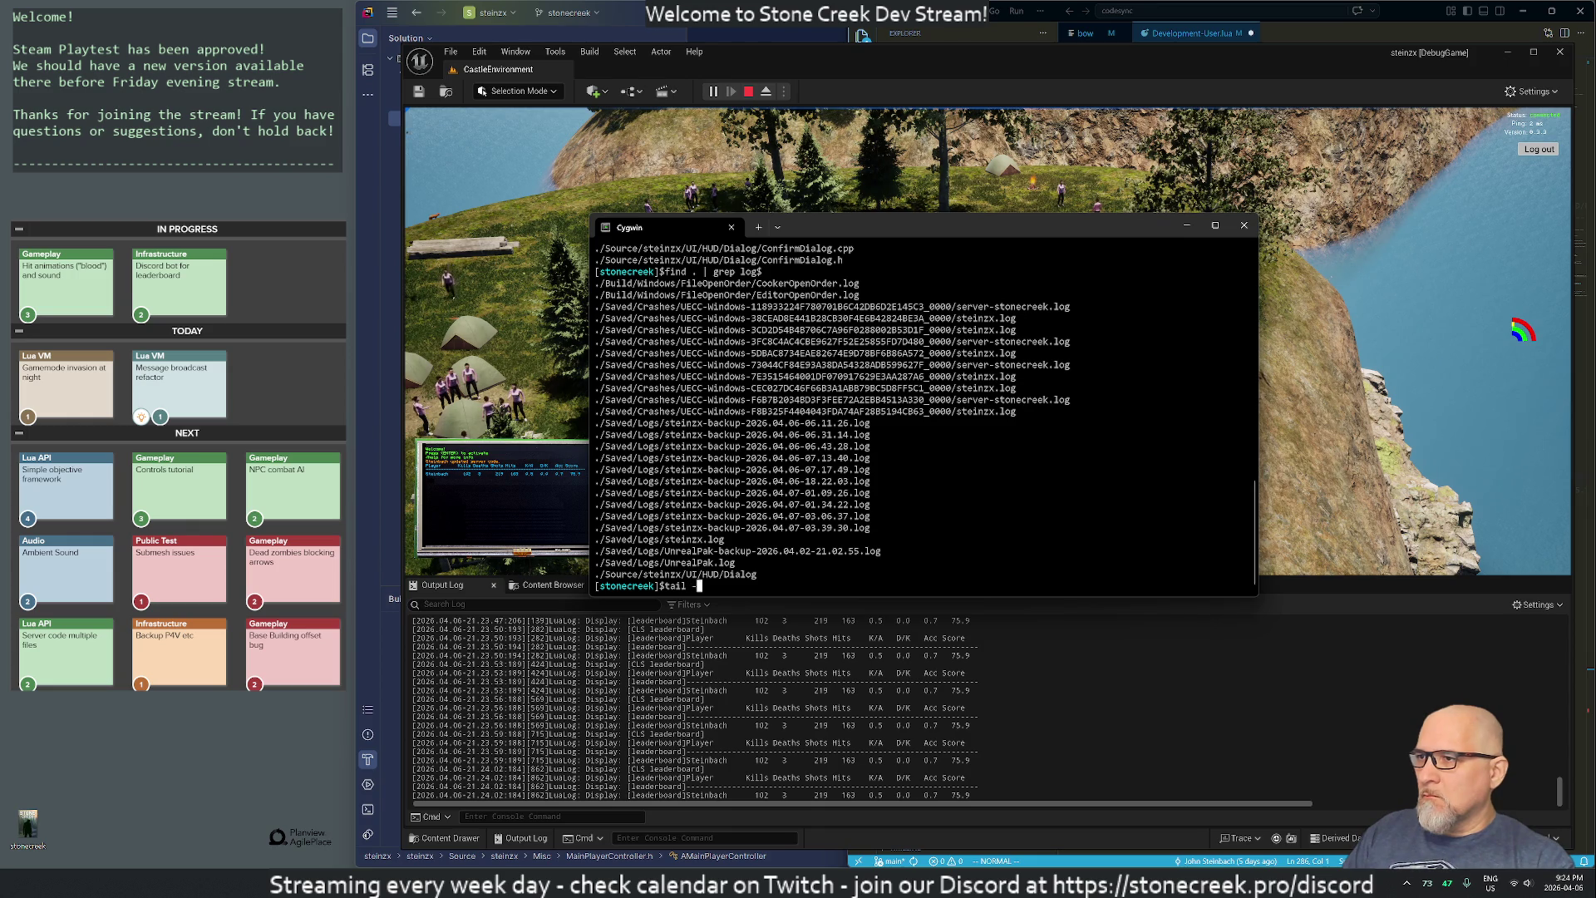
{"action": "double_click", "coordinate": [708, 540]}
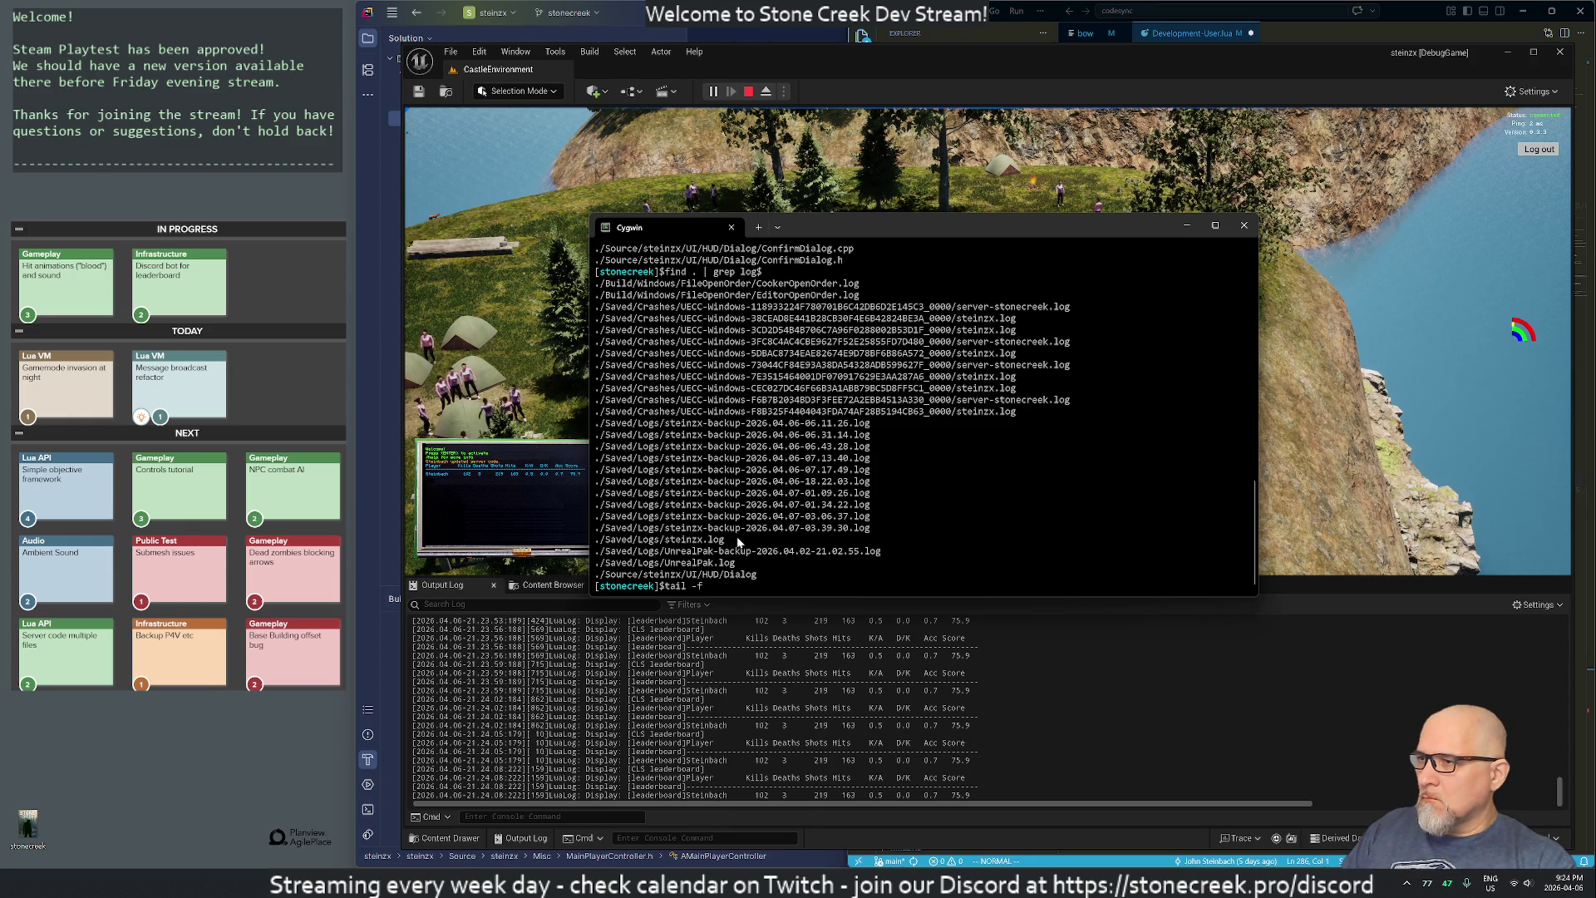
{"action": "triple_click", "coordinate": [708, 541]}
{"action": "right_click", "coordinate": [893, 530]}
{"action": "key", "text": "Return"}
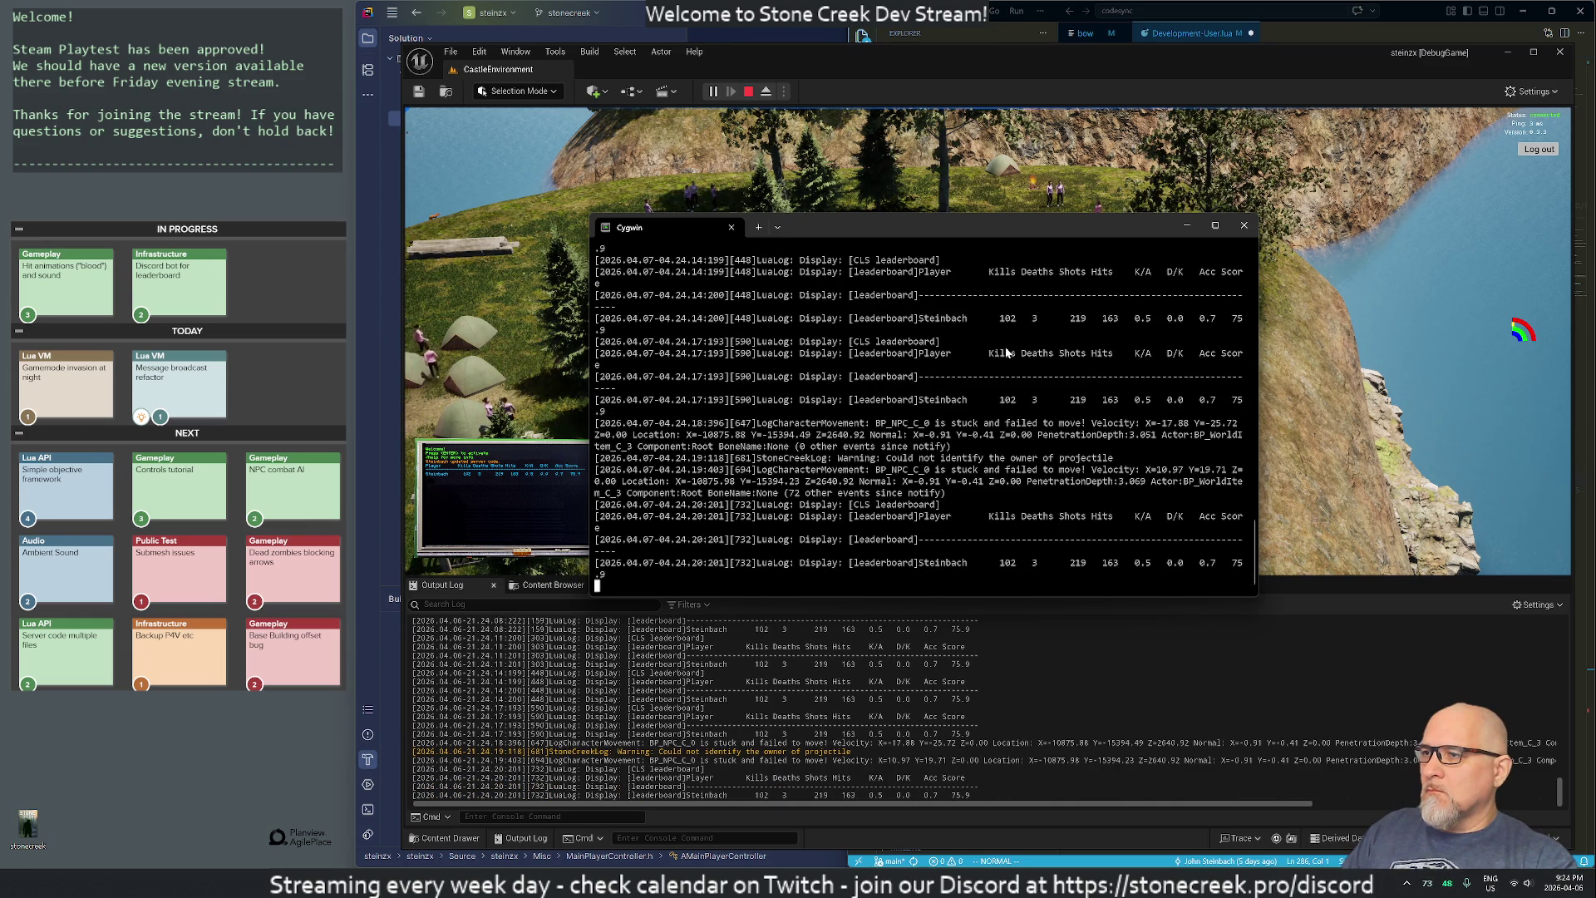
{"action": "key", "text": "ctrl+c"}
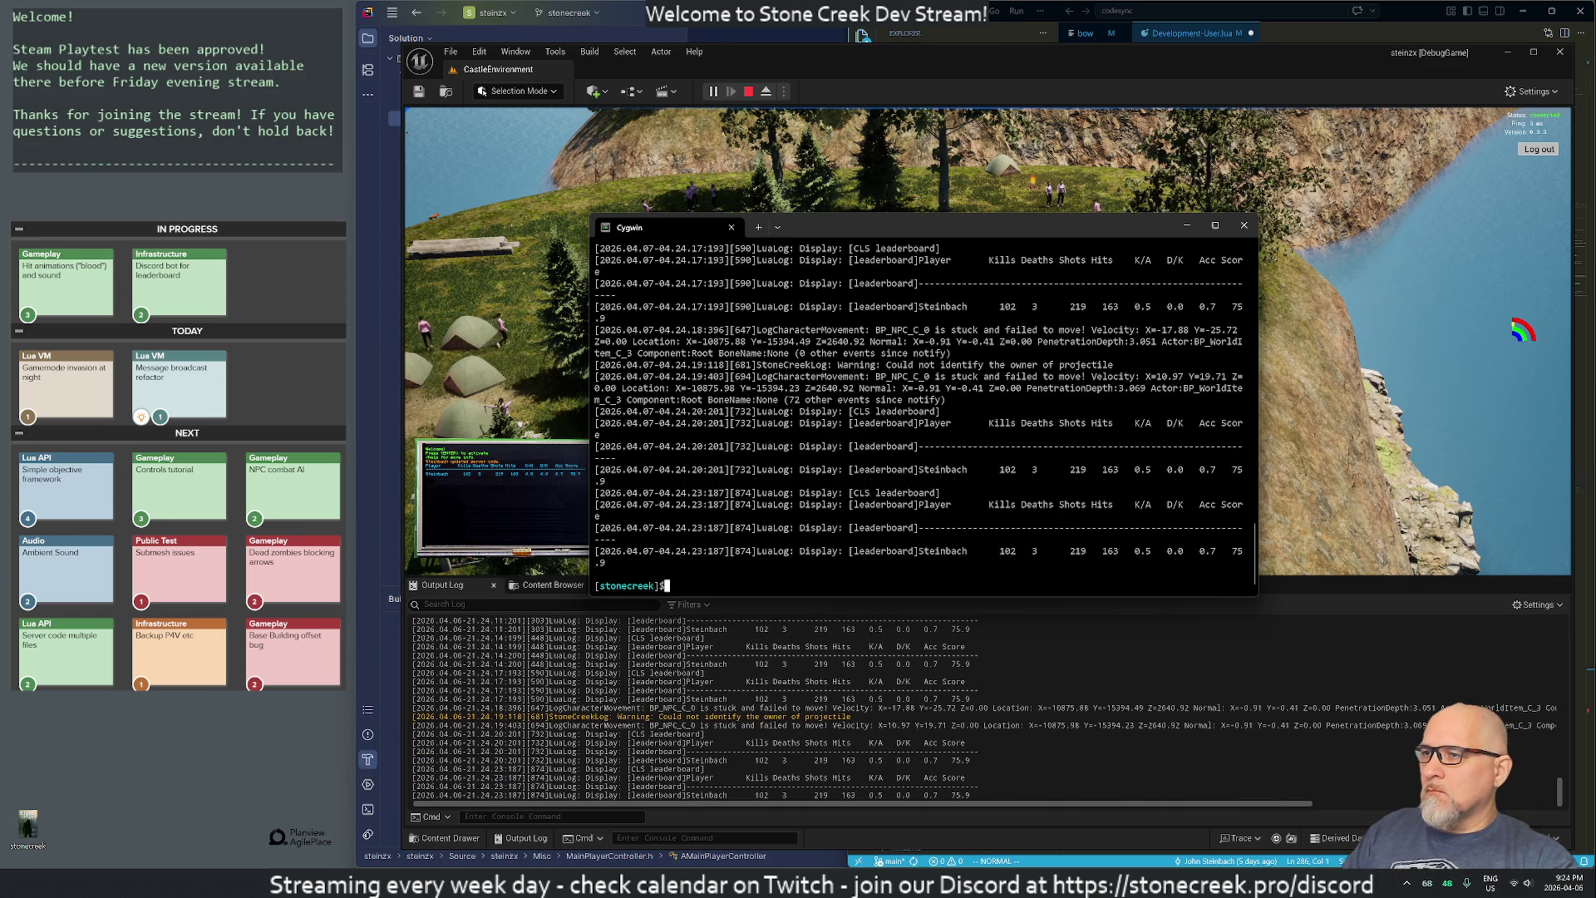